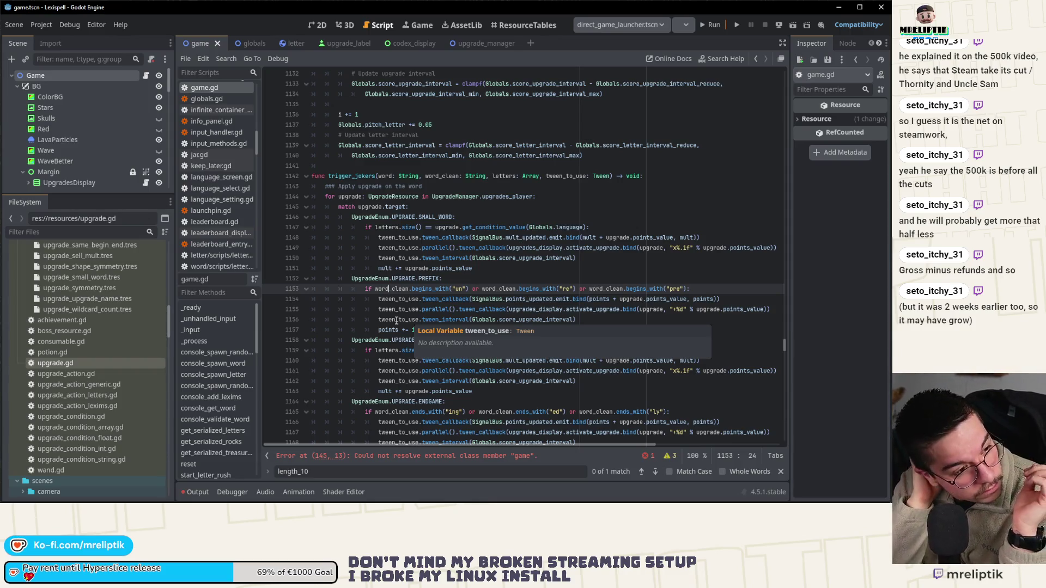
# Step: Close the documentation popup and put the caret after the PREFIX case line
pyautogui.click(422, 313)
pyautogui.scroll(-1, 439, 310)
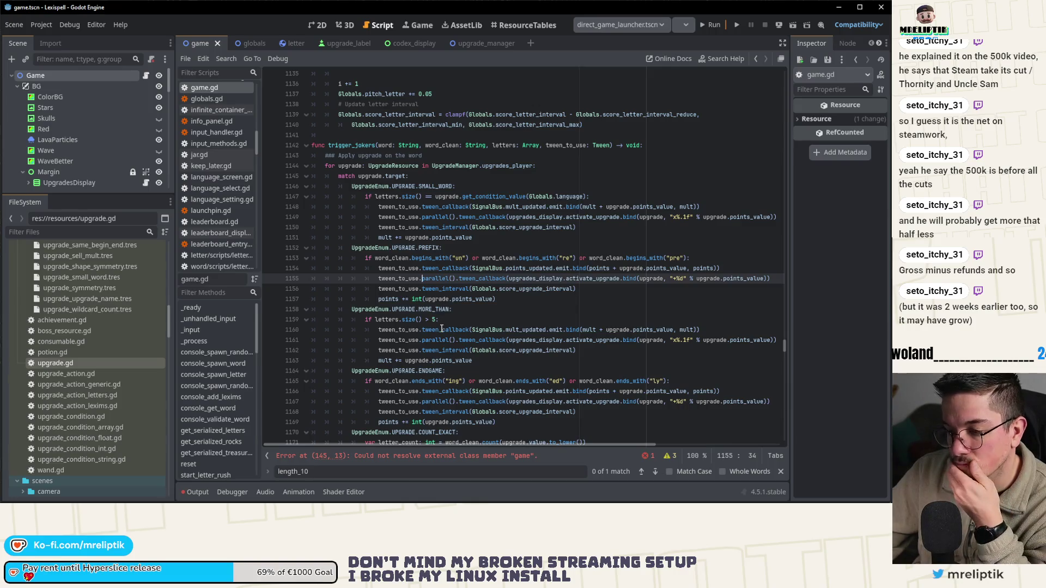
pyautogui.moveTo(441, 328)
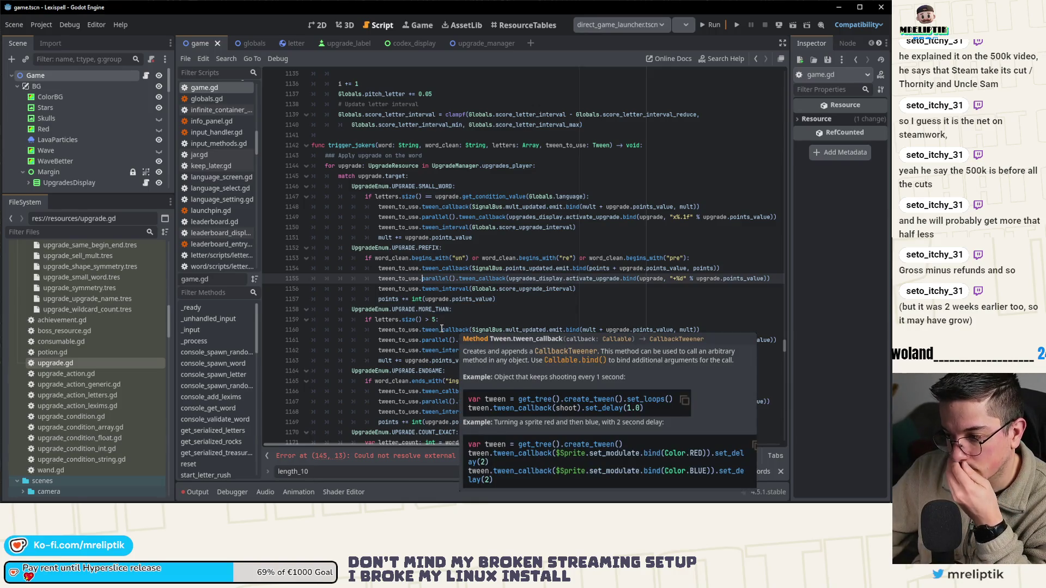
pyautogui.click(429, 258)
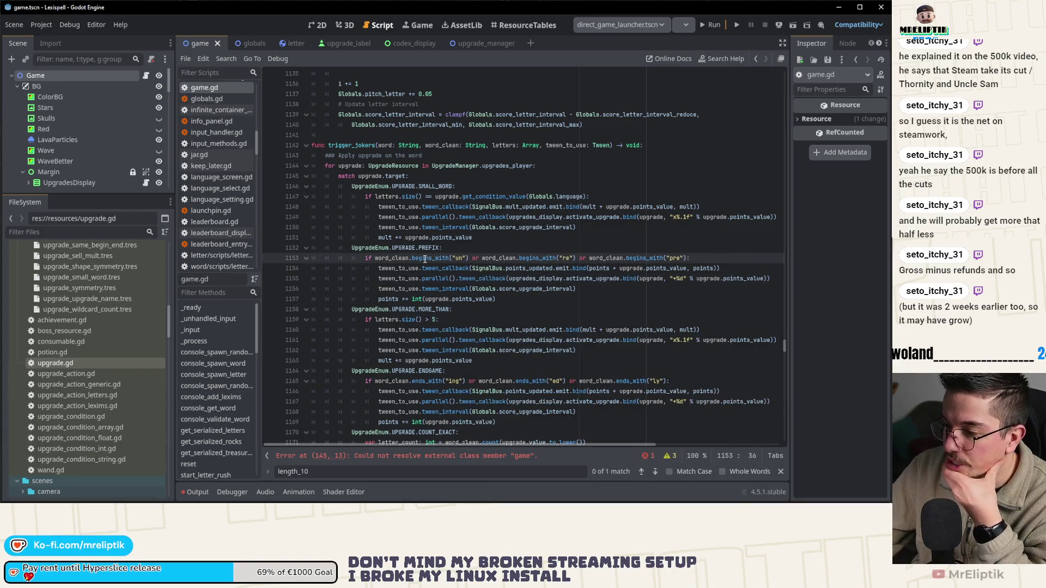
pyautogui.doubleClick(426, 259)
pyautogui.moveTo(434, 258)
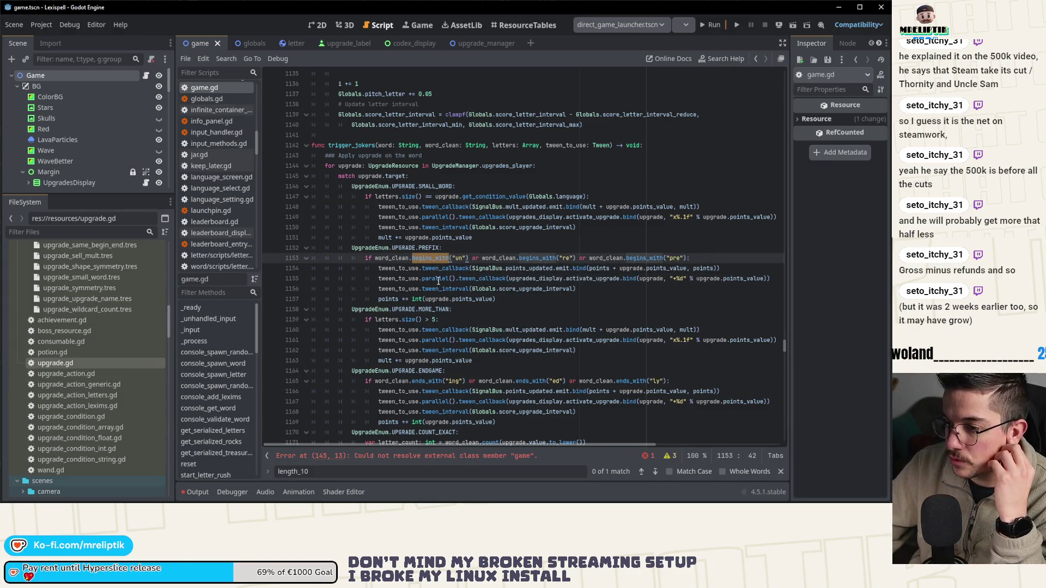
pyautogui.moveTo(439, 281)
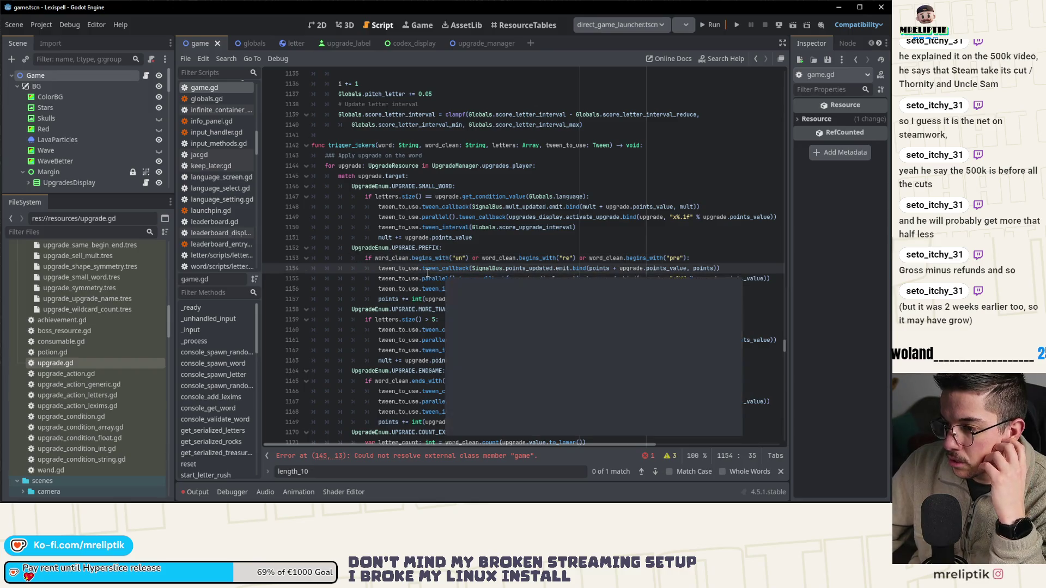
pyautogui.click(451, 250)
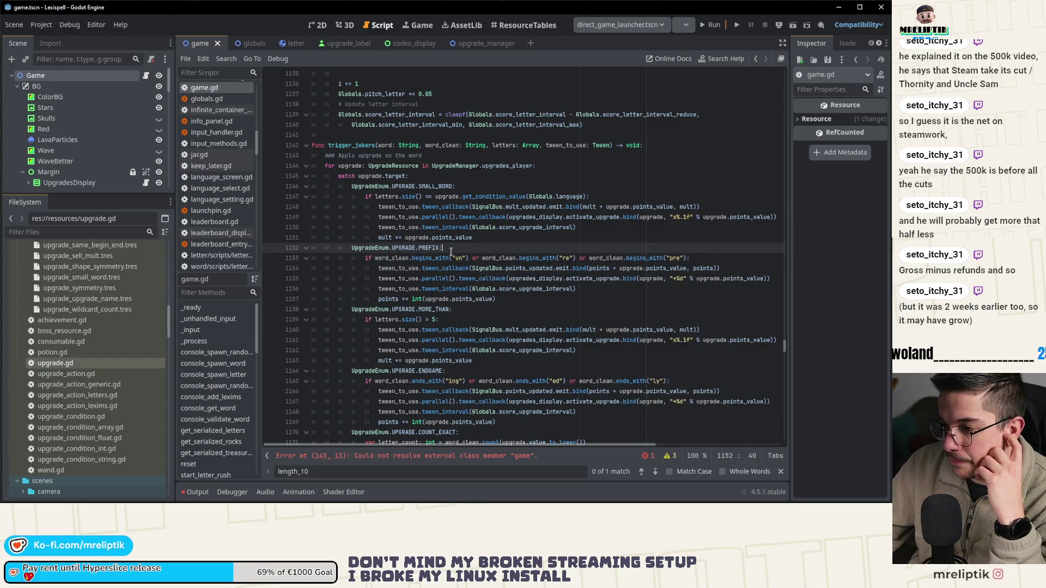
pyautogui.moveTo(451, 250)
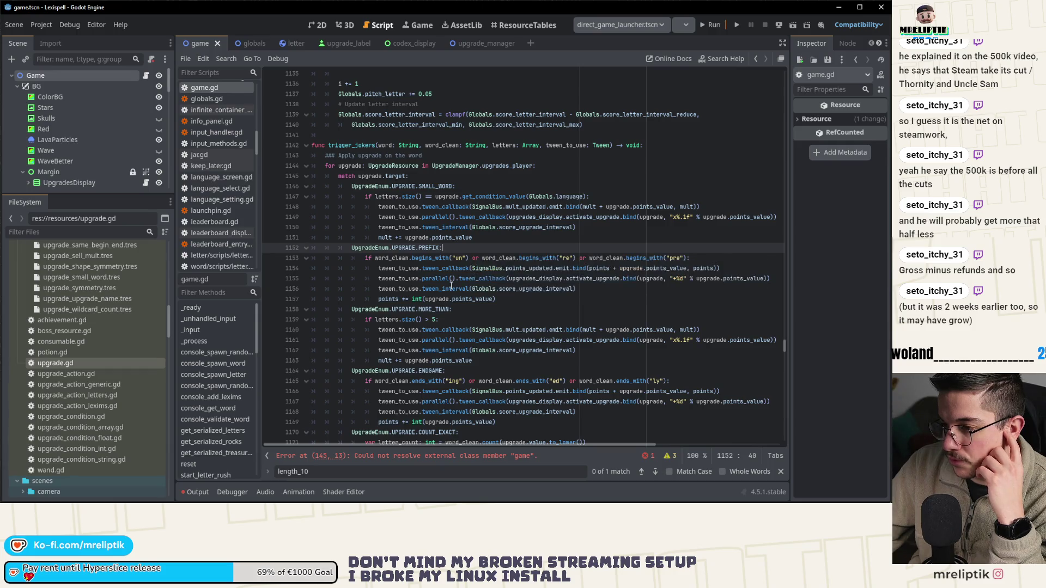
pyautogui.moveTo(452, 285)
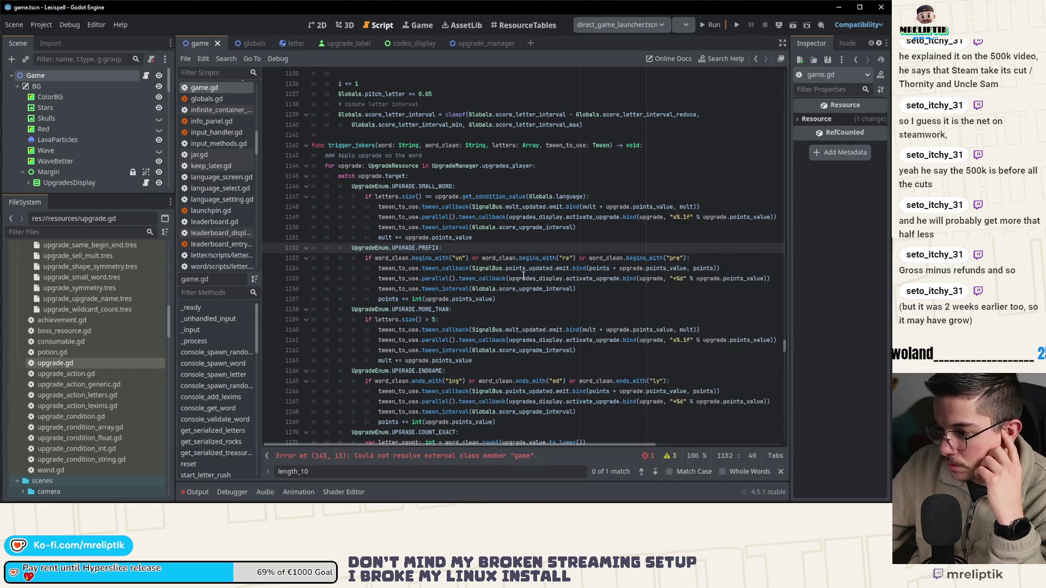
# Step: Declare var begin_with_prefix: bool = false under the PREFIX case, fixing the typos
pyautogui.press('Return')
pyautogui.write('var ')
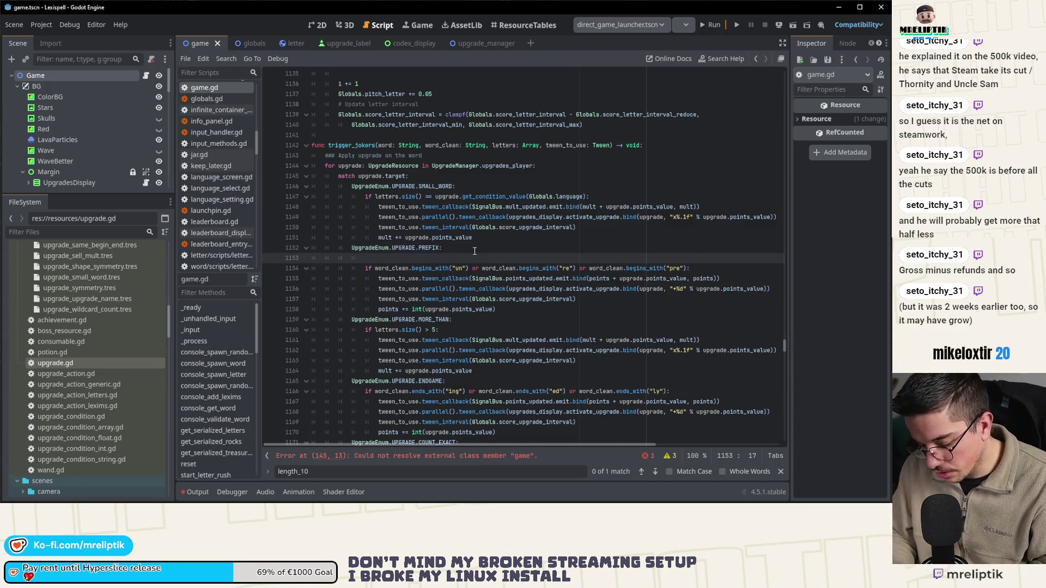
pyautogui.write('begin_with_')
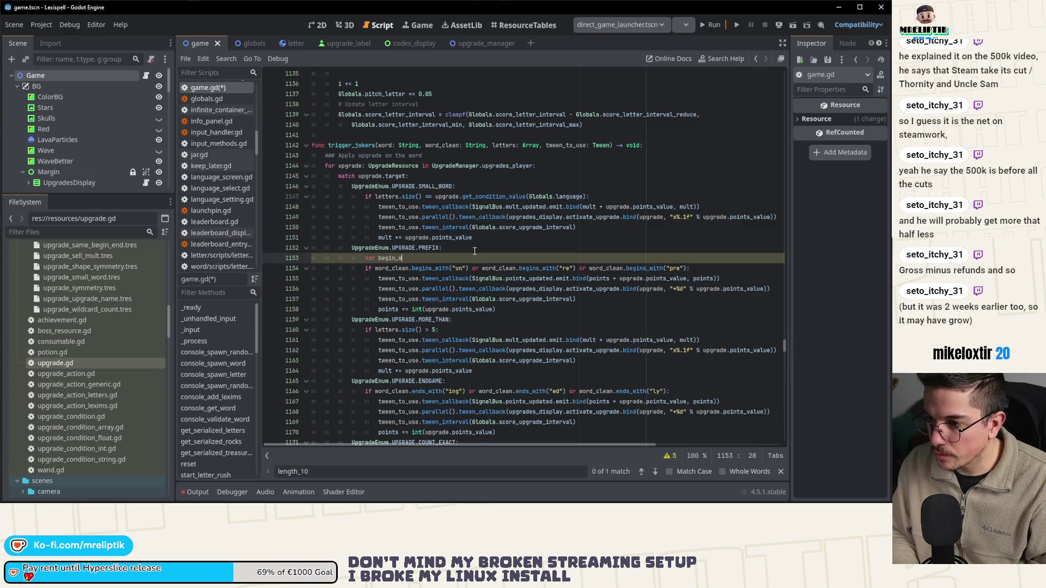
pyautogui.write('pref')
pyautogui.press('BackSpace')
pyautogui.press('BackSpace')
pyautogui.press('BackSpace')
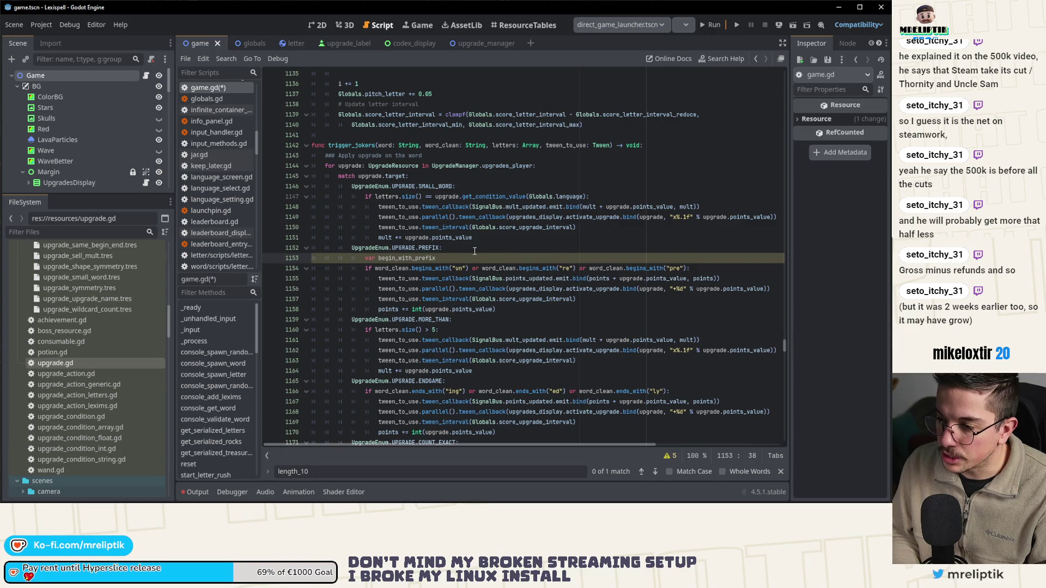
pyautogui.write('false')
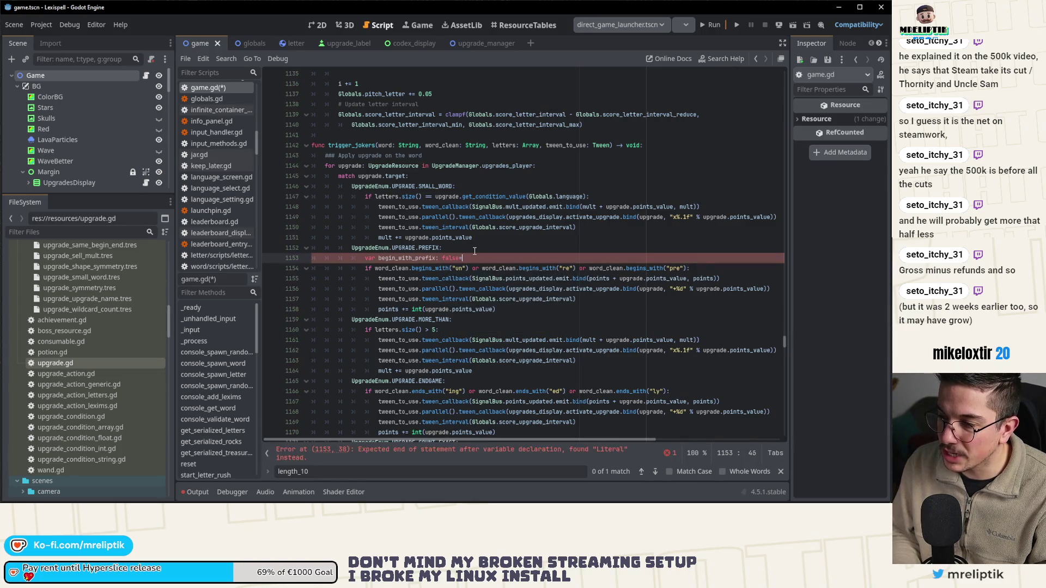
pyautogui.write('bool = ')
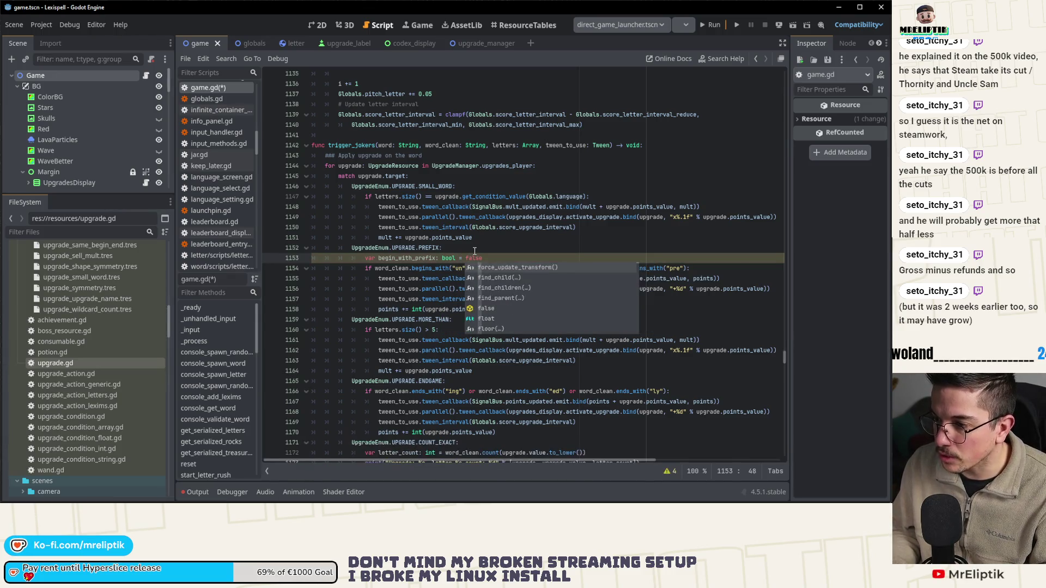
pyautogui.write('fal')
pyautogui.press('End')
pyautogui.press('Return')
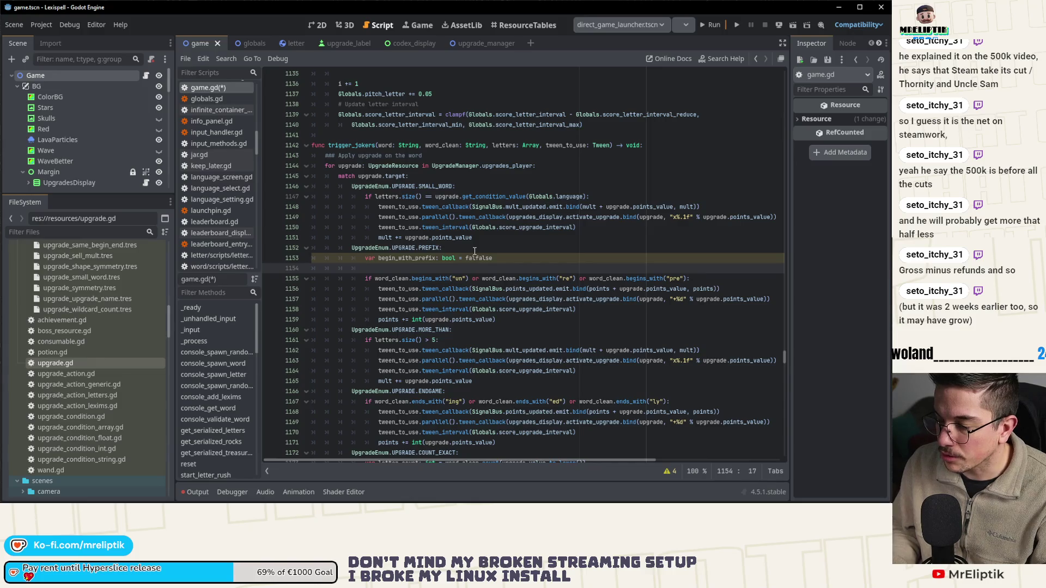
pyautogui.press('Up')
pyautogui.press('End')
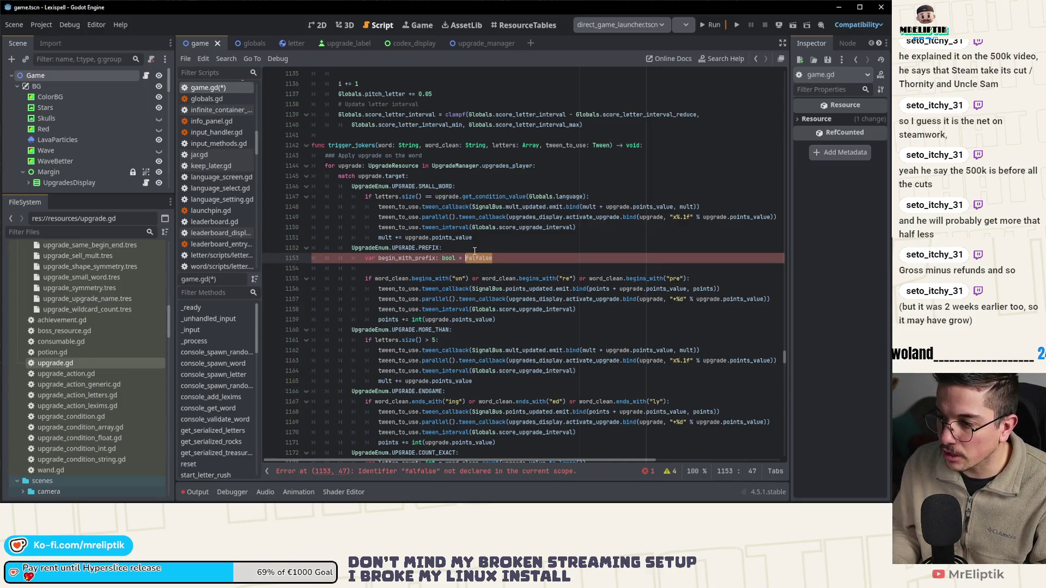
pyautogui.press('BackSpace')
pyautogui.press('BackSpace')
# Step: Save game.gd and open a new indented line below the declaration
pyautogui.hotkey('ctrl', 's')
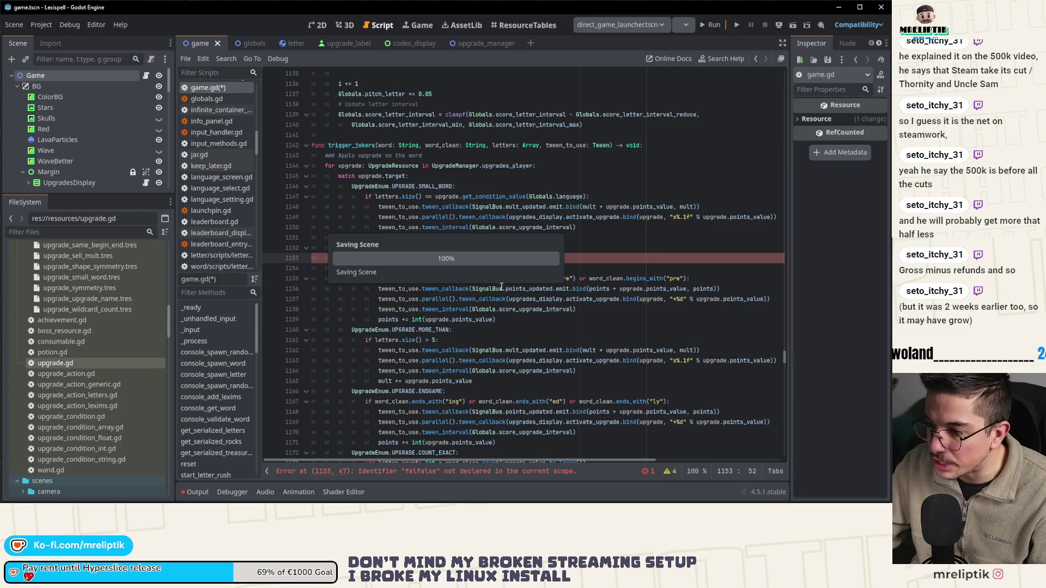
pyautogui.moveTo(786, 360)
pyautogui.mouseDown()
pyautogui.moveTo(790, 459)
pyautogui.moveTo(793, 384)
pyautogui.mouseUp()
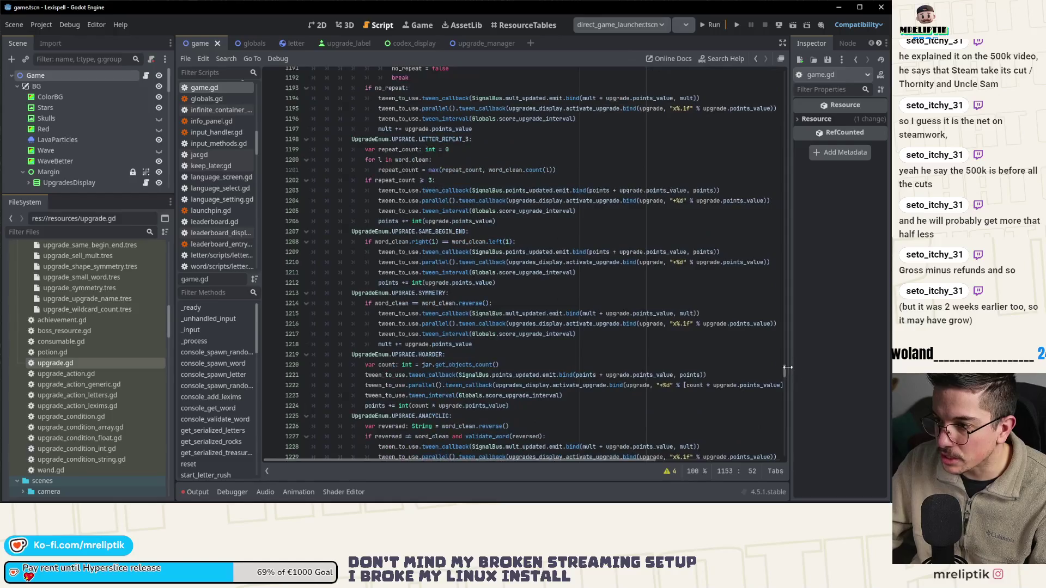
pyautogui.scroll(10, 578, 307)
pyautogui.scroll(12, 579, 307)
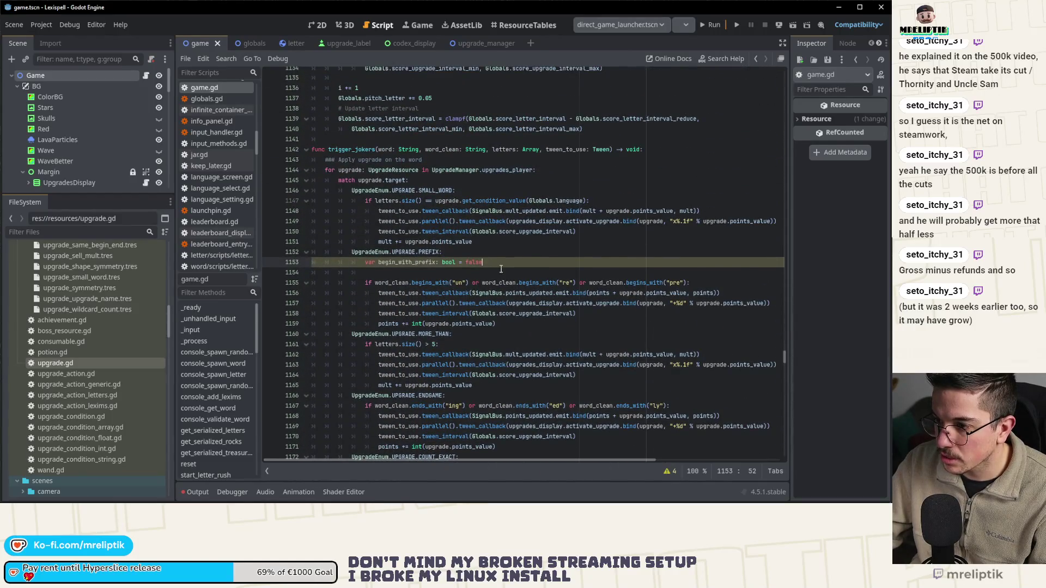
pyautogui.press('Return')
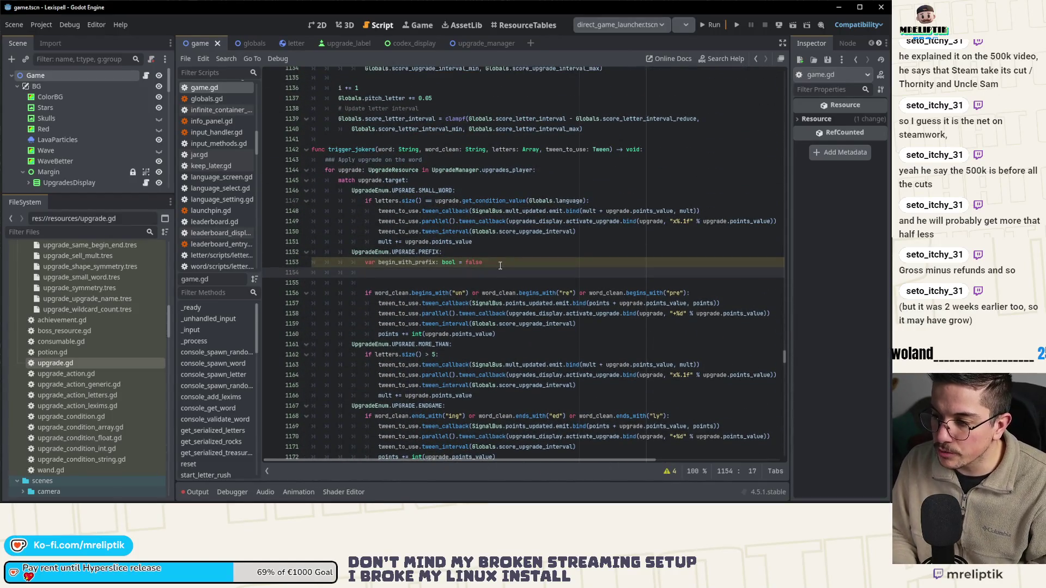
# Step: Write the loop header for prefix: String in the pasted get_condition_value call
pyautogui.write('for')
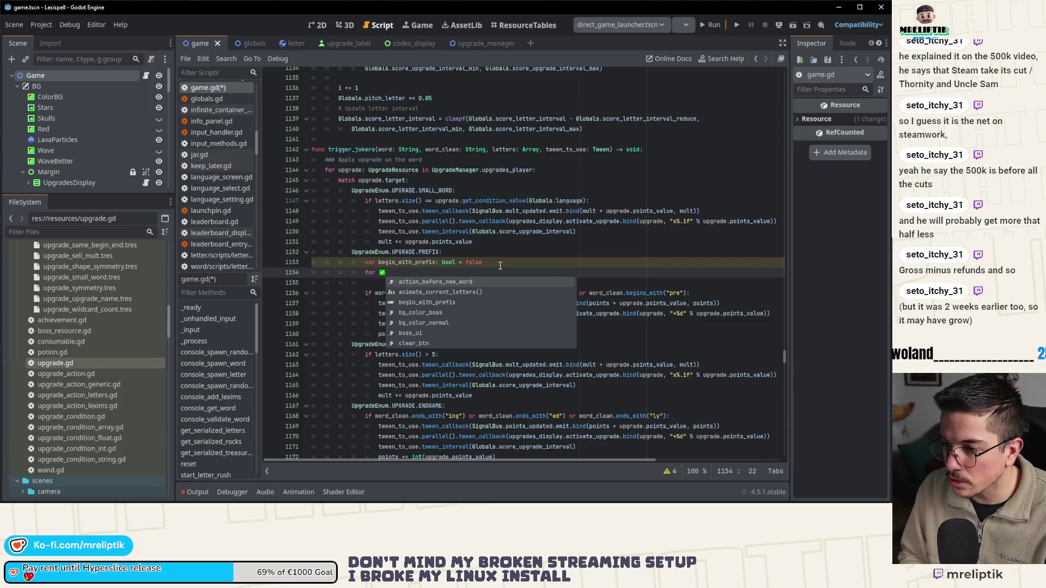
pyautogui.write('upgrade.get_condition_value(Globals.language)')
pyautogui.click(431, 354)
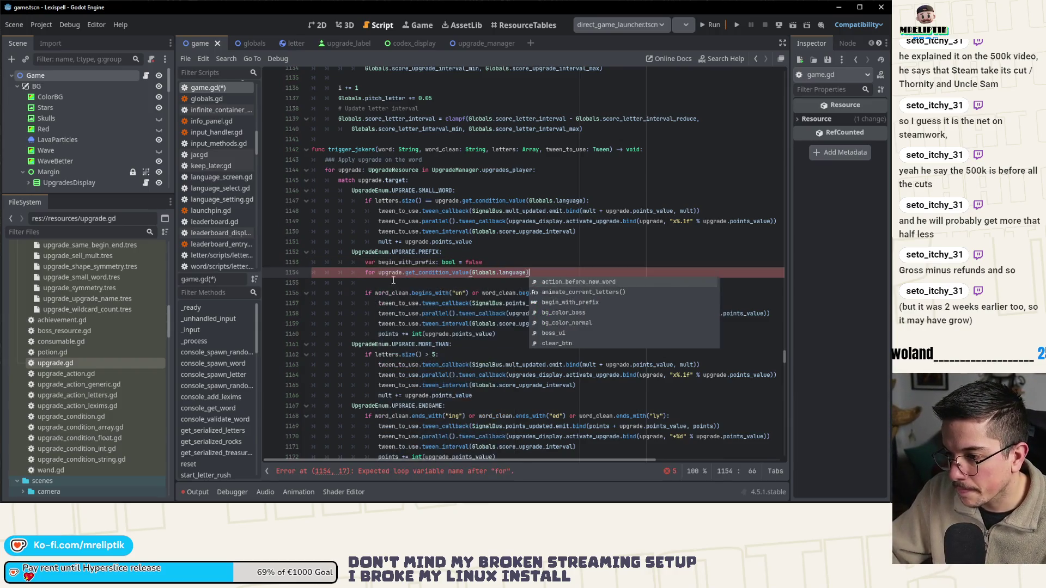
pyautogui.doubleClick(431, 272)
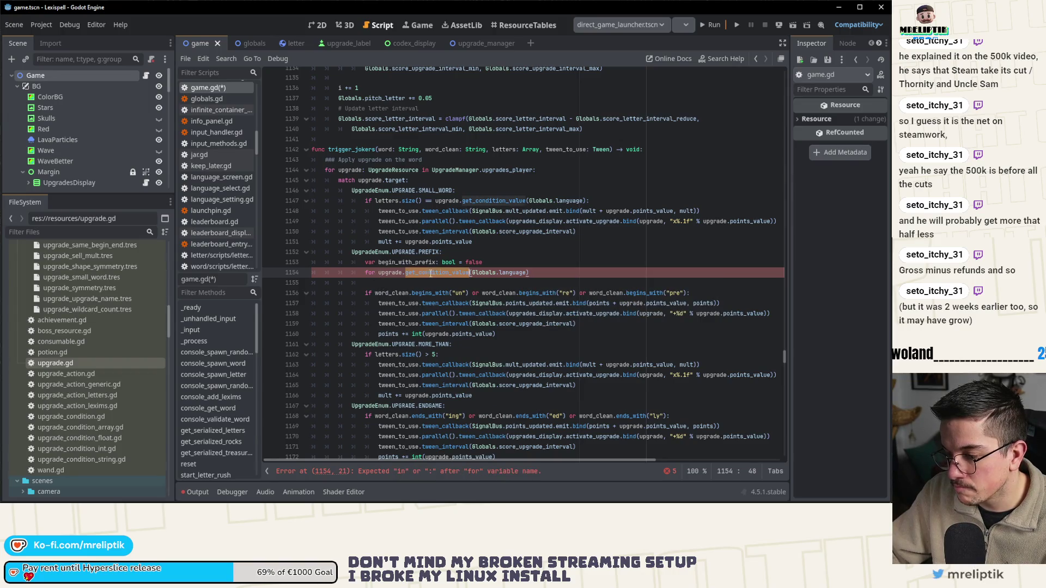
pyautogui.click(376, 272)
pyautogui.write('prefix')
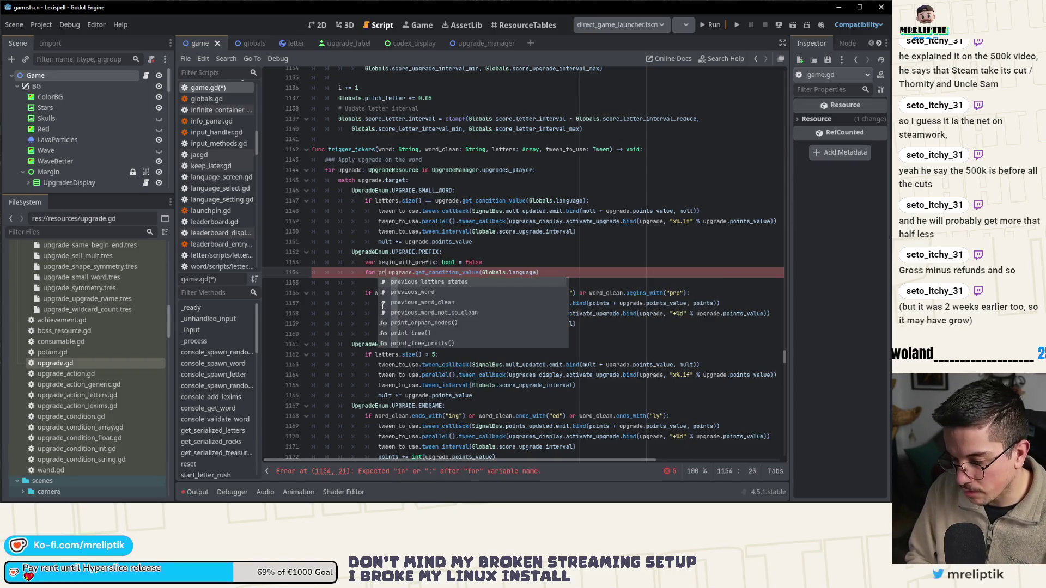
pyautogui.write(': String in')
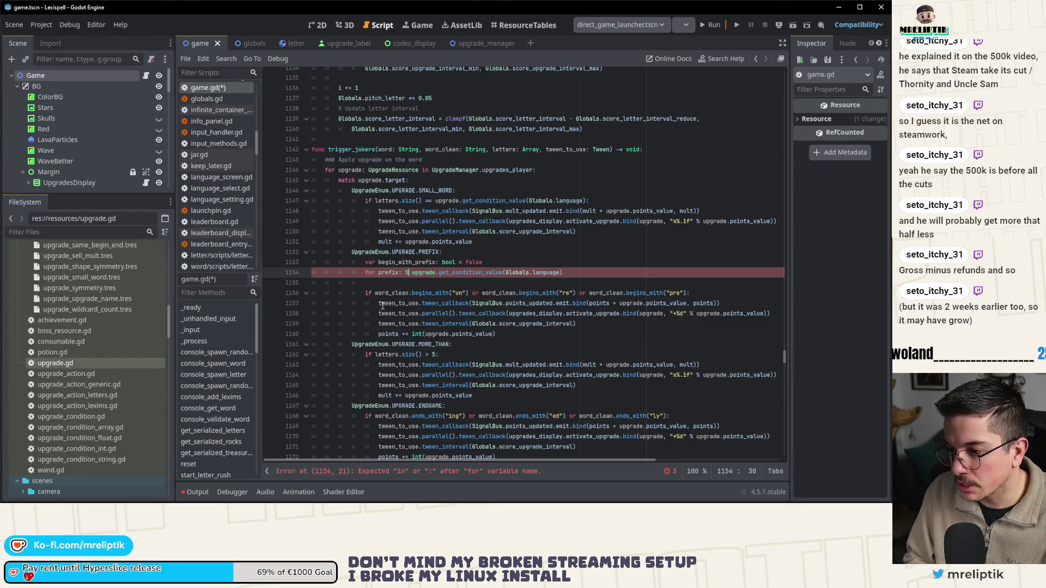
pyautogui.press('BackSpace')
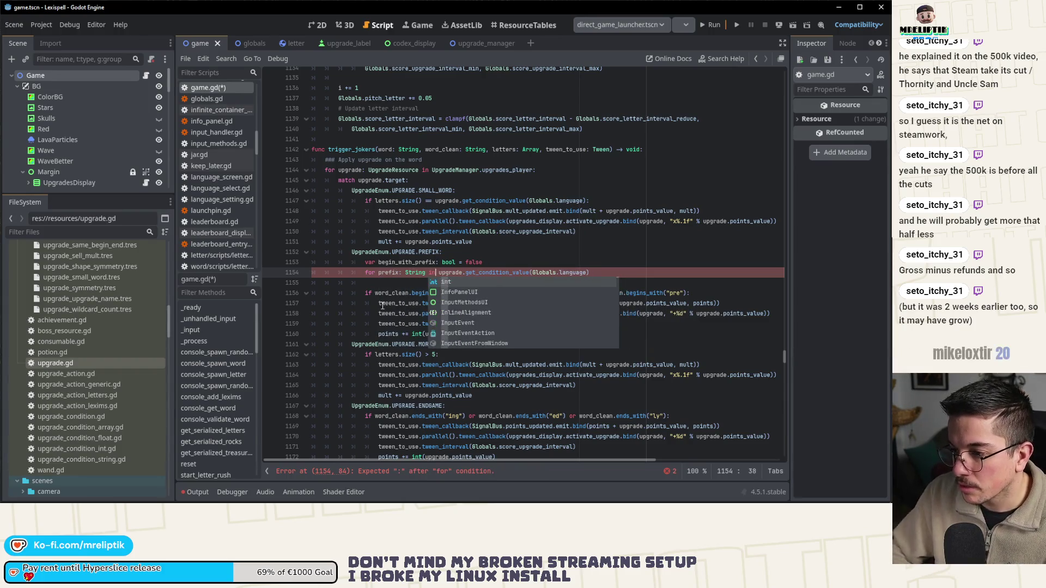
pyautogui.click(605, 274)
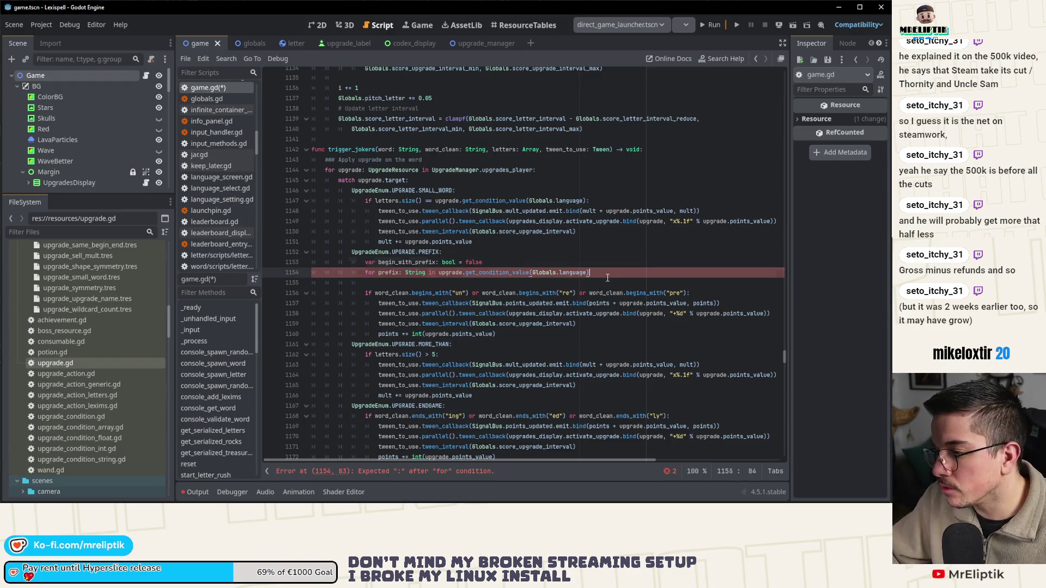
pyautogui.write(':')
pyautogui.press('Return')
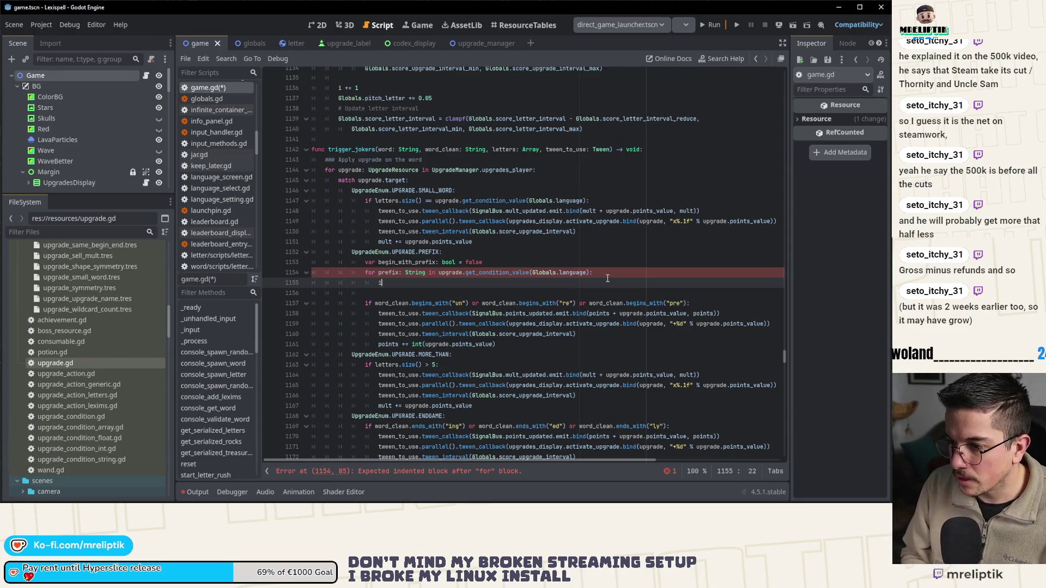
# Step: Add the check if word_clean.begins_with(prefix): inside the loop
pyautogui.write('f ')
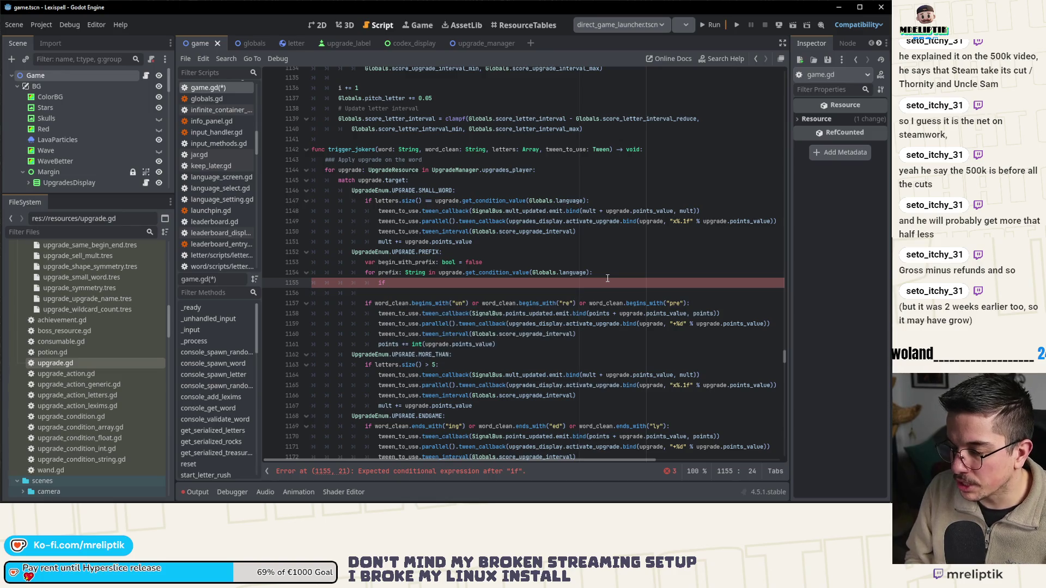
pyautogui.write('wprd')
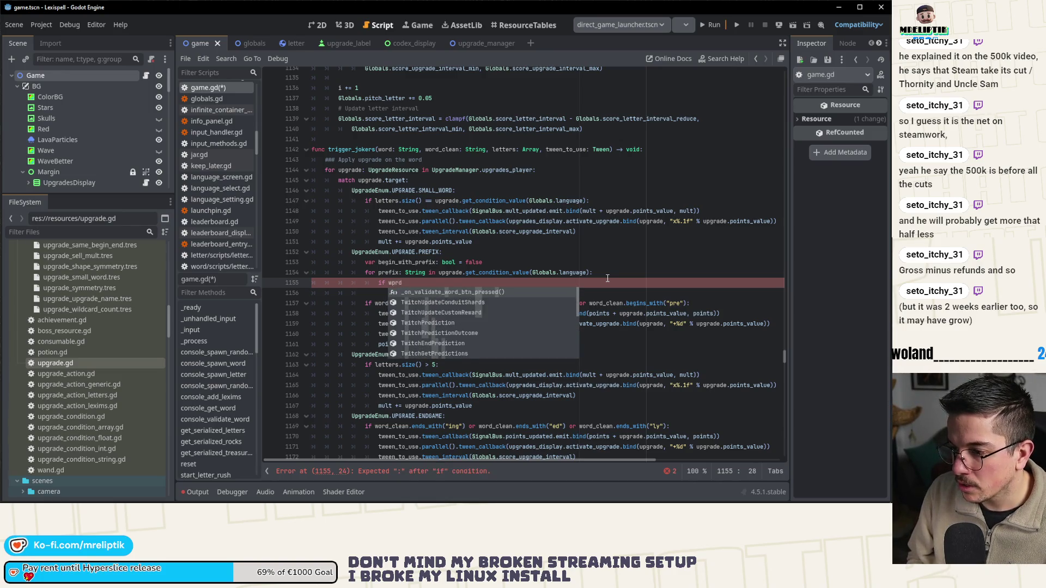
pyautogui.press('BackSpace')
pyautogui.press('BackSpace')
pyautogui.press('BackSpace')
pyautogui.write('ord')
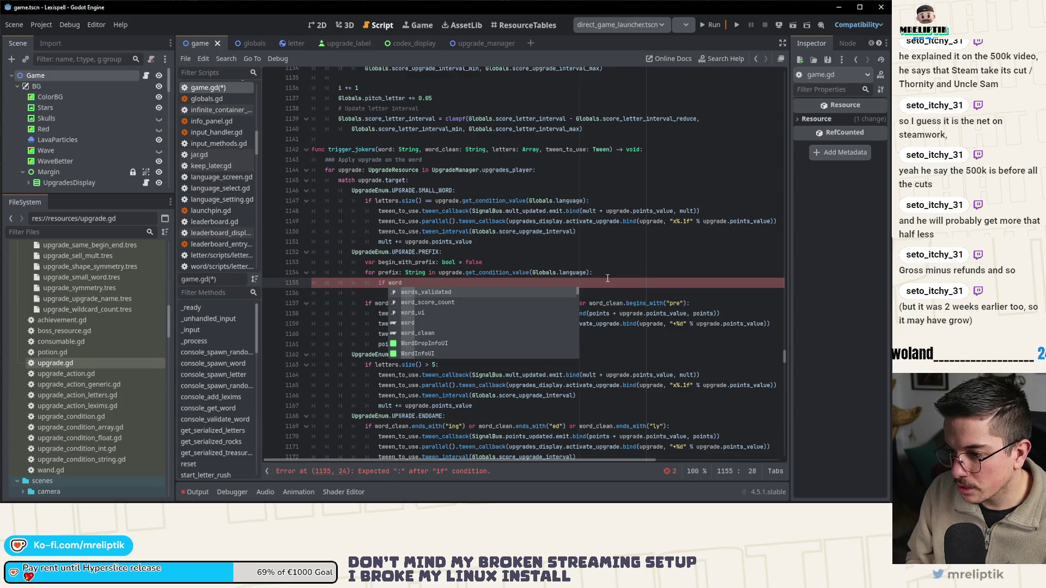
pyautogui.write('_clean.being')
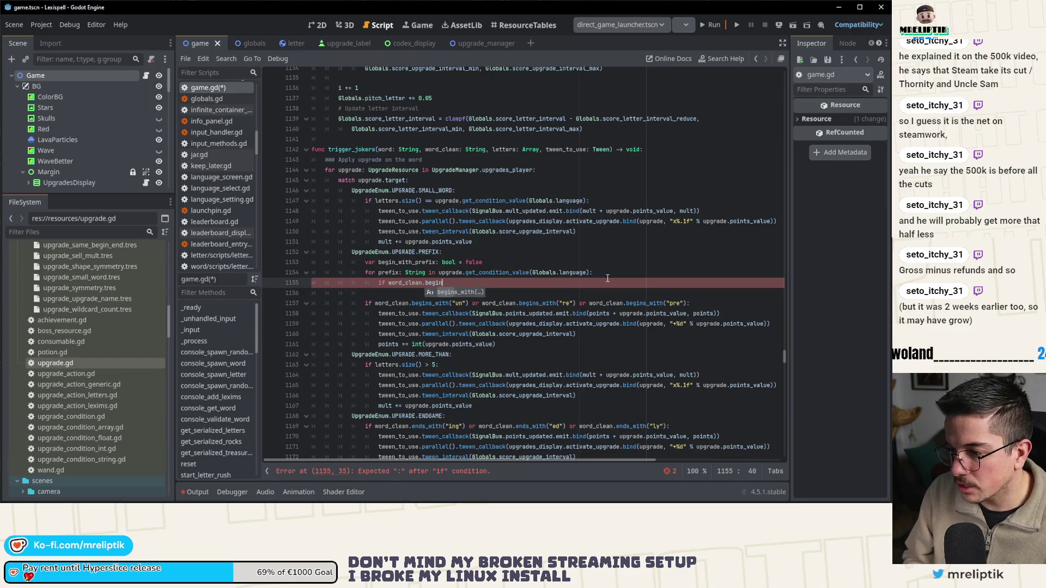
pyautogui.press('Return')
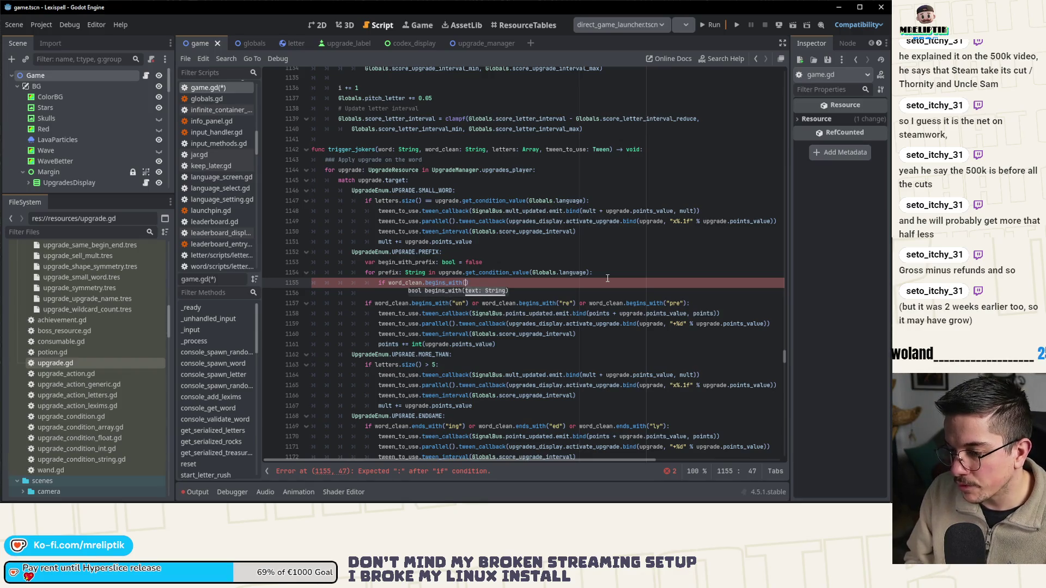
pyautogui.write('fix)')
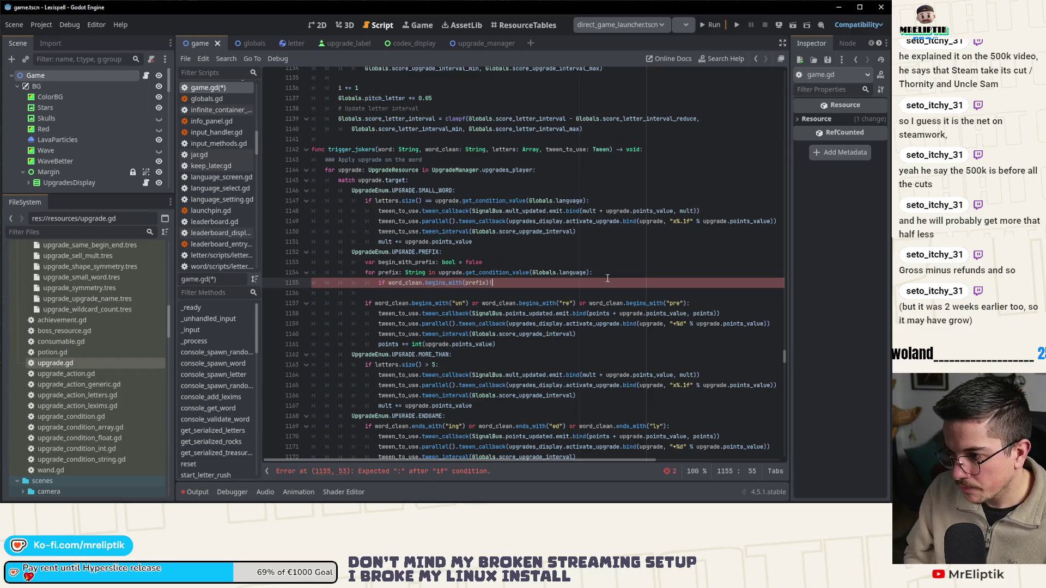
pyautogui.write(':')
pyautogui.press('Return')
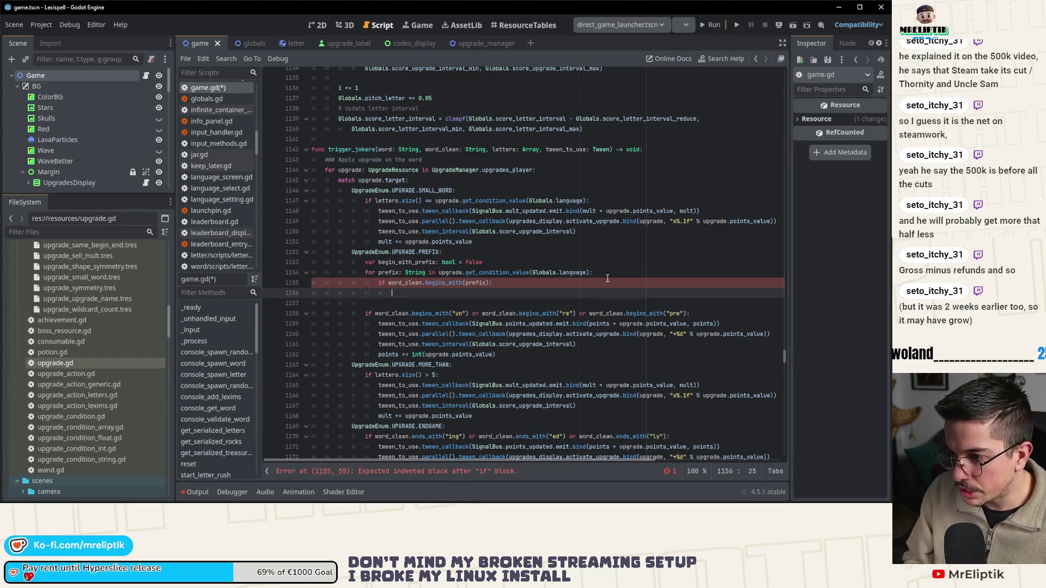
# Step: Make the check set begin_with_prefix = true and break, then save
pyautogui.write('begin')
pyautogui.press('Return')
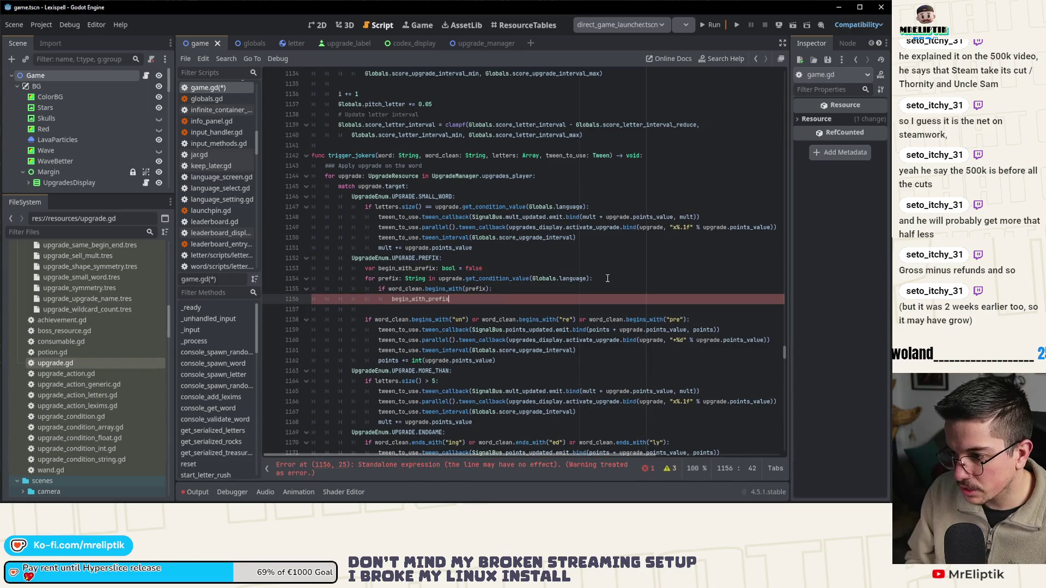
pyautogui.press('Return')
pyautogui.write('break')
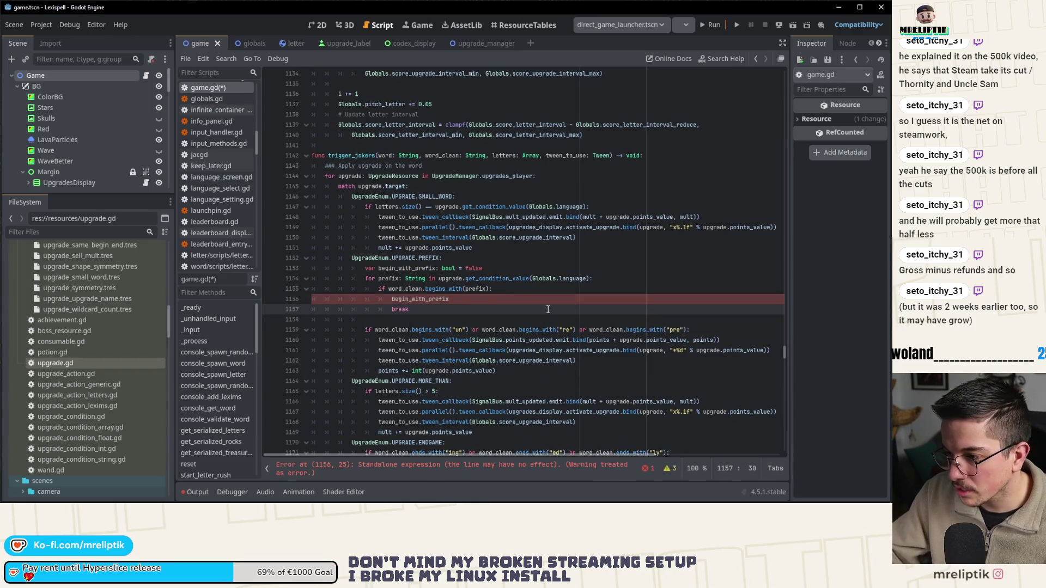
pyautogui.click(472, 299)
pyautogui.write('= true')
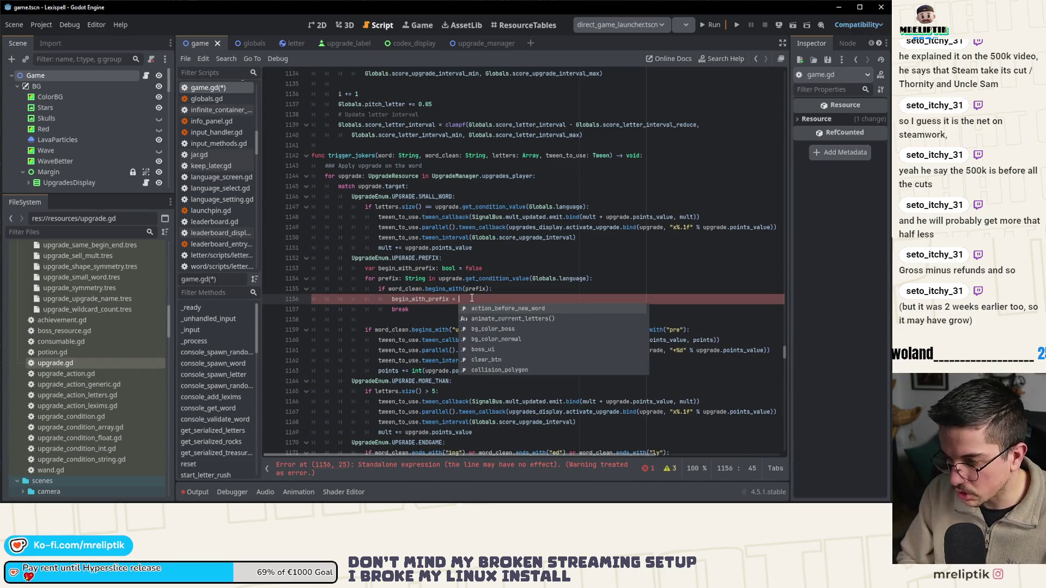
pyautogui.hotkey('ctrl', 's')
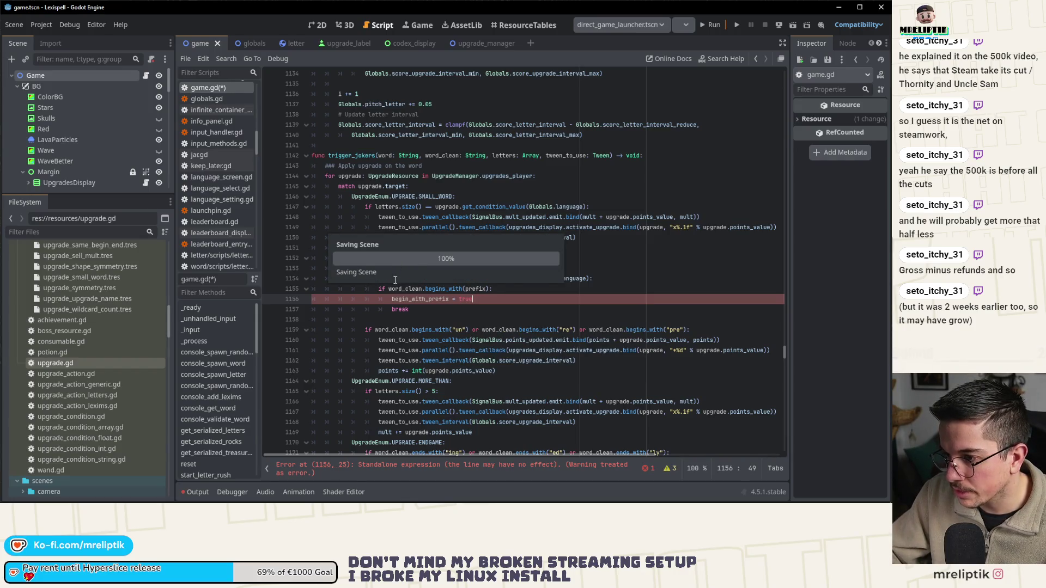
# Step: Remove the blank line above the old prefix check and save
pyautogui.click(398, 330)
pyautogui.click(381, 319)
pyautogui.hotkey('ctrl', 'shift', 'k')
pyautogui.hotkey('ctrl', 's')
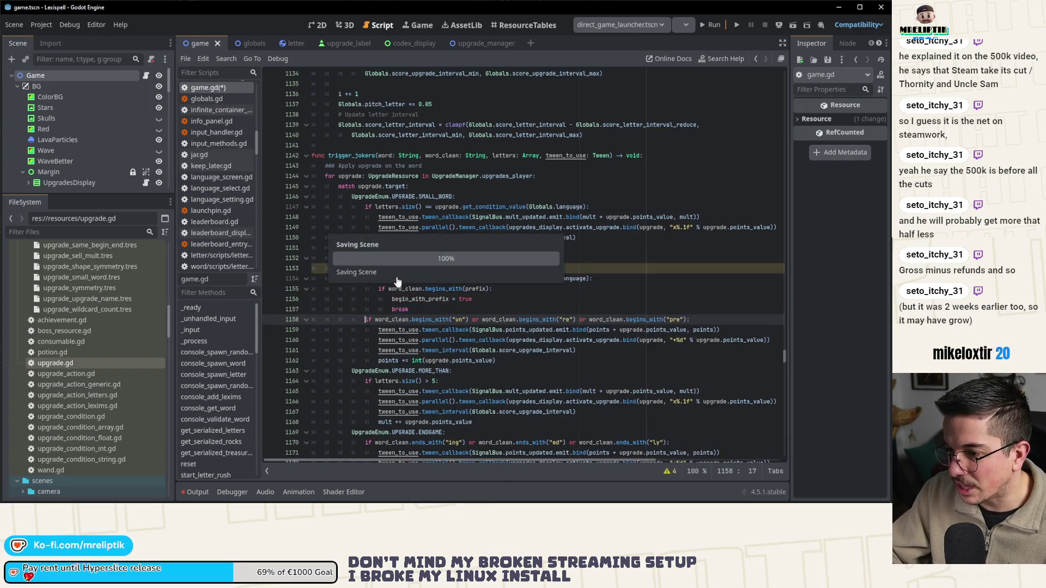
pyautogui.press('Up')
pyautogui.press('Up')
pyautogui.press('Up')
pyautogui.hotkey('ctrl', 'Right')
pyautogui.hotkey('ctrl', 'Right')
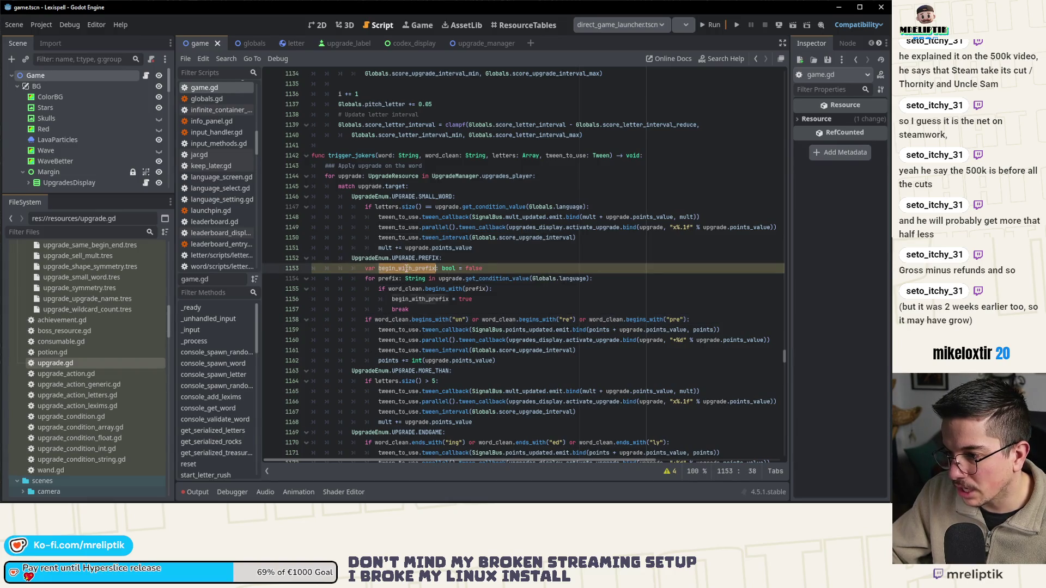
# Step: Replace the hard-coded condition with Utils.begins_with_any(word_clean, upgrade.get_condition_value(Globals.language))
pyautogui.moveTo(374, 320); pyautogui.dragTo(689, 318)
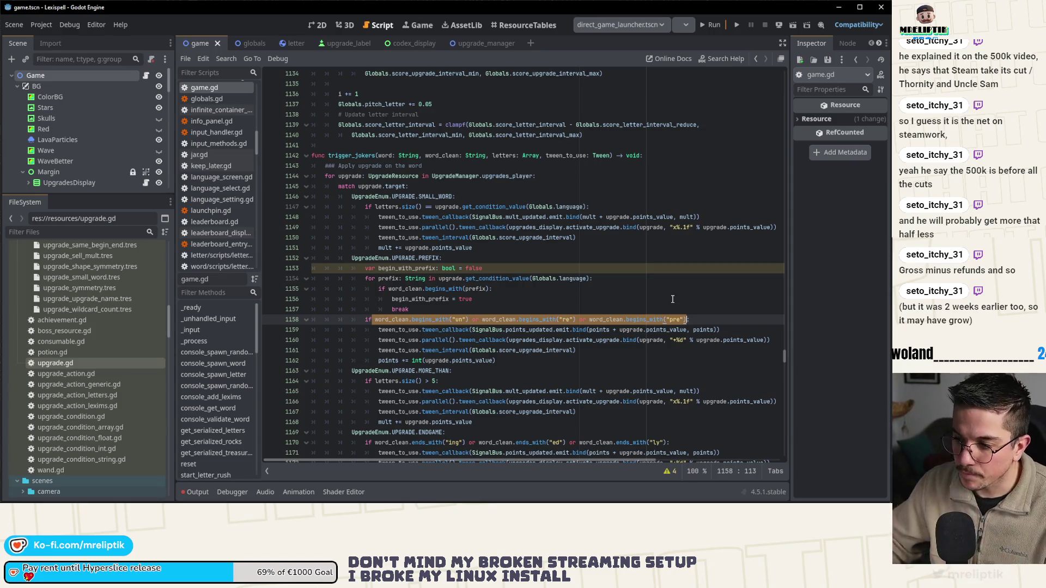
pyautogui.press('BackSpace')
pyautogui.write('tils.be:')
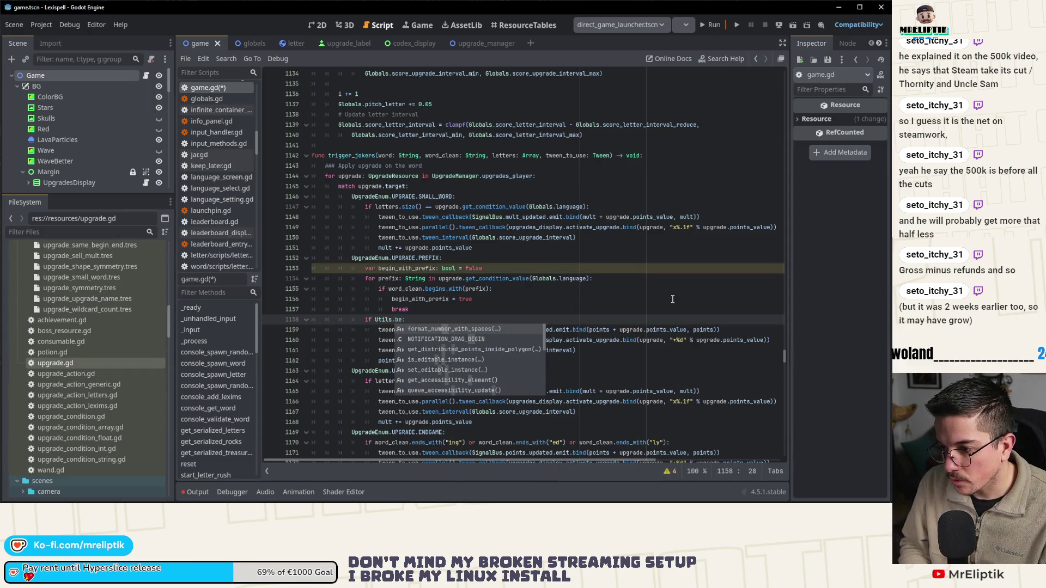
pyautogui.press('BackSpace')
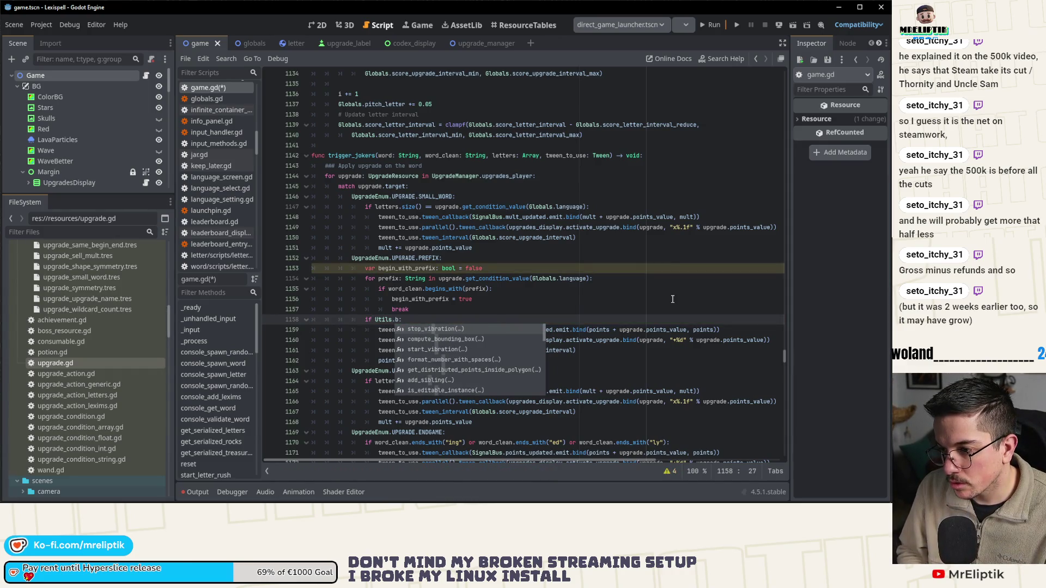
pyautogui.write('egins_wi')
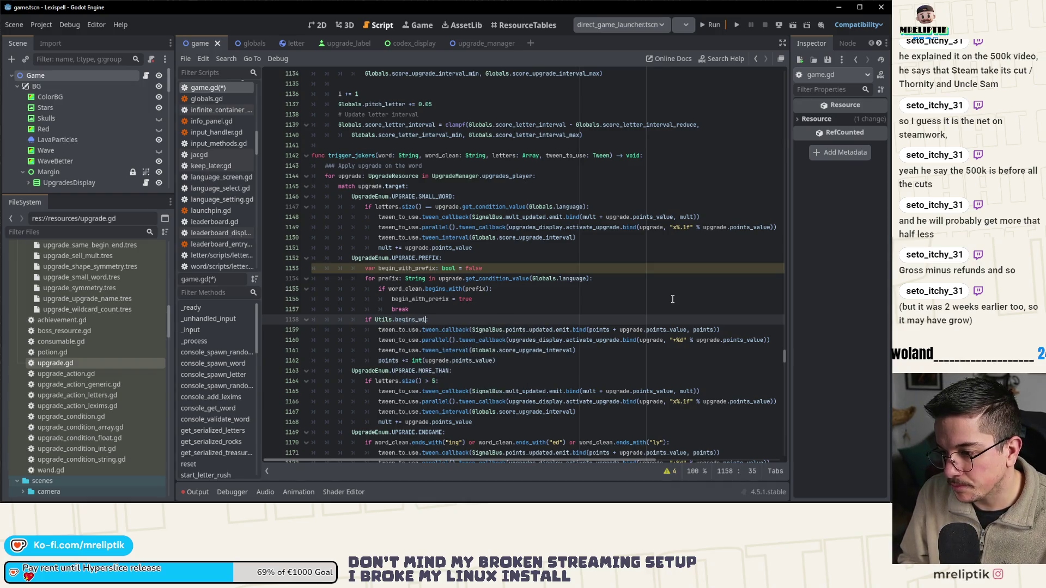
pyautogui.write('è')
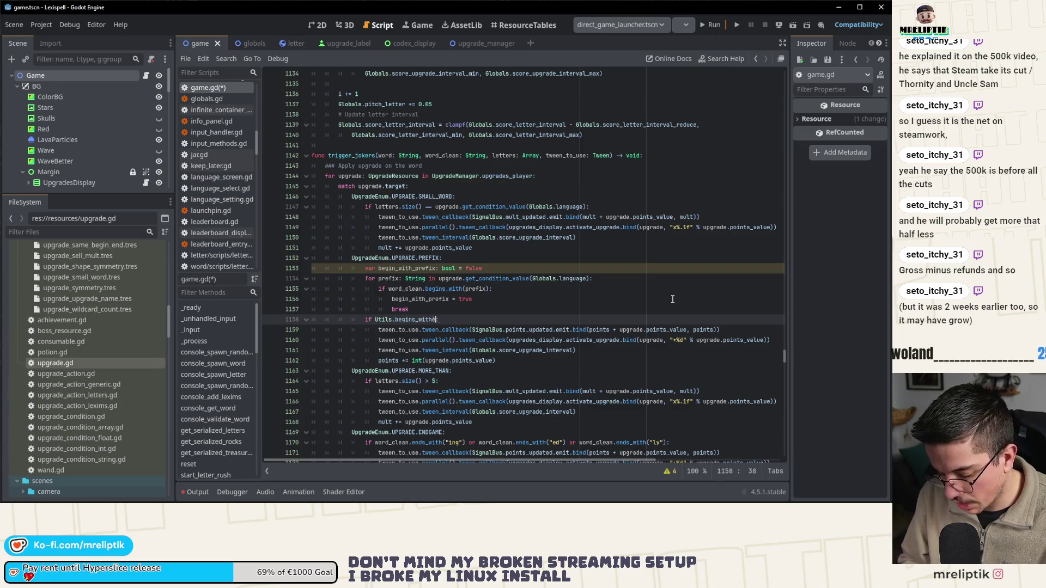
pyautogui.write('_any')
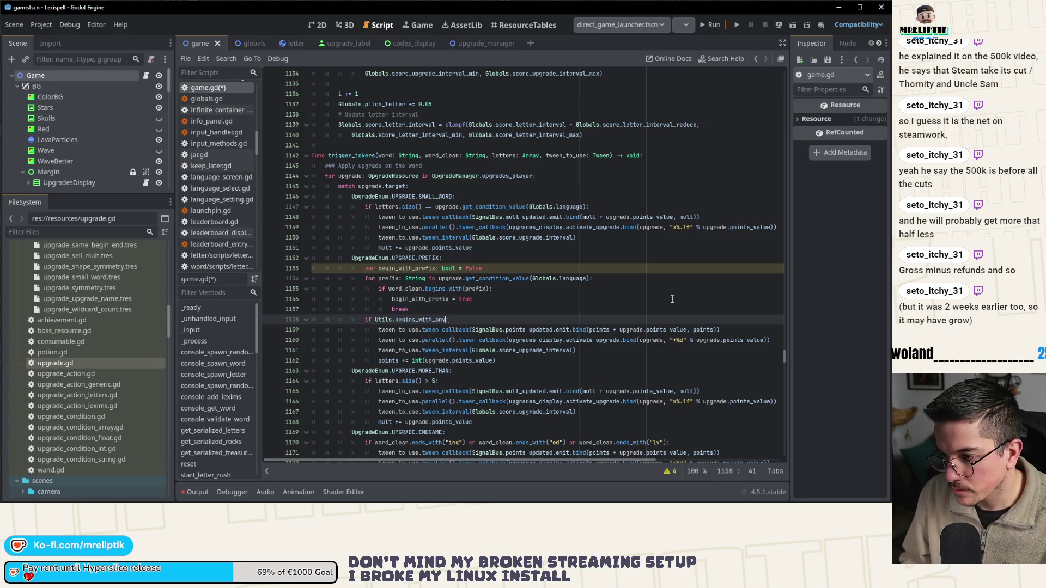
pyautogui.write('(w')
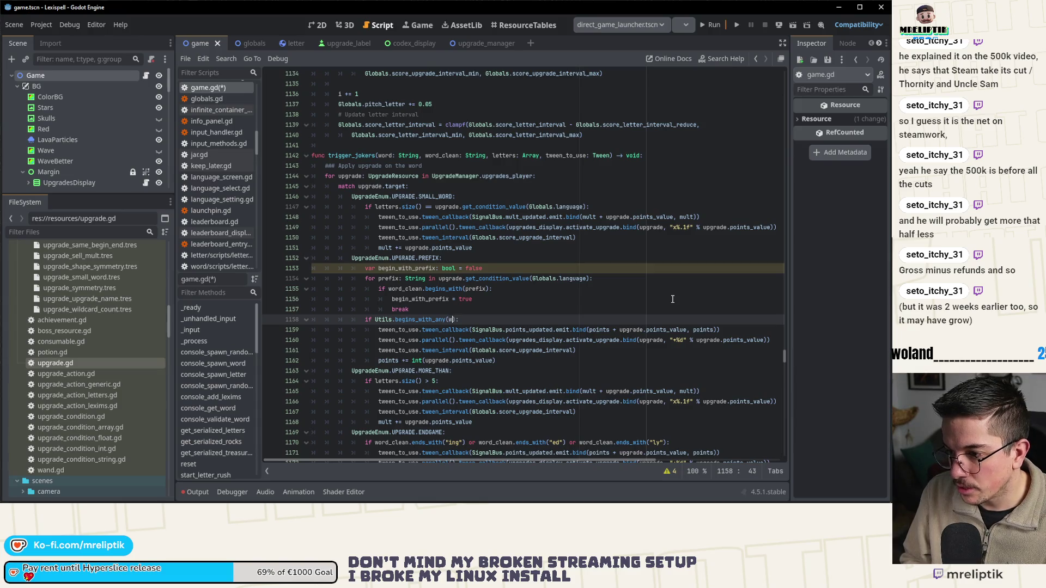
pyautogui.write('ord_clean,')
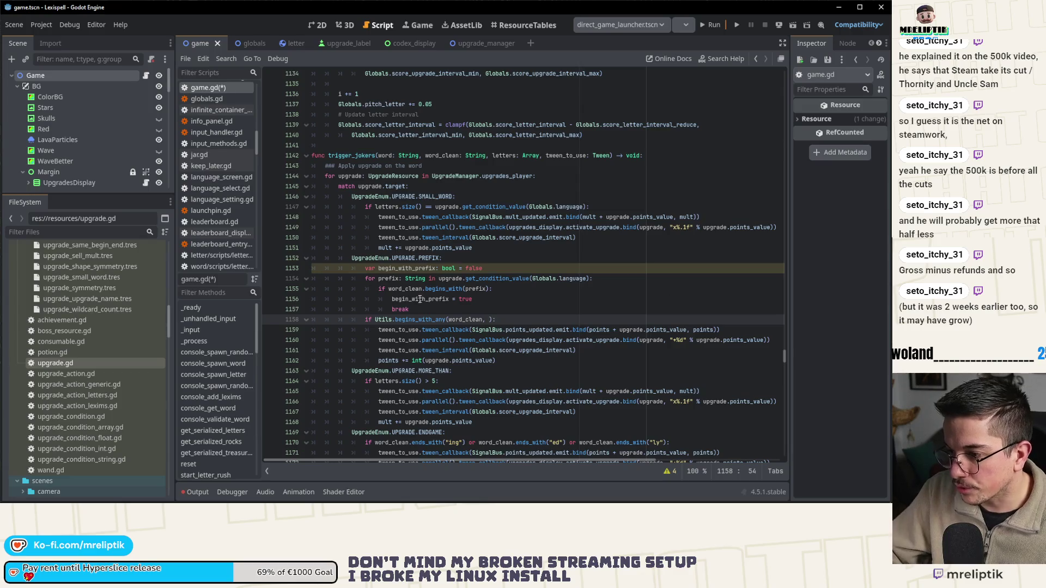
pyautogui.moveTo(439, 278); pyautogui.dragTo(591, 280)
pyautogui.hotkey('ctrl', 'c')
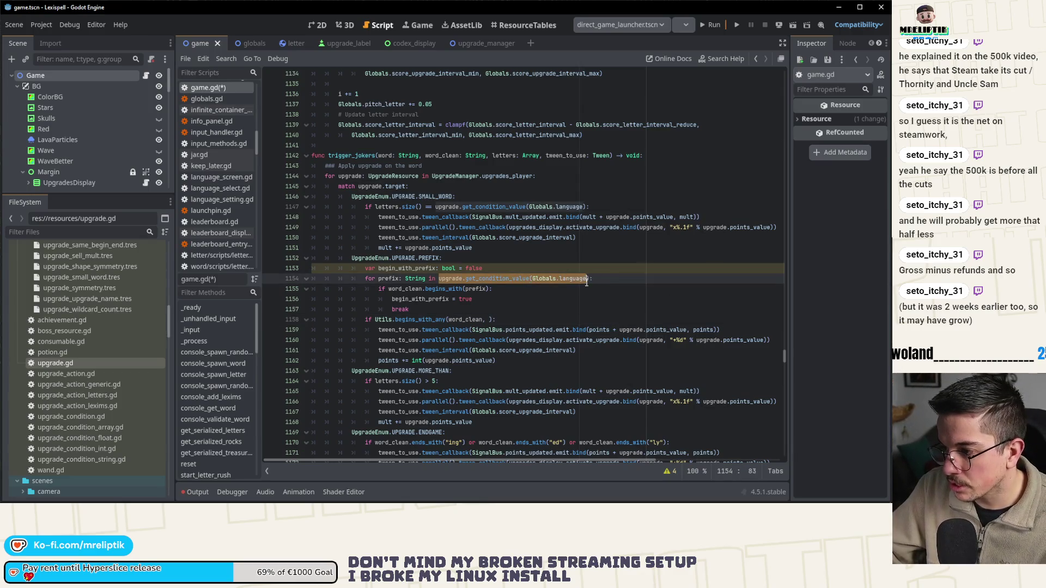
pyautogui.click(488, 320)
pyautogui.hotkey('ctrl', 'v')
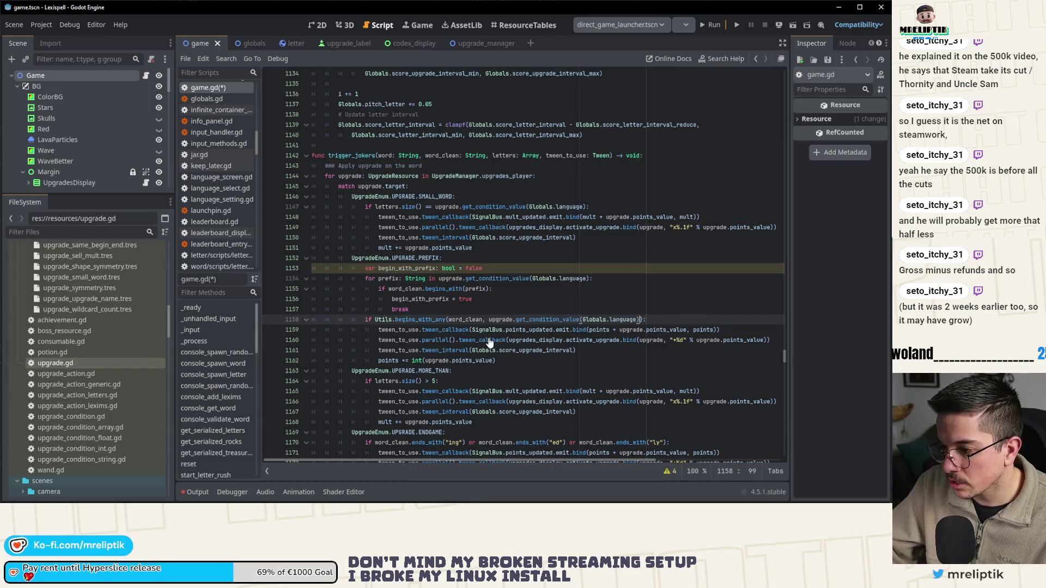
# Step: Delete the old flag and prefix loop lines, save, and jump into the Utils script
pyautogui.moveTo(417, 310); pyautogui.dragTo(365, 268)
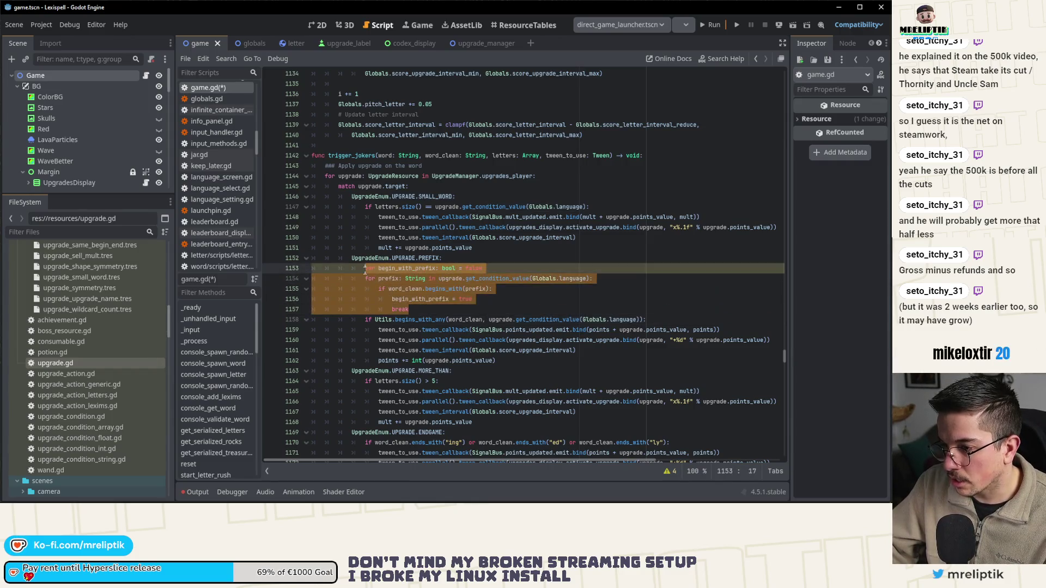
pyautogui.press('BackSpace')
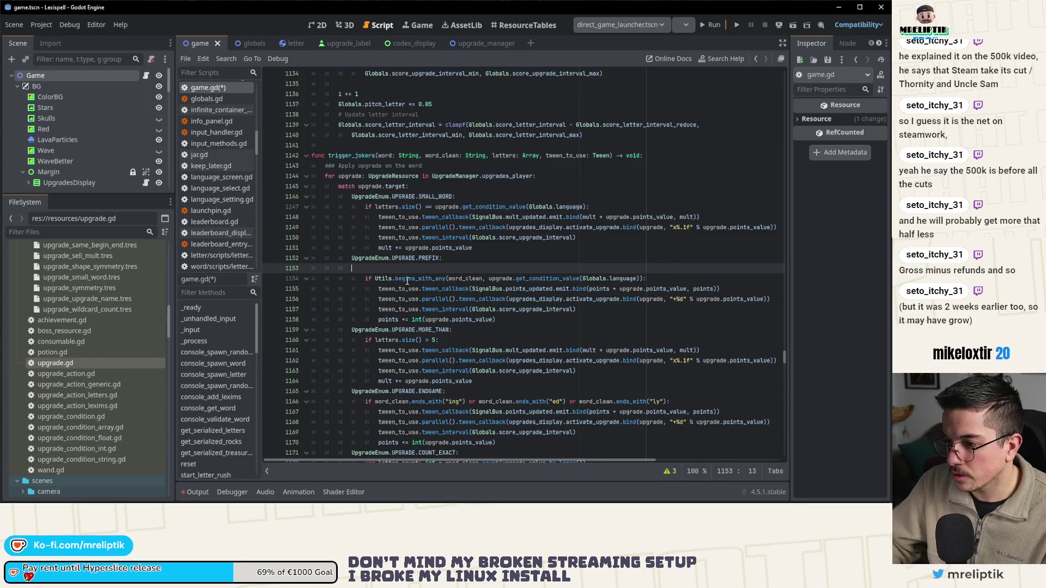
pyautogui.press('BackSpace')
pyautogui.press('BackSpace')
pyautogui.press('BackSpace')
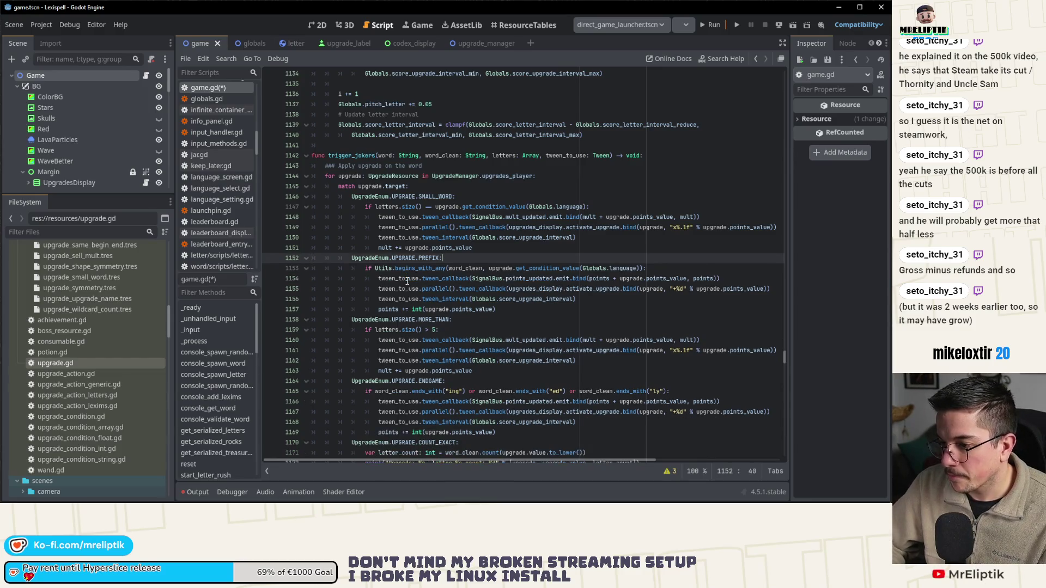
pyautogui.hotkey('ctrl', 's')
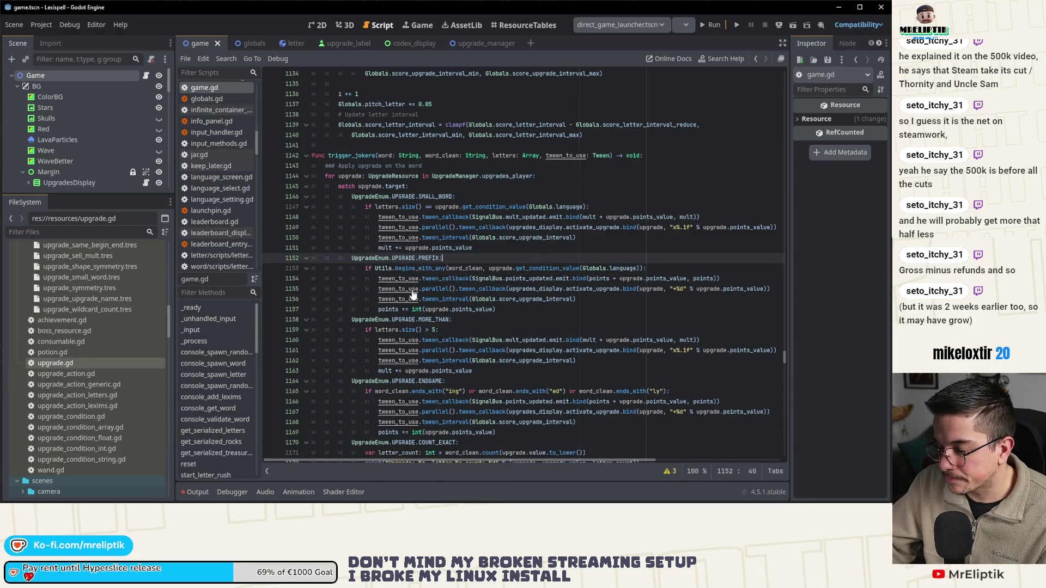
pyautogui.click(418, 268)
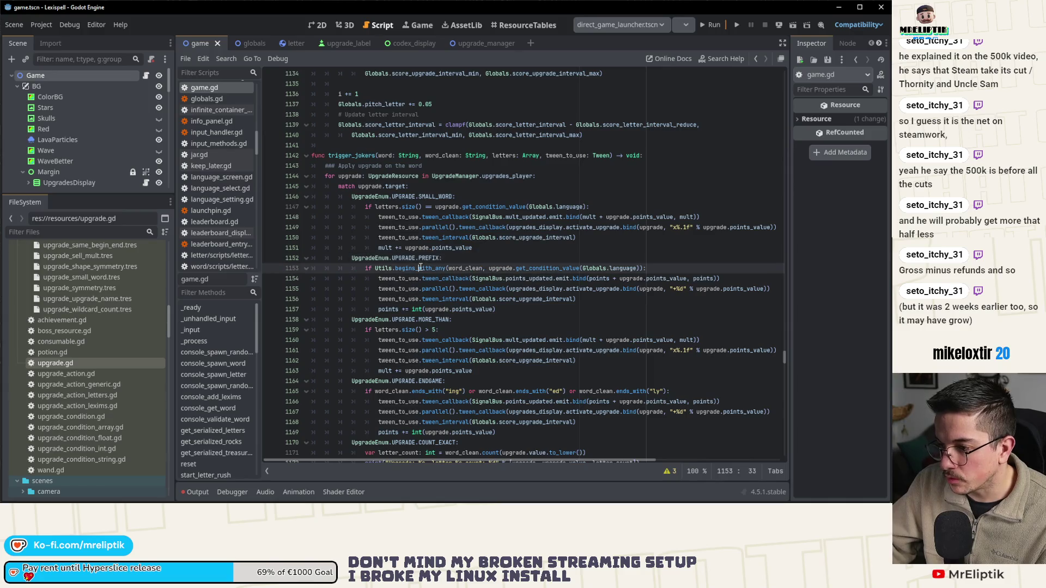
pyautogui.keyDown('ctrl'); pyautogui.click(384, 269); pyautogui.keyUp('ctrl')
# Step: Scroll utils.gd down to get_treasures_opening and place the caret just after it
pyautogui.scroll(-8, 348, 278)
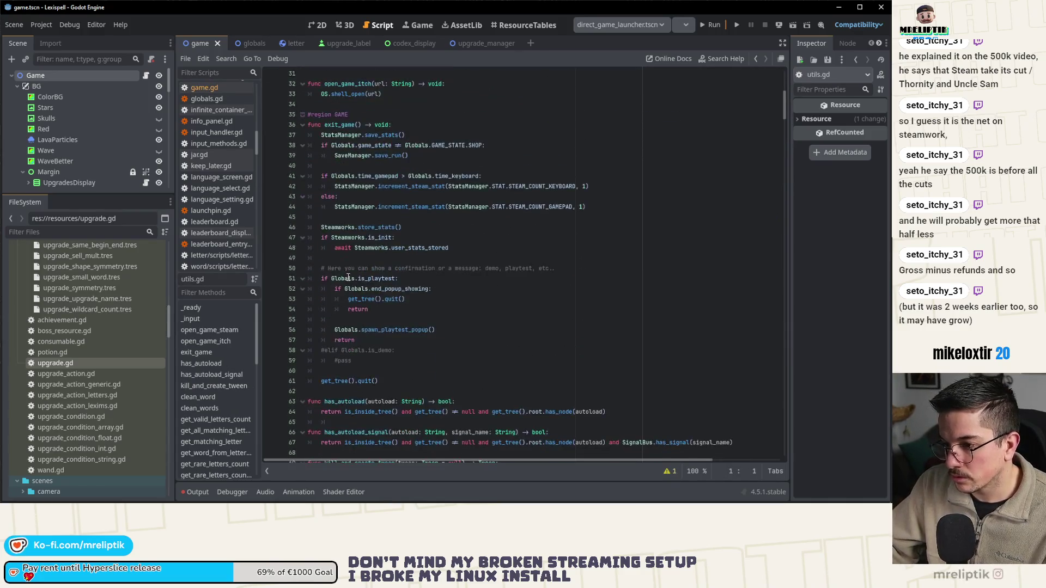
pyautogui.scroll(-10, 327, 321)
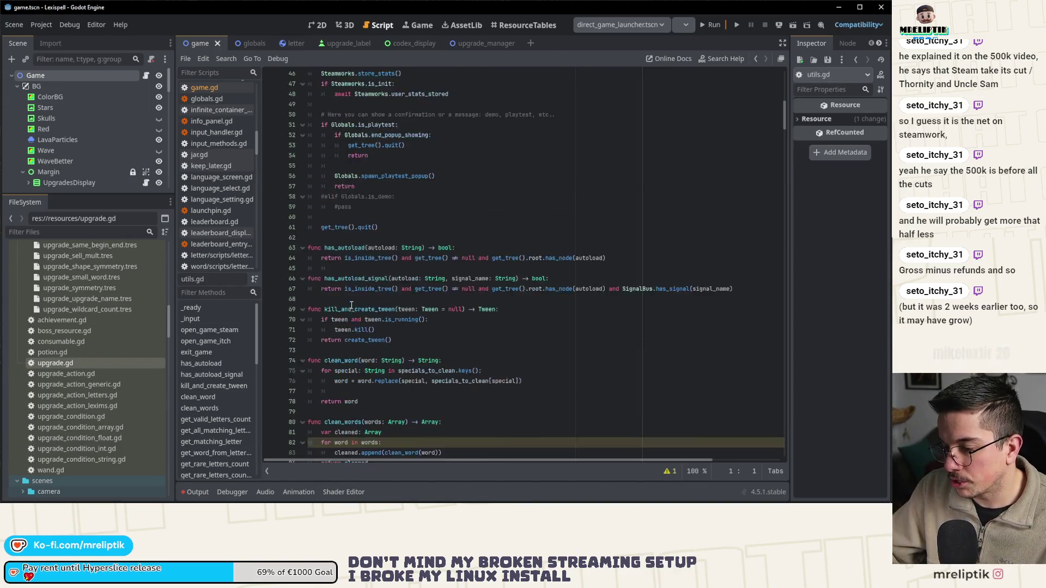
pyautogui.scroll(-20, 305, 340)
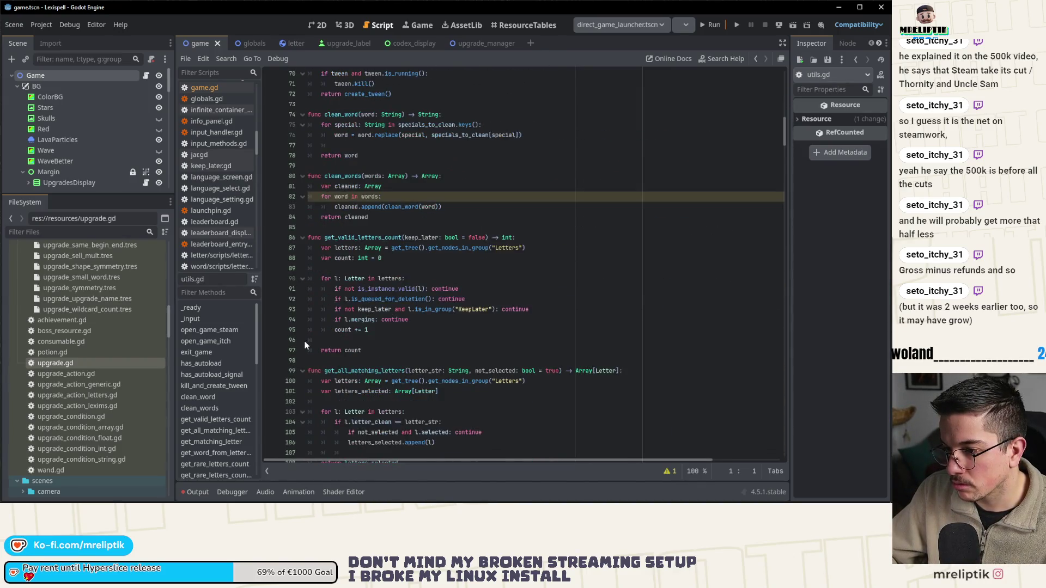
pyautogui.scroll(-12, 305, 345)
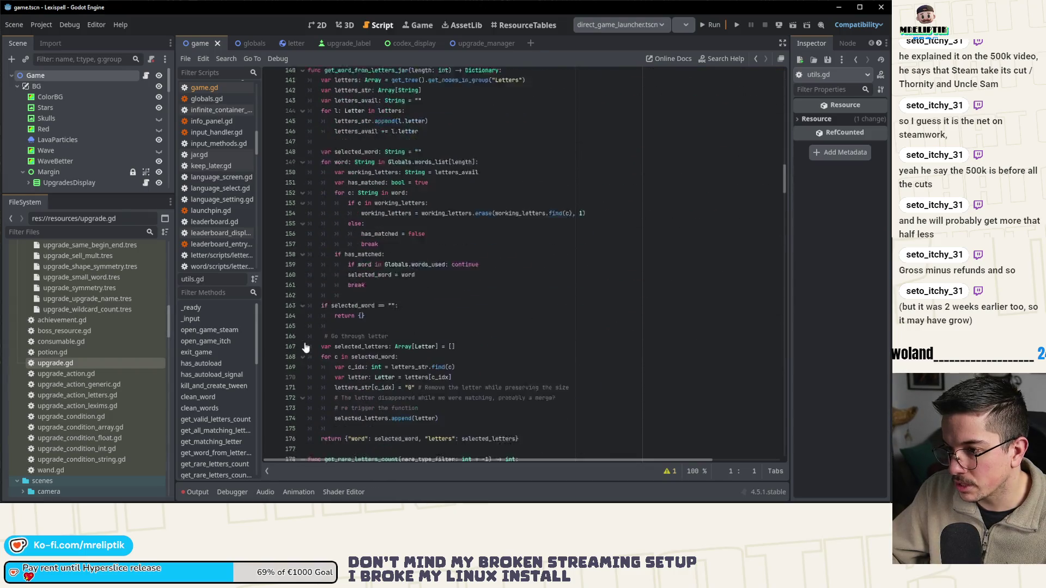
pyautogui.scroll(-20, 364, 349)
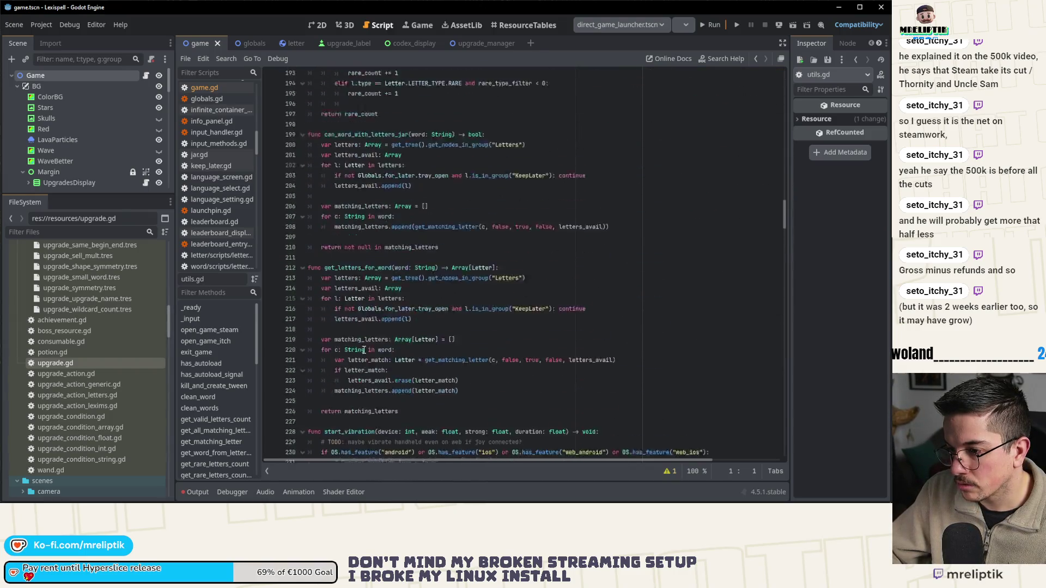
pyautogui.scroll(-13, 364, 350)
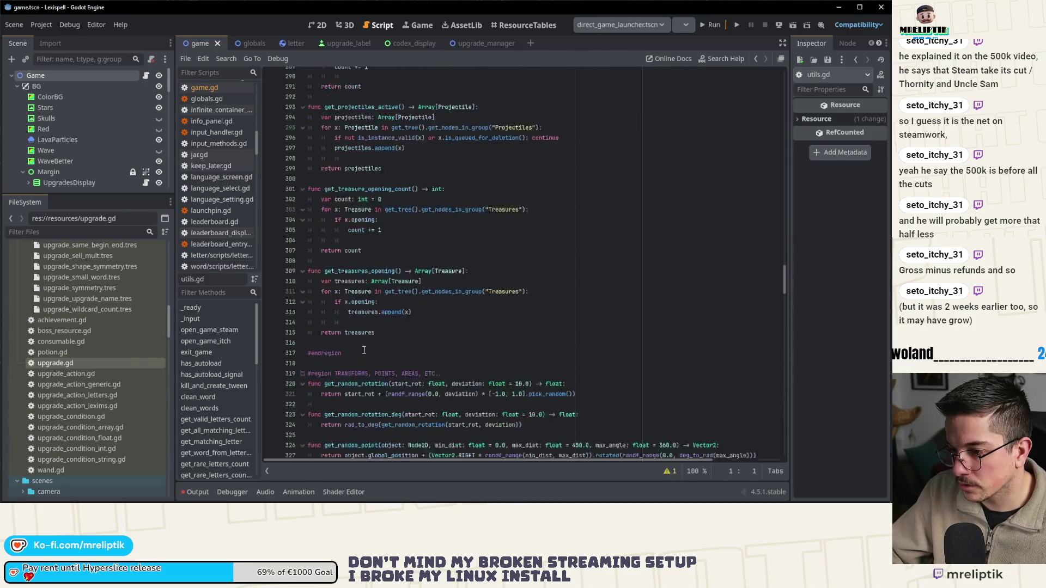
pyautogui.scroll(-12, 364, 350)
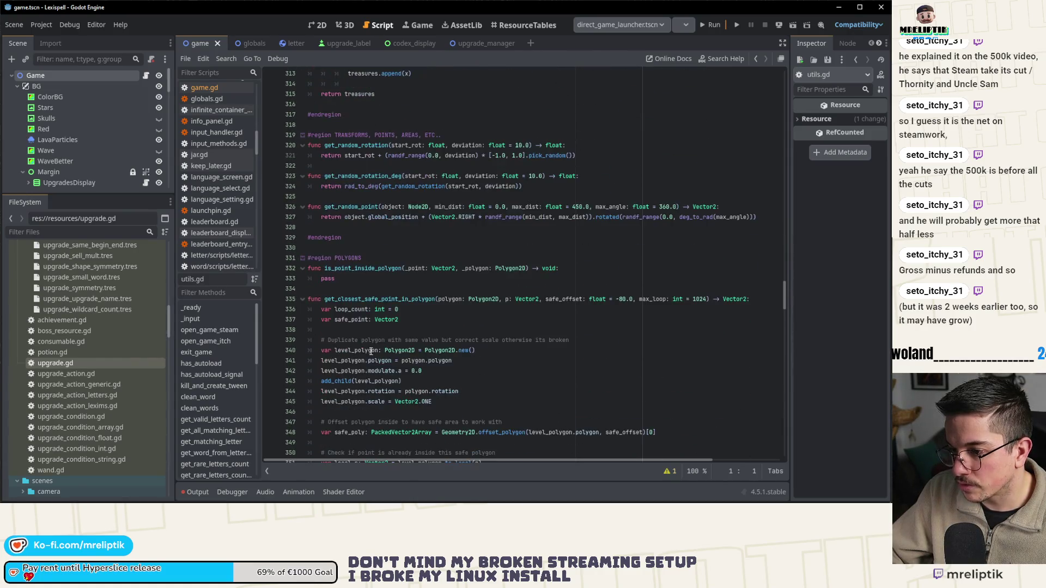
pyautogui.moveTo(784, 312)
pyautogui.mouseDown()
pyautogui.moveTo(779, 433)
pyautogui.moveTo(769, 186)
pyautogui.moveTo(769, 209)
pyautogui.mouseUp()
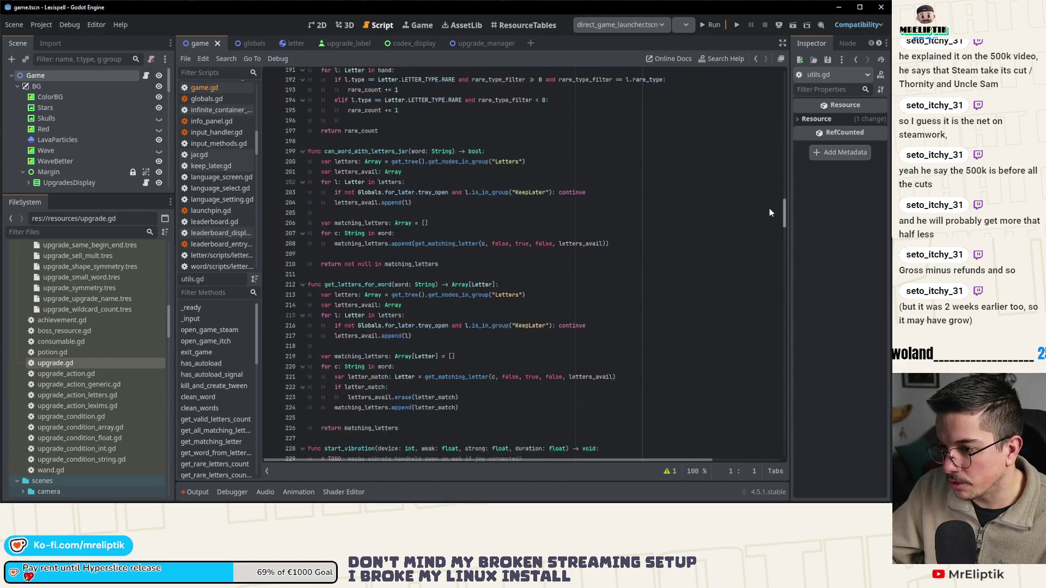
pyautogui.scroll(-10, 386, 307)
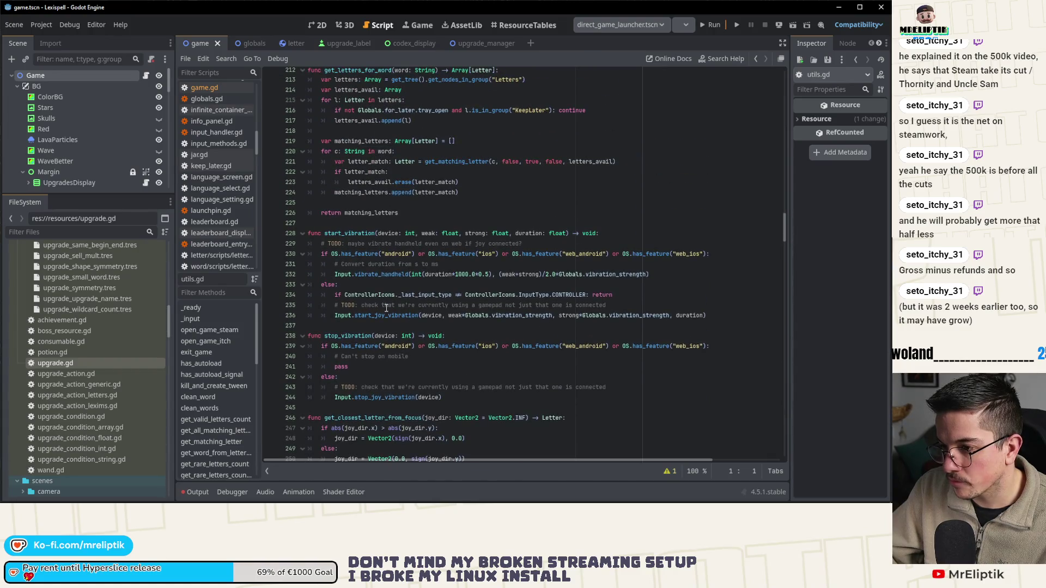
pyautogui.scroll(-6, 386, 308)
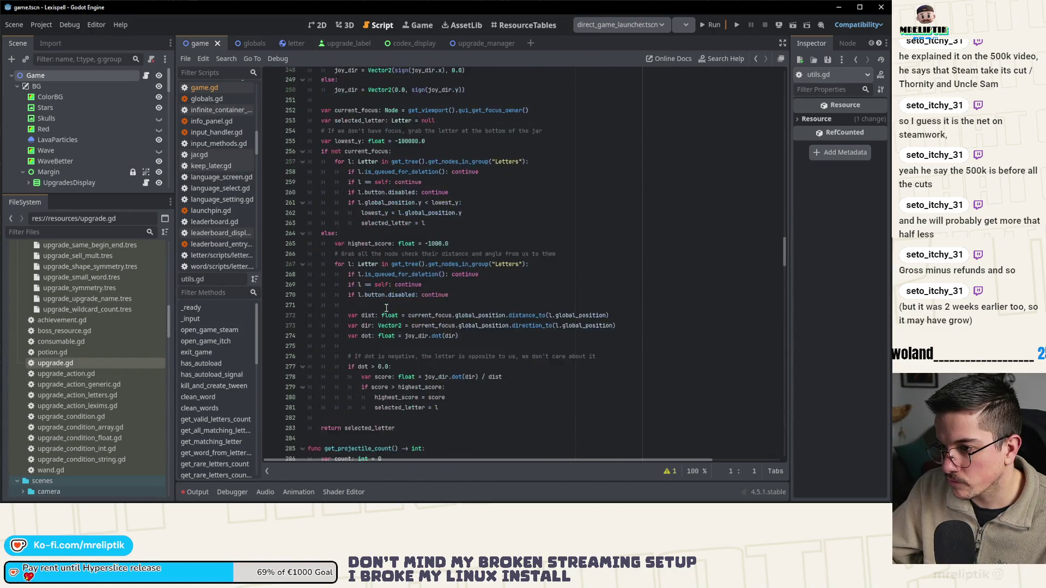
pyautogui.scroll(-5, 386, 307)
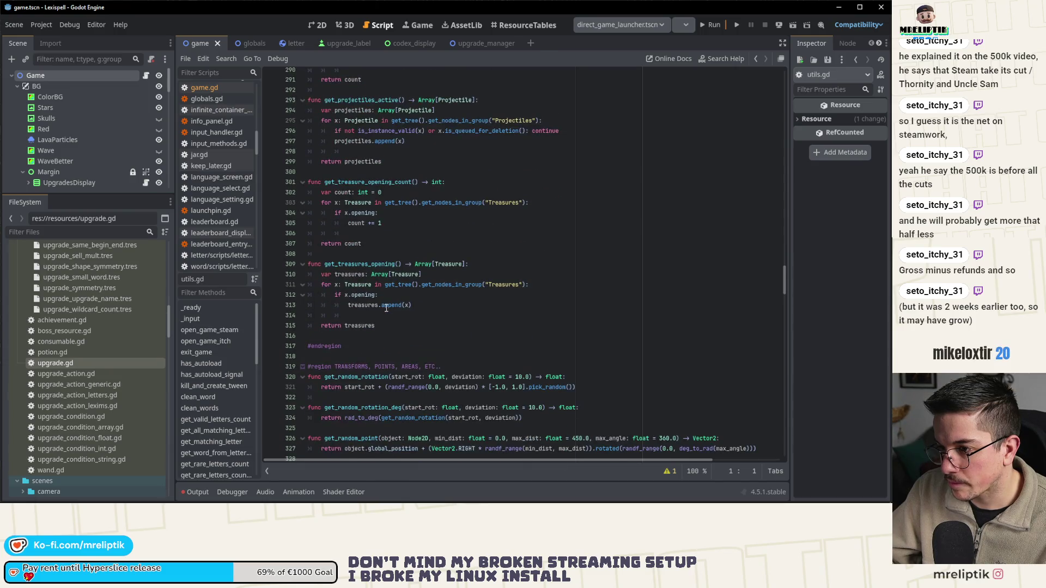
pyautogui.click(352, 338)
# Step: Declare func begins_with_any(word: String, prefixes: Array) -> bool: in utils.gd
pyautogui.press('Return')
pyautogui.press('Return')
pyautogui.press('Up')
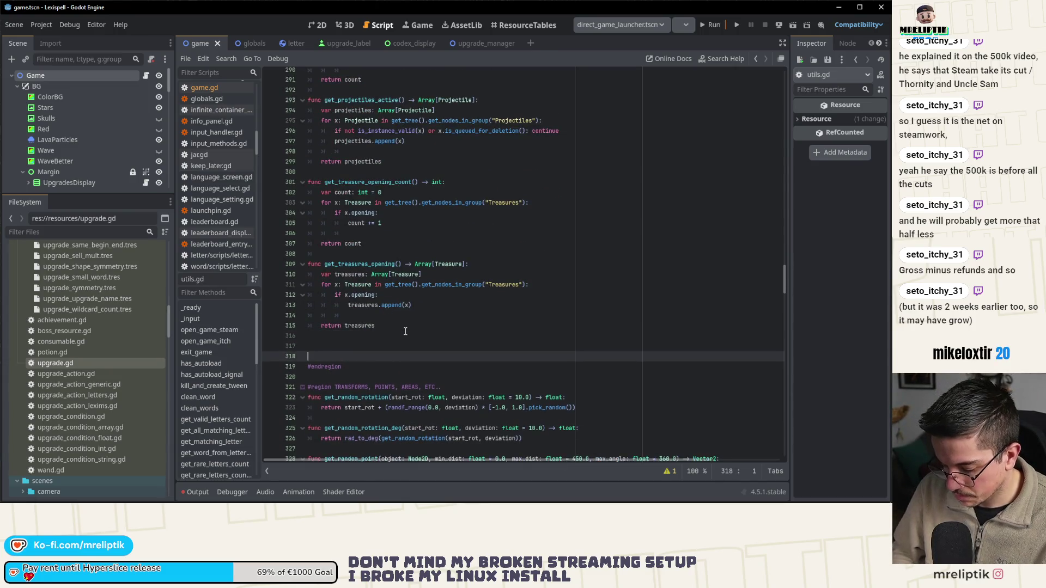
pyautogui.write('func be')
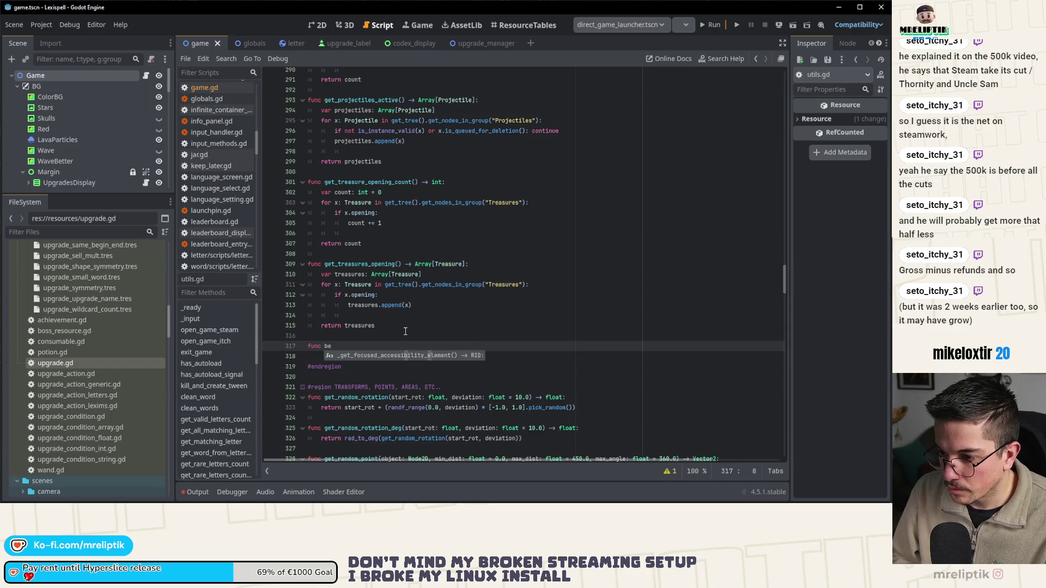
pyautogui.write('gins_with_any(Ar')
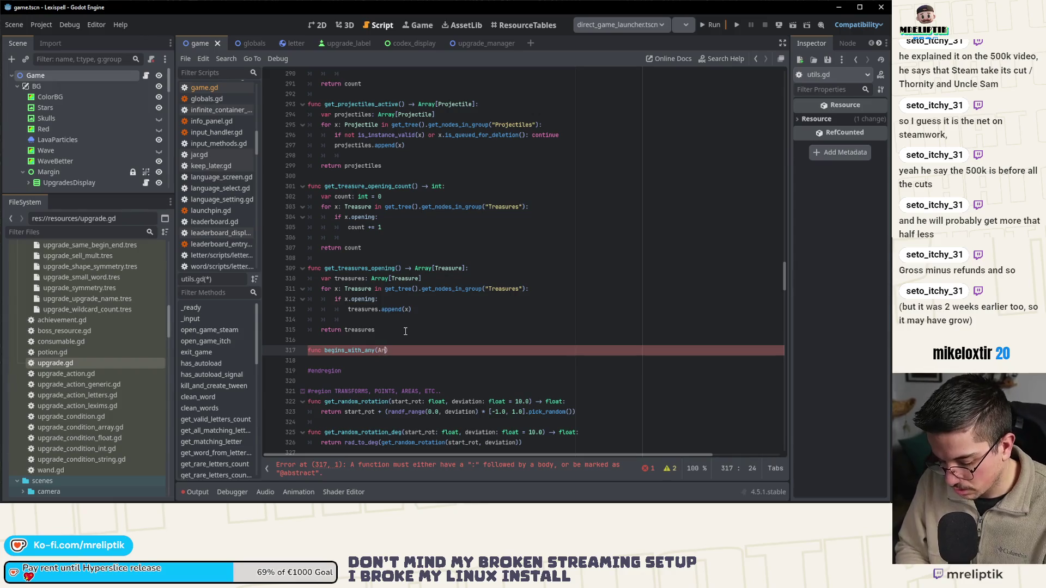
pyautogui.write('ray')
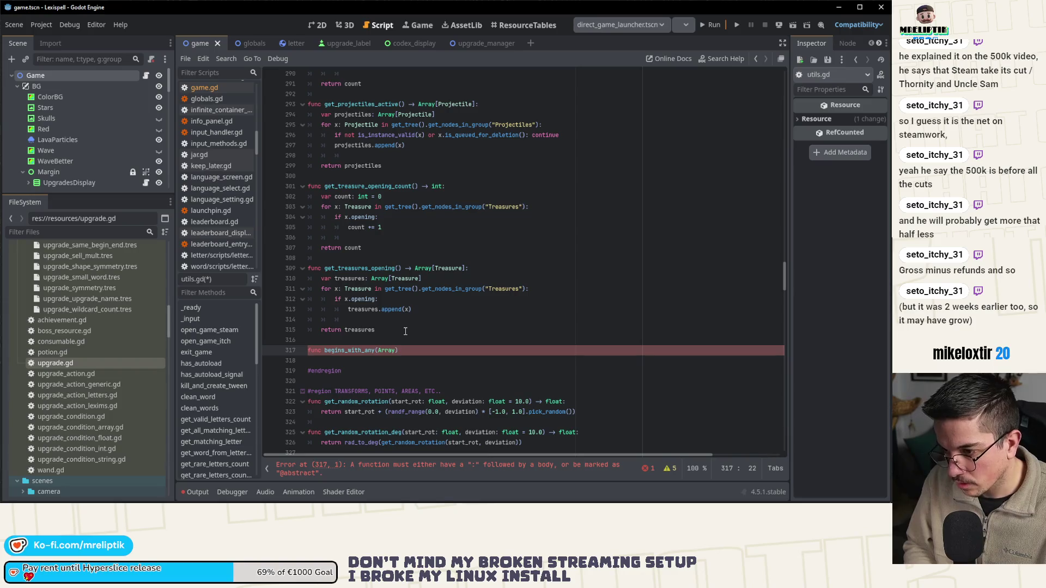
pyautogui.write('word: String, ')
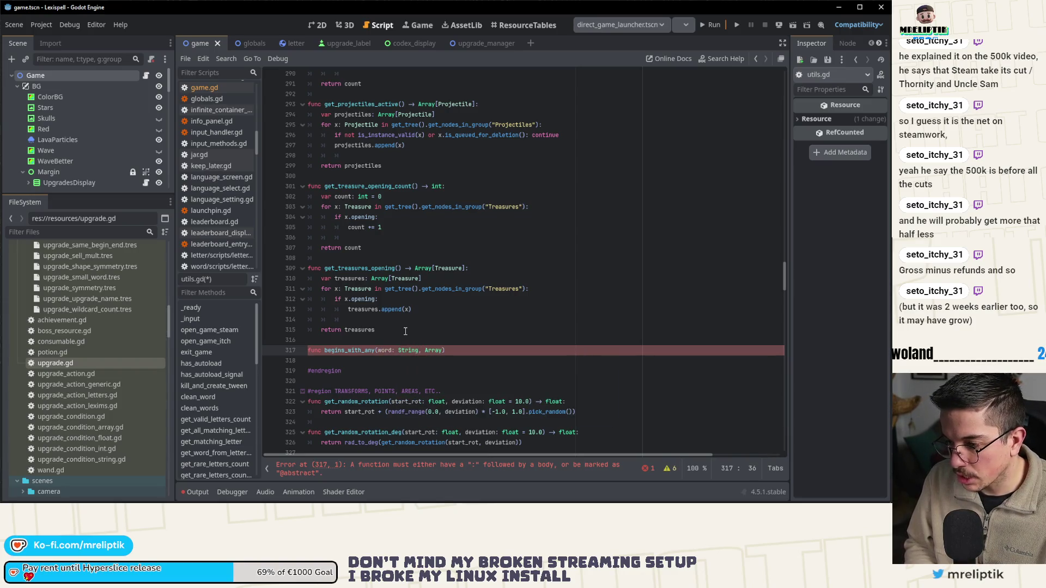
pyautogui.write('prefixes:')
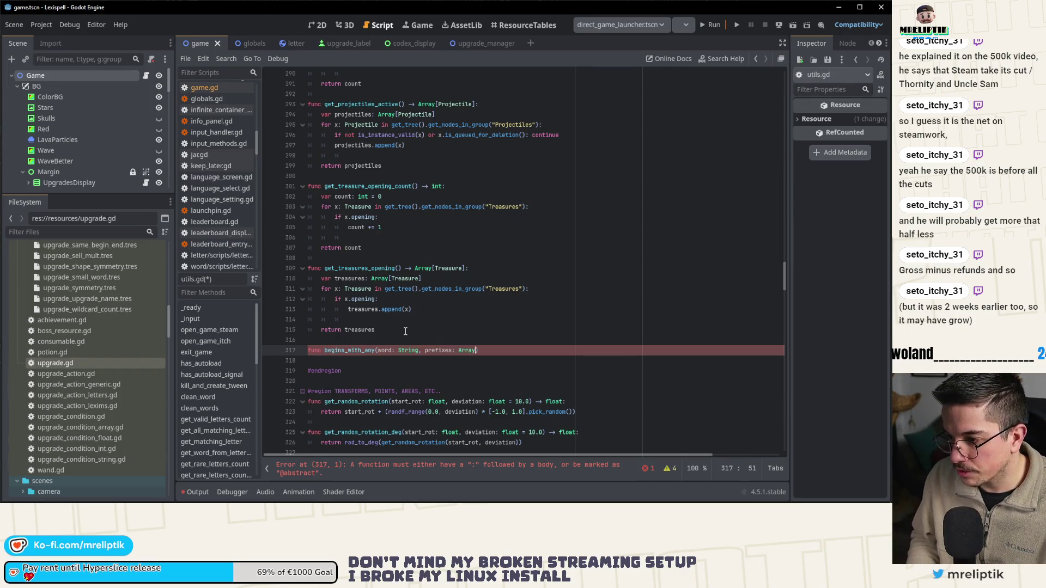
pyautogui.press('End')
pyautogui.write('-> boo')
pyautogui.press('Return')
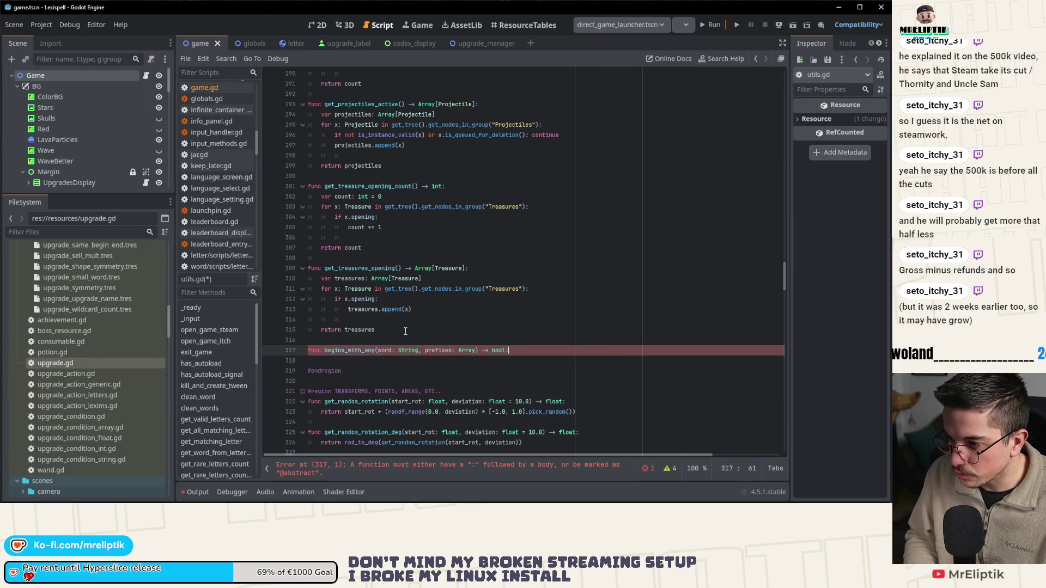
pyautogui.write(':')
# Step: Paste the prefix loop, dedent it, and make it loop over prefixes checking word
pyautogui.press('Return')
pyautogui.write('var begin_with_prefix: bool = false \t\t\t\tfor prefix: String in upgrade.get_condition_value(Globals.language): \t\t\t\t\tif word_clean.begins_with(prefix): \t\t\t\t\t\tbegin_with_prefix = true \t\t\t\t\t\tbreak')
pyautogui.moveTo(363, 370); pyautogui.dragTo(406, 402)
pyautogui.hotkey('shift', 'Tab')
pyautogui.hotkey('shift', 'Tab')
pyautogui.hotkey('shift', 'Tab')
pyautogui.click(395, 371)
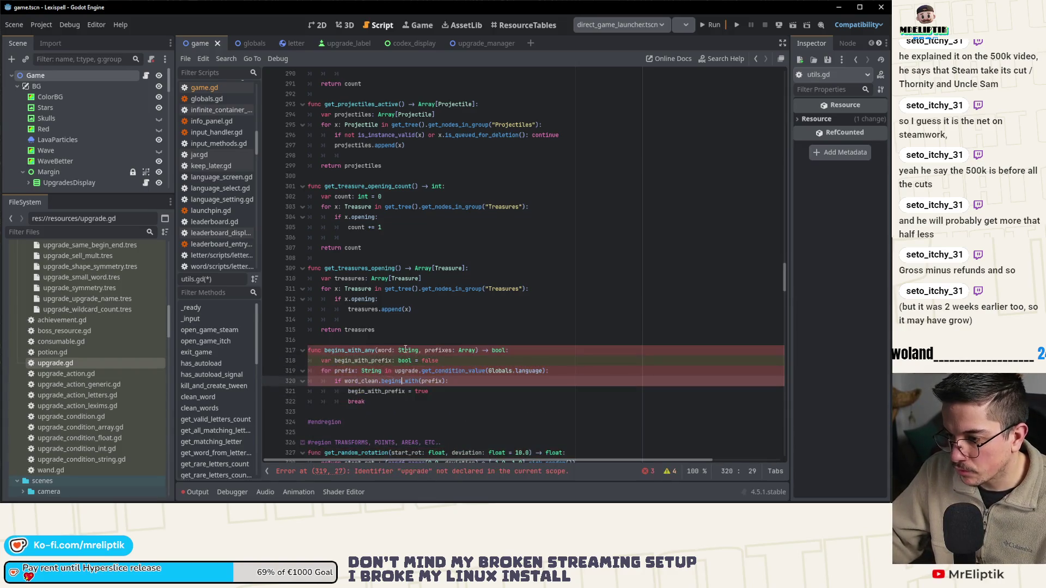
pyautogui.hotkey('shift', 'ctrl', 'Right')
pyautogui.hotkey('shift', 'ctrl', 'Right')
pyautogui.hotkey('shift', 'ctrl', 'Right')
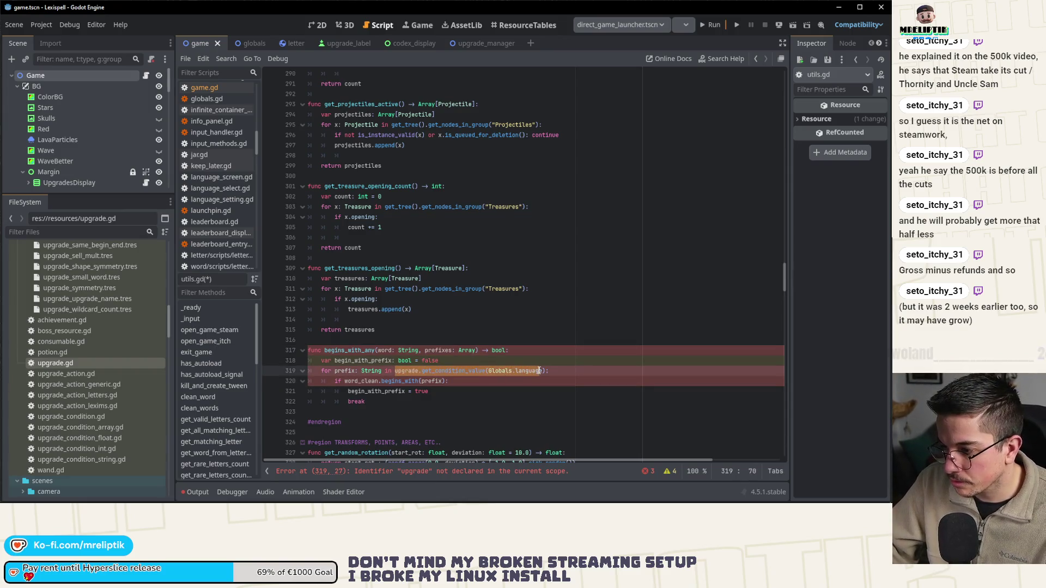
pyautogui.write('prefixes:')
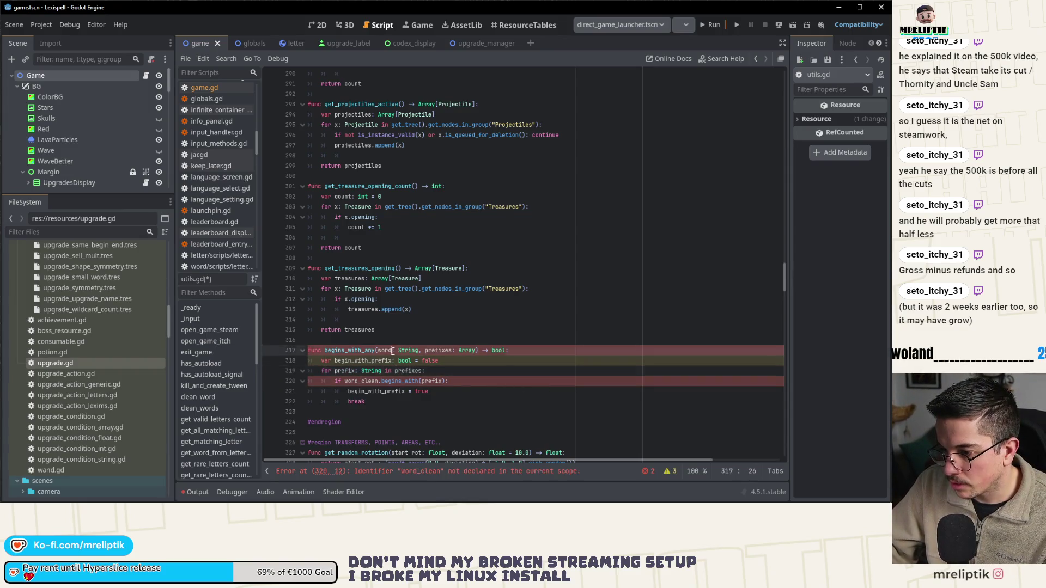
pyautogui.click(379, 381)
pyautogui.press('BackSpace')
pyautogui.press('BackSpace')
pyautogui.press('BackSpace')
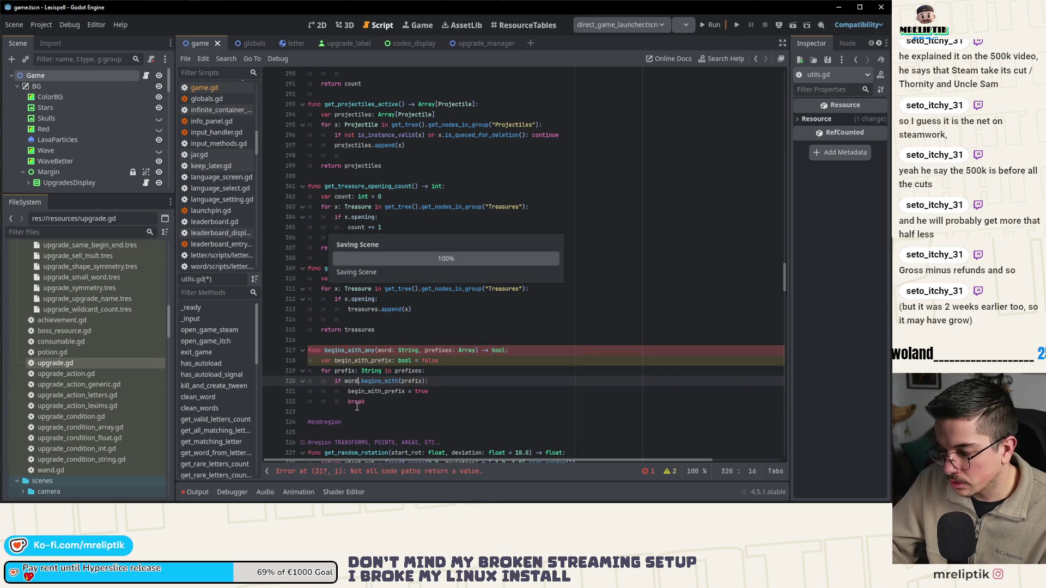
# Step: Return true on a match, drop the break line, and add a final return false
pyautogui.doubleClick(371, 392)
pyautogui.click(357, 402)
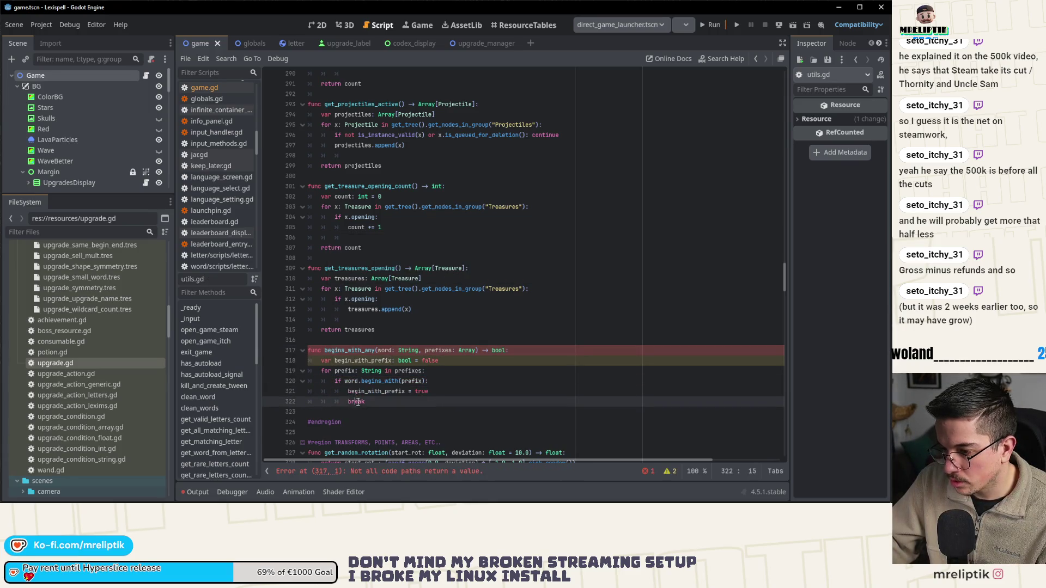
pyautogui.moveTo(349, 390); pyautogui.dragTo(442, 388)
pyautogui.write('return')
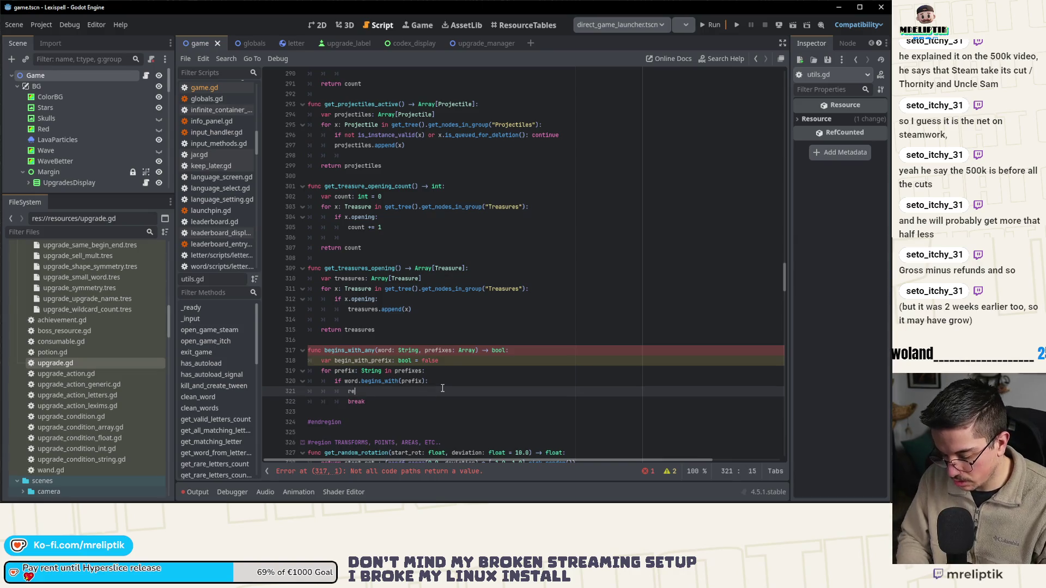
pyautogui.write(' true')
pyautogui.press('Down')
pyautogui.hotkey('ctrl', 'shift', 'k')
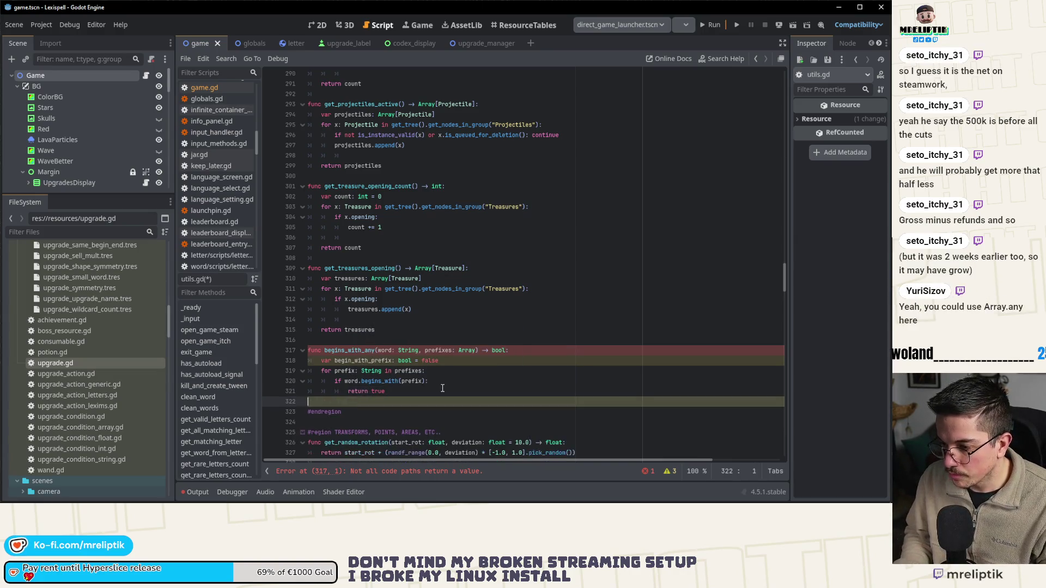
pyautogui.press('Return')
pyautogui.press('Tab')
pyautogui.write('return false')
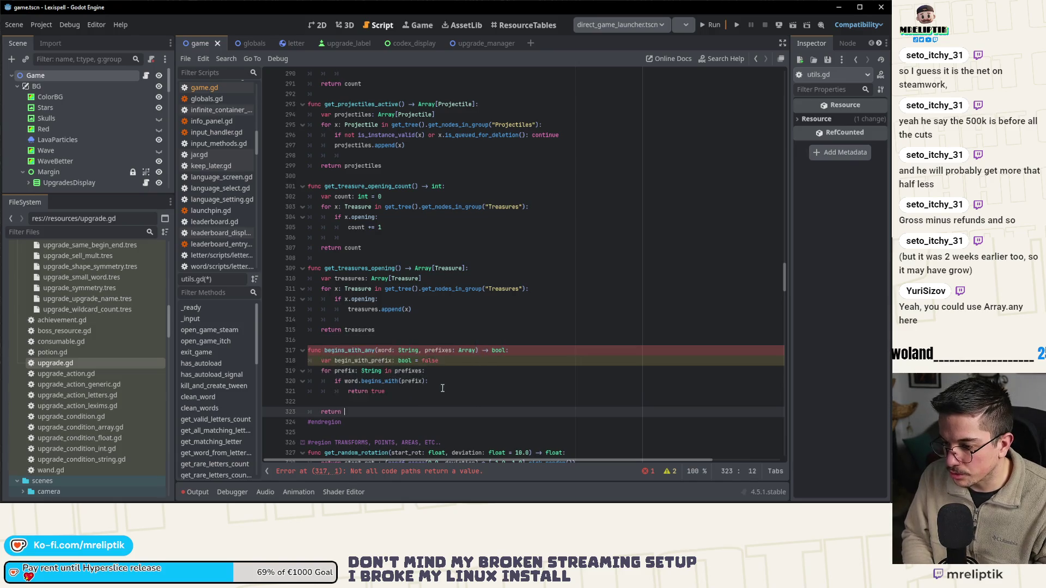
# Step: Delete the unused begin_with_prefix variable line and save utils.gd
pyautogui.press('Up')
pyautogui.press('Up')
pyautogui.press('Up')
pyautogui.hotkey('ctrl', 'shift', 'k')
pyautogui.hotkey('ctrl', 's')
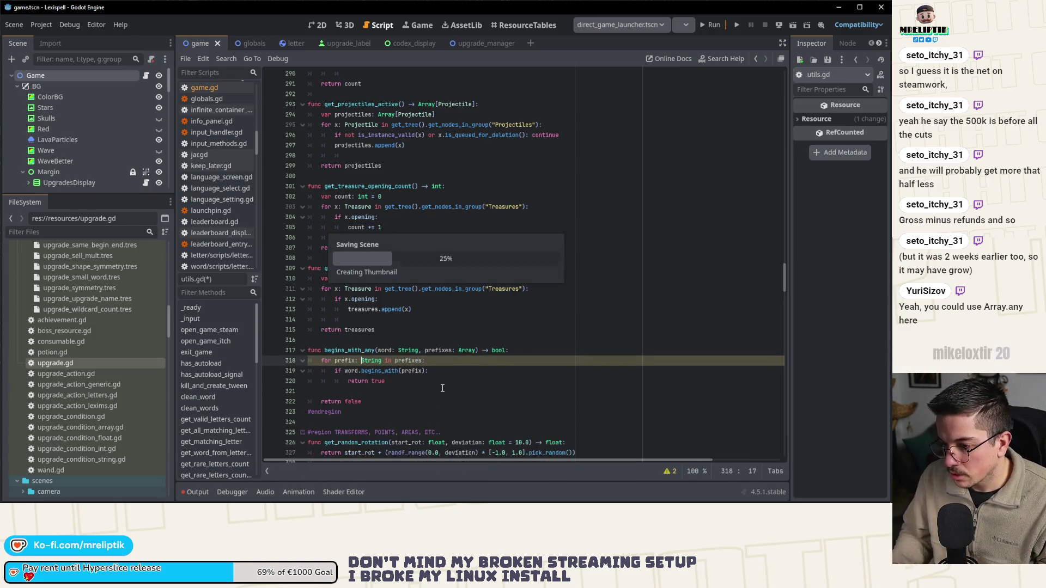
pyautogui.click(442, 388)
# Step: Remove the empty line above return false in begins_with_any and save
pyautogui.hotkey('ctrl', 'shift', 'k')
pyautogui.hotkey('ctrl', 's')
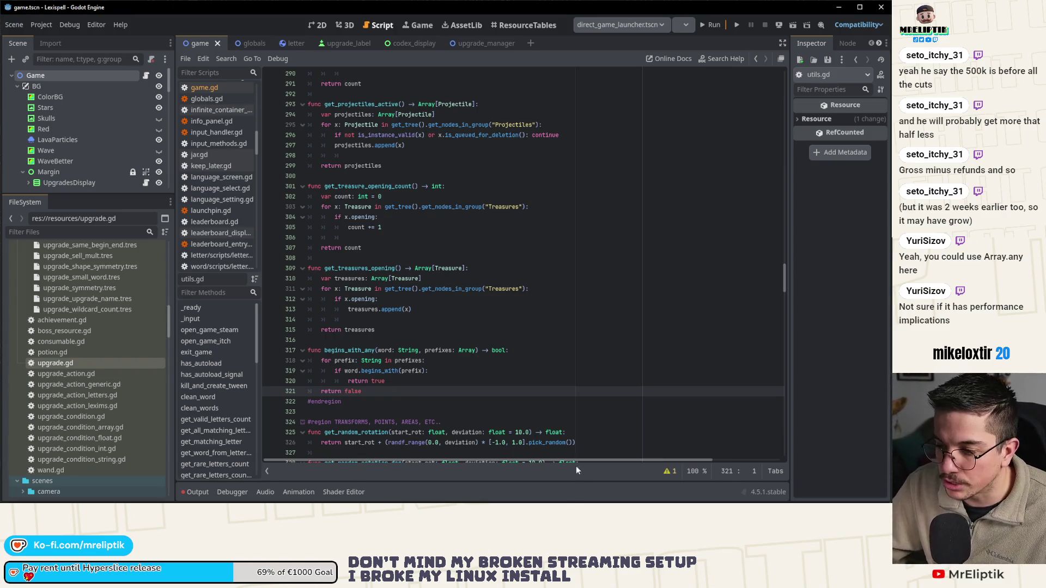
pyautogui.click(432, 381)
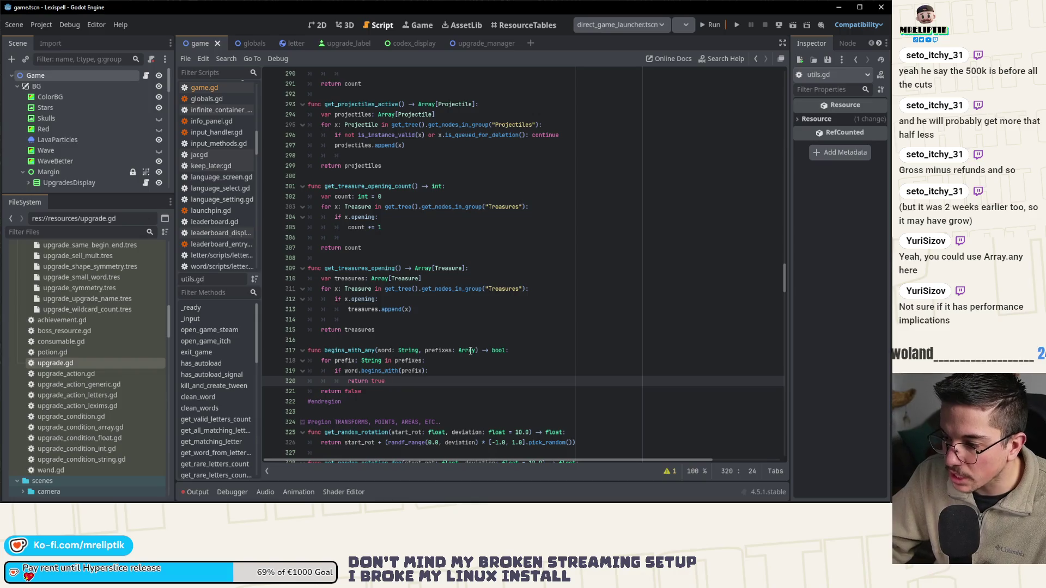
pyautogui.moveTo(470, 350)
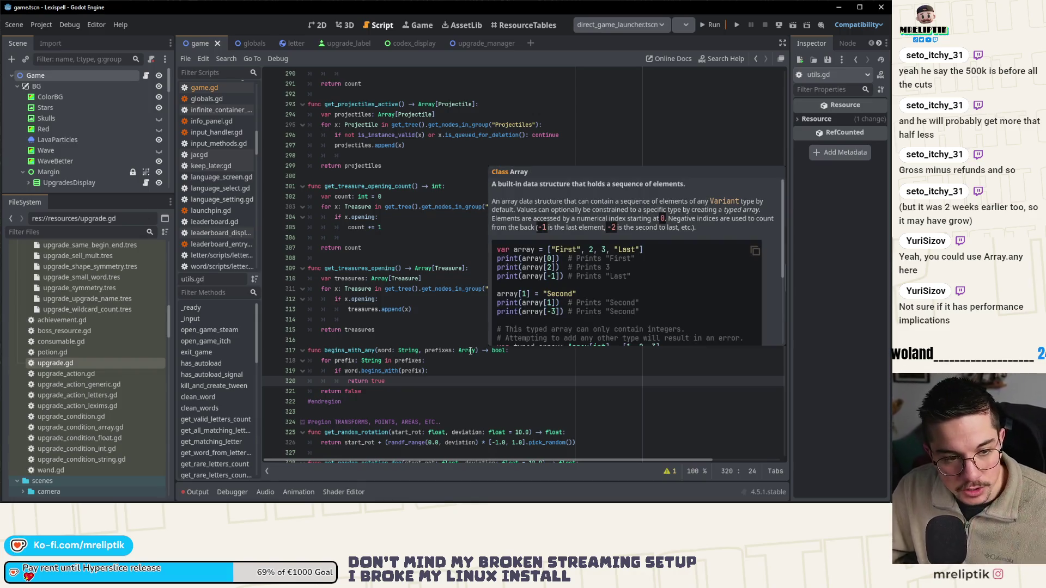
# Step: Read the Array documentation's any method, then return to the Game node's script
pyautogui.keyDown('ctrl'); pyautogui.click(470, 350); pyautogui.keyUp('ctrl')
pyautogui.scroll(-5, 420, 313)
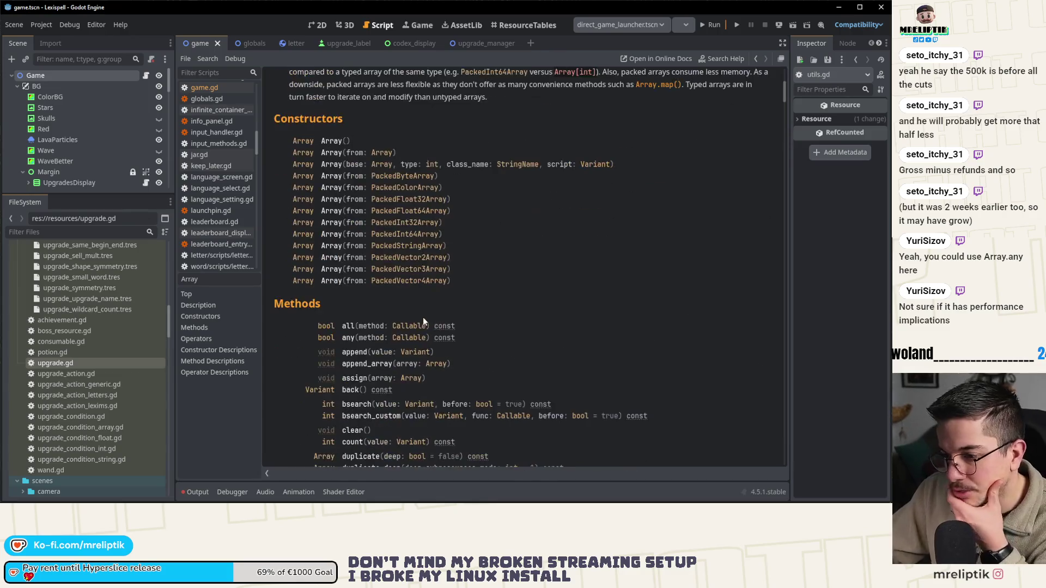
pyautogui.scroll(-3, 365, 292)
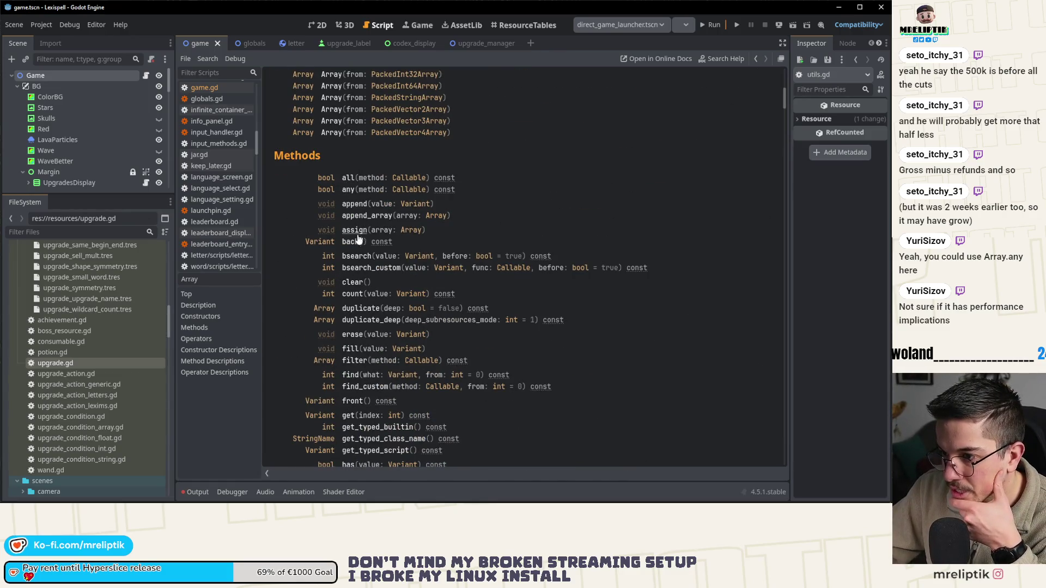
pyautogui.click(349, 189)
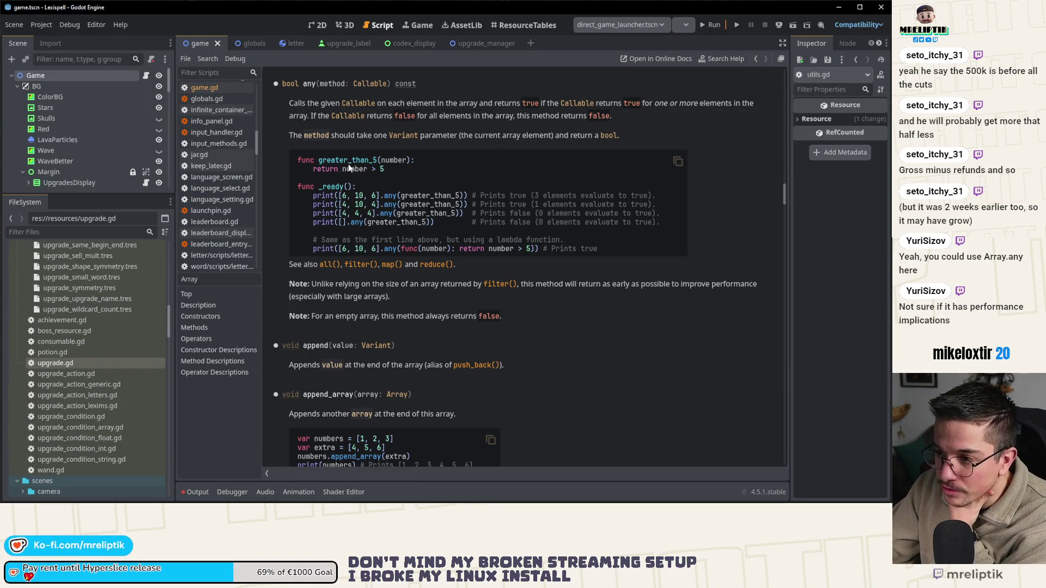
pyautogui.click(146, 76)
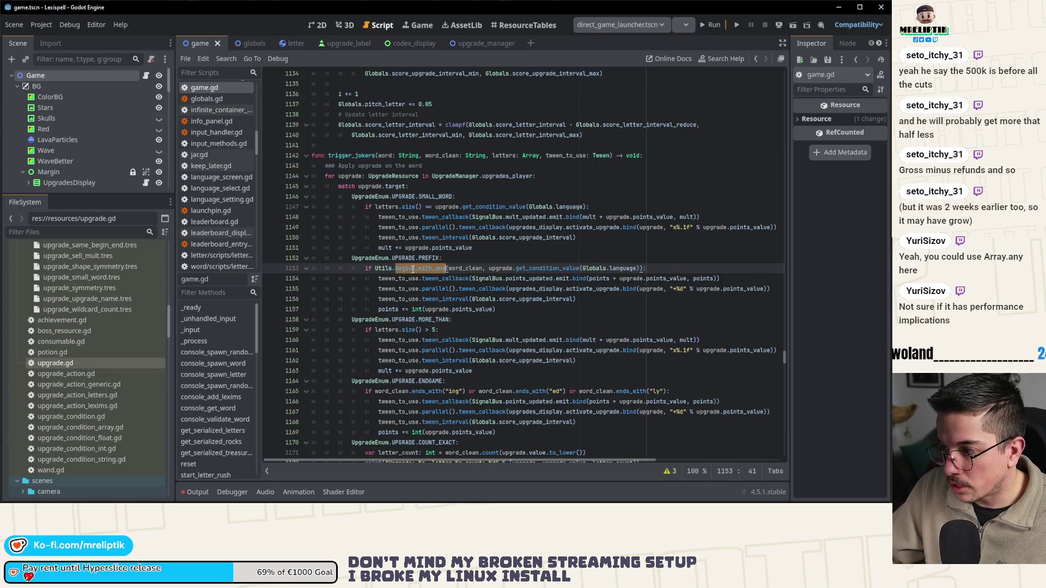
# Step: Duplicate the PREFIX condition line and comment out the original
pyautogui.click(655, 270)
pyautogui.hotkey('ctrl', 'd')
pyautogui.click(655, 271)
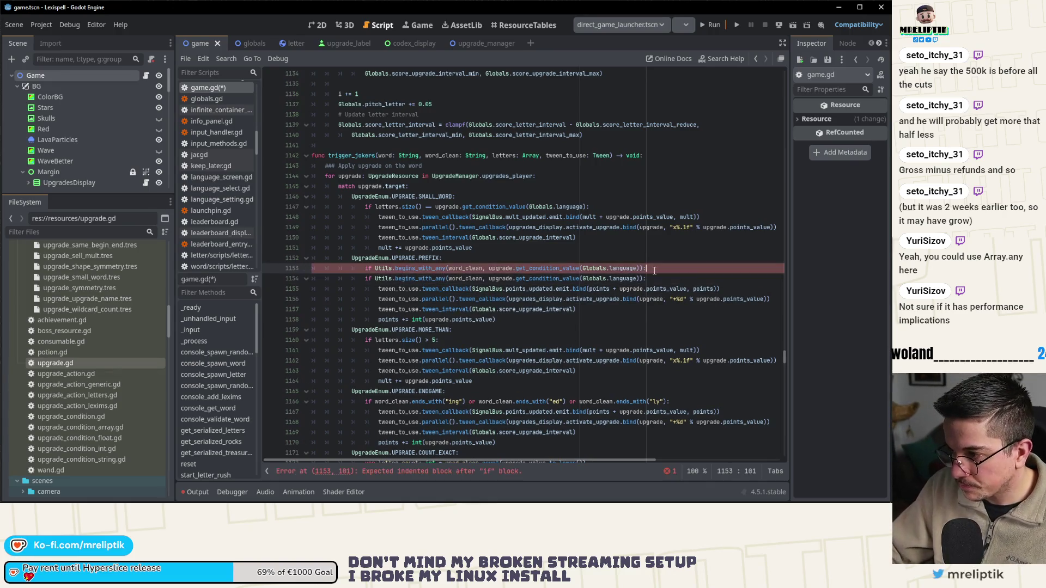
pyautogui.hotkey('ctrl', 'k')
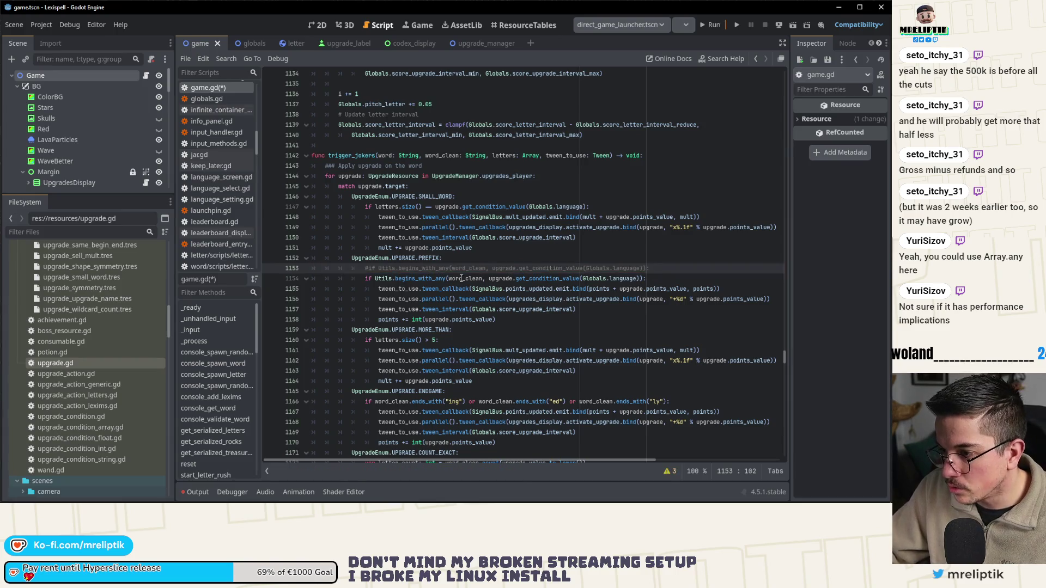
# Step: Strip the copied line down to just word_clean and save
pyautogui.doubleClick(466, 278)
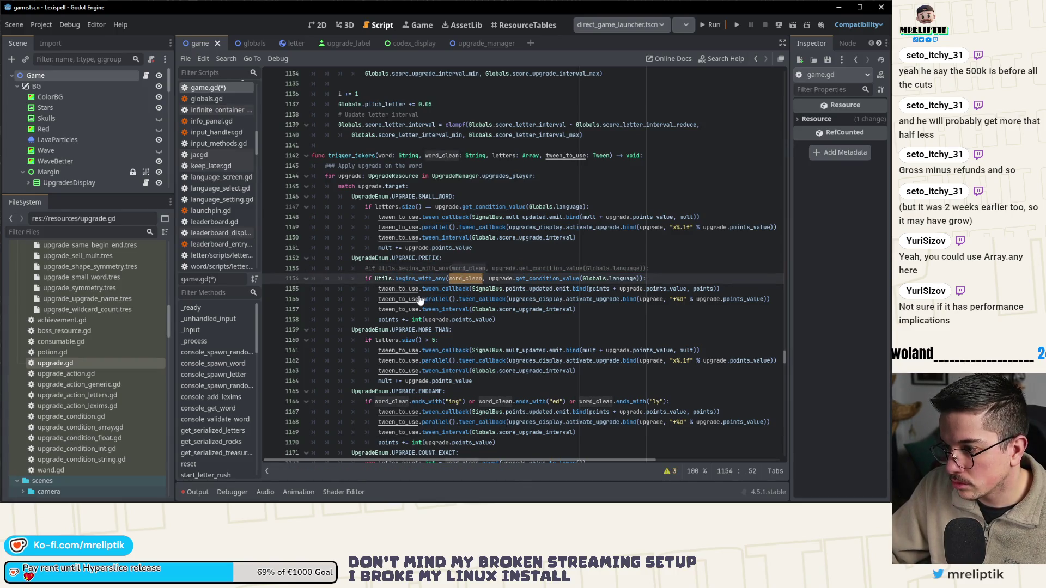
pyautogui.moveTo(488, 278); pyautogui.dragTo(642, 279)
pyautogui.press('BackSpace')
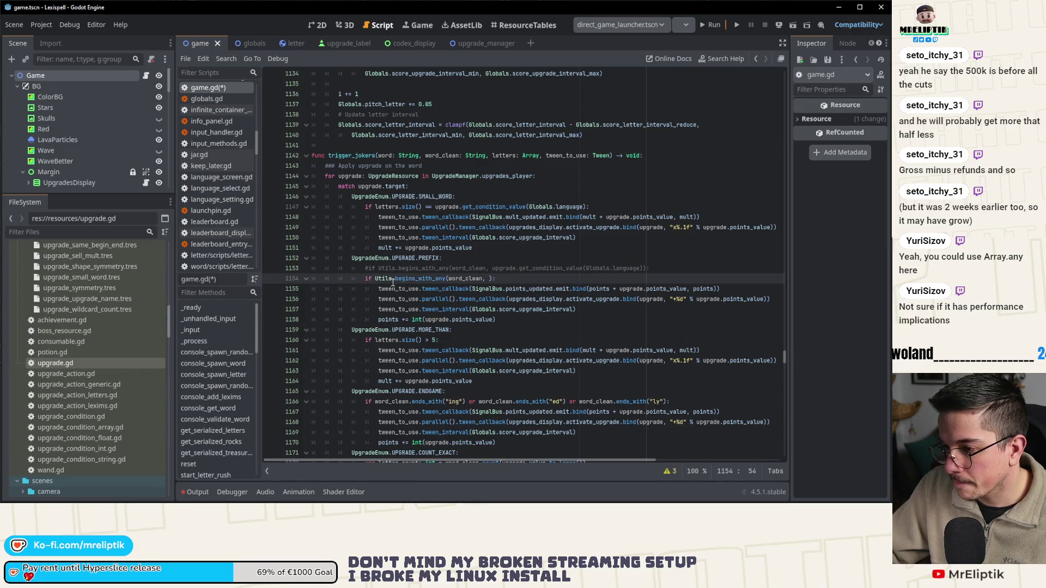
pyautogui.moveTo(376, 278)
pyautogui.mouseDown()
pyautogui.moveTo(485, 279)
pyautogui.moveTo(447, 280)
pyautogui.mouseUp()
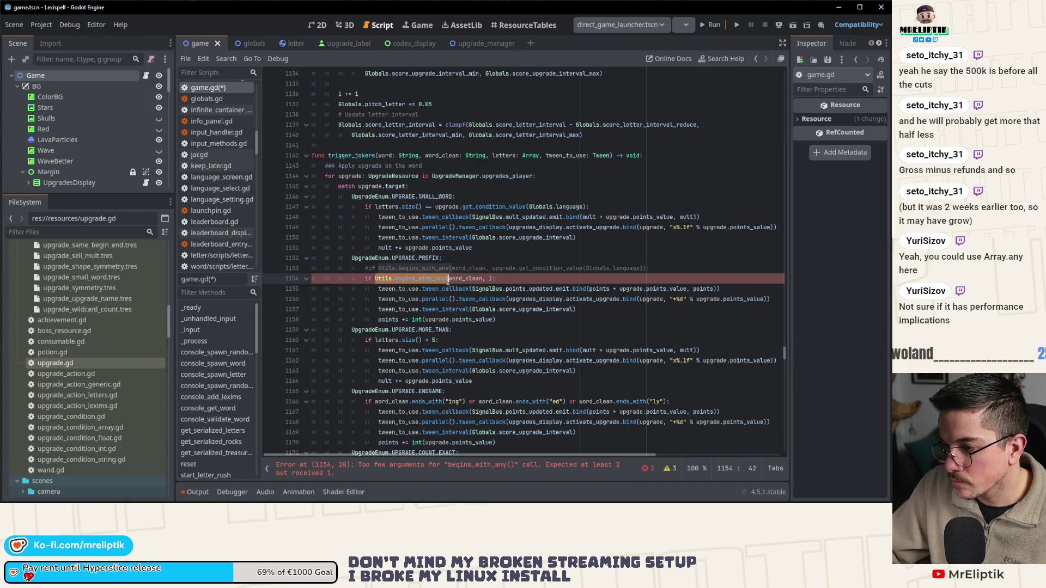
pyautogui.press('BackSpace')
pyautogui.press('End')
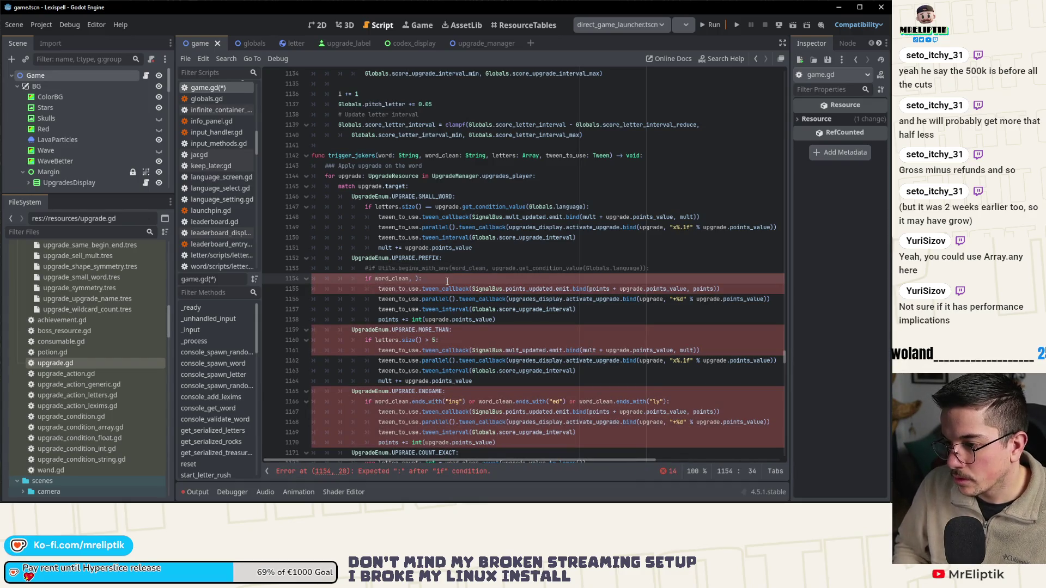
pyautogui.press('BackSpace')
pyautogui.press('BackSpace')
pyautogui.press('BackSpace')
pyautogui.hotkey('ctrl', 's')
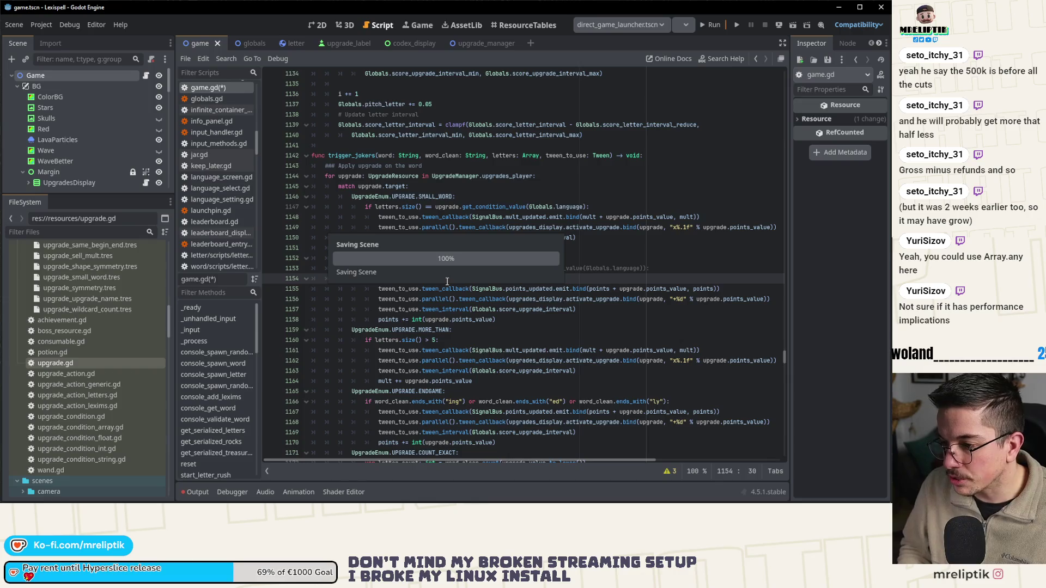
# Step: Draft get_condition_value(...).any(word_clean) on the copy, then delete that draft line
pyautogui.hotkey('ctrl', 'Left')
pyautogui.write('upgrade.get_condition_value(Globals.language)')
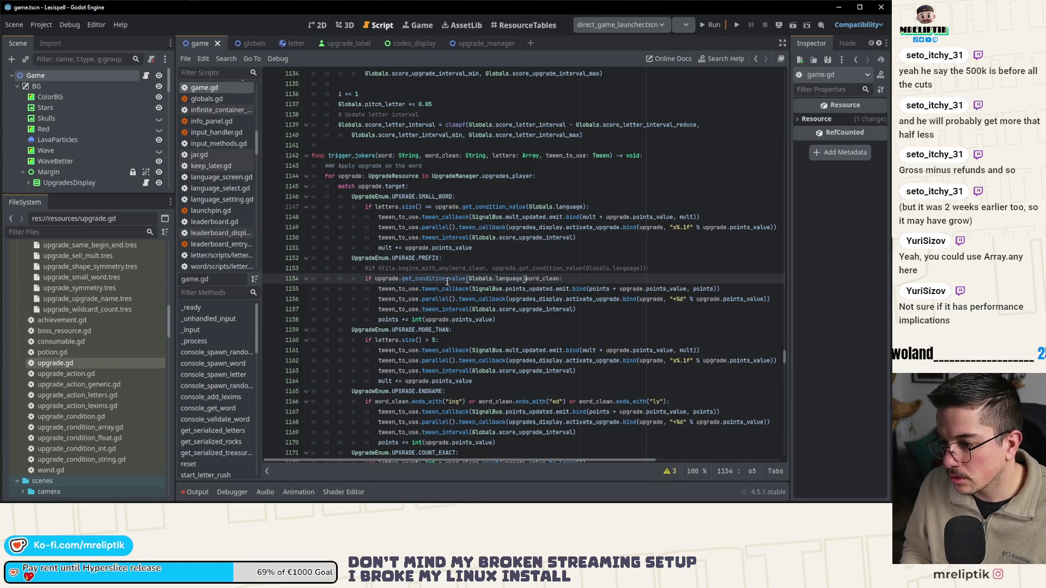
pyautogui.write('.any(')
pyautogui.hotkey('ctrl', 'Right')
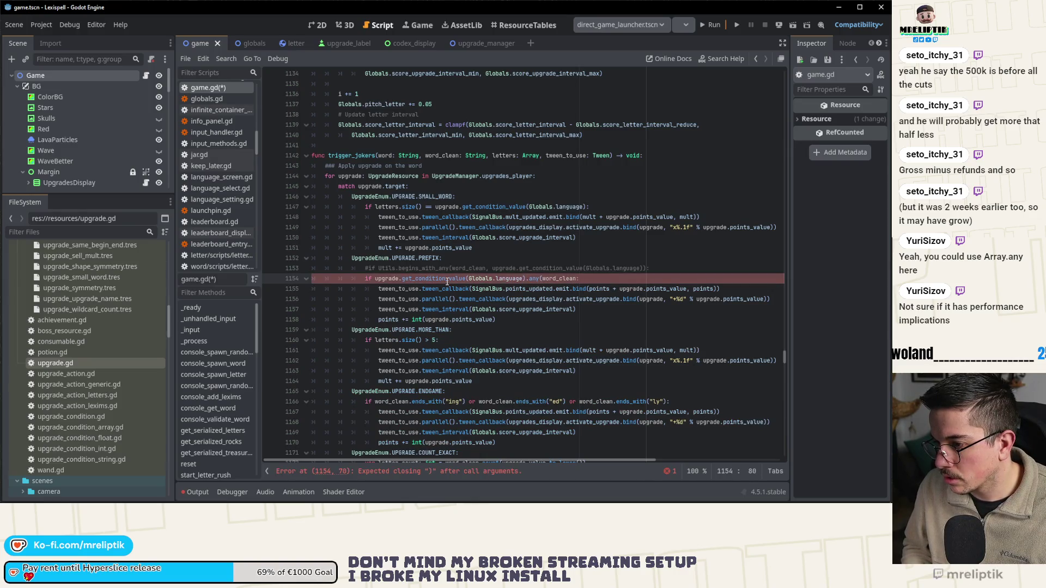
pyautogui.hotkey('ctrl', 'Left')
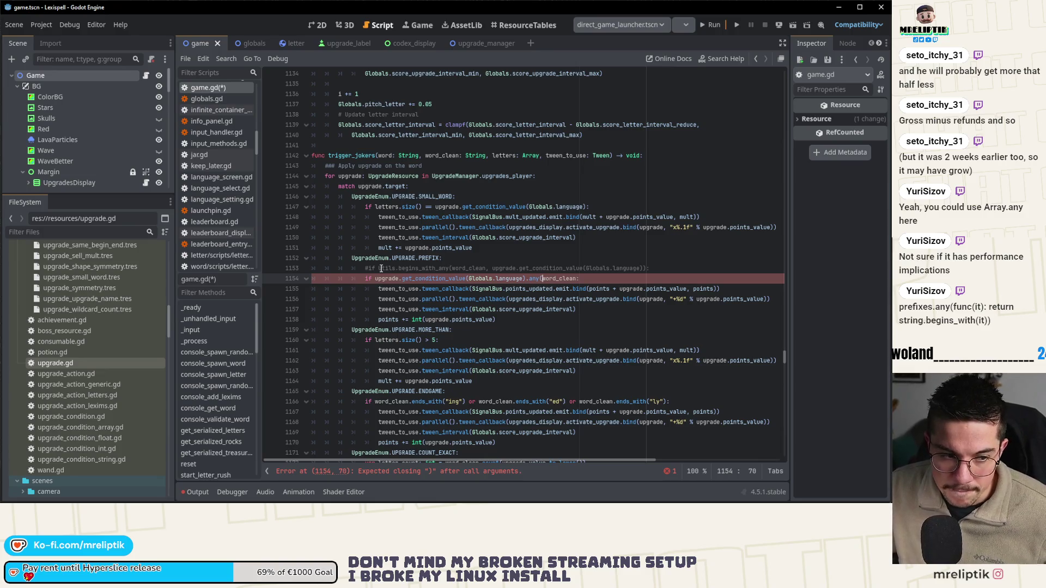
pyautogui.hotkey('ctrl', 'shift', 'Right')
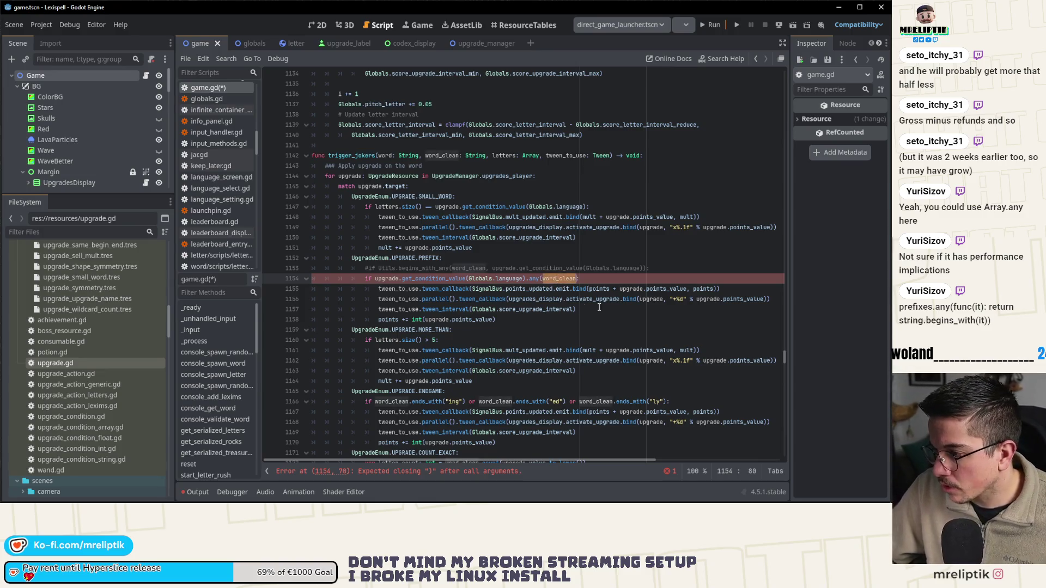
pyautogui.press('Left')
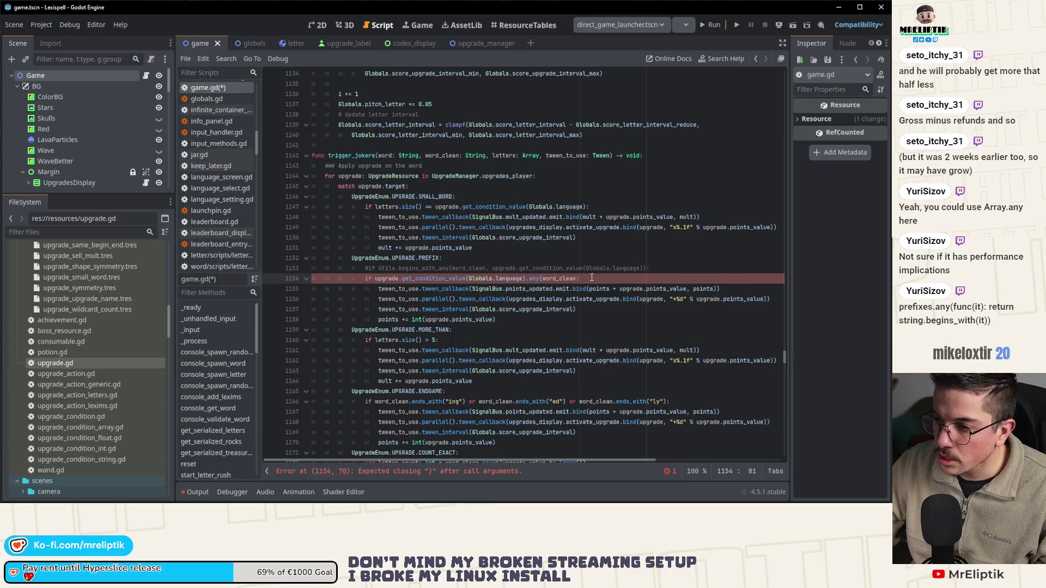
pyautogui.hotkey('ctrl', 'shift', 'k')
# Step: Uncomment the original Utils.begins_with_any PREFIX check on line 1153 and save game.gd
pyautogui.click(368, 268)
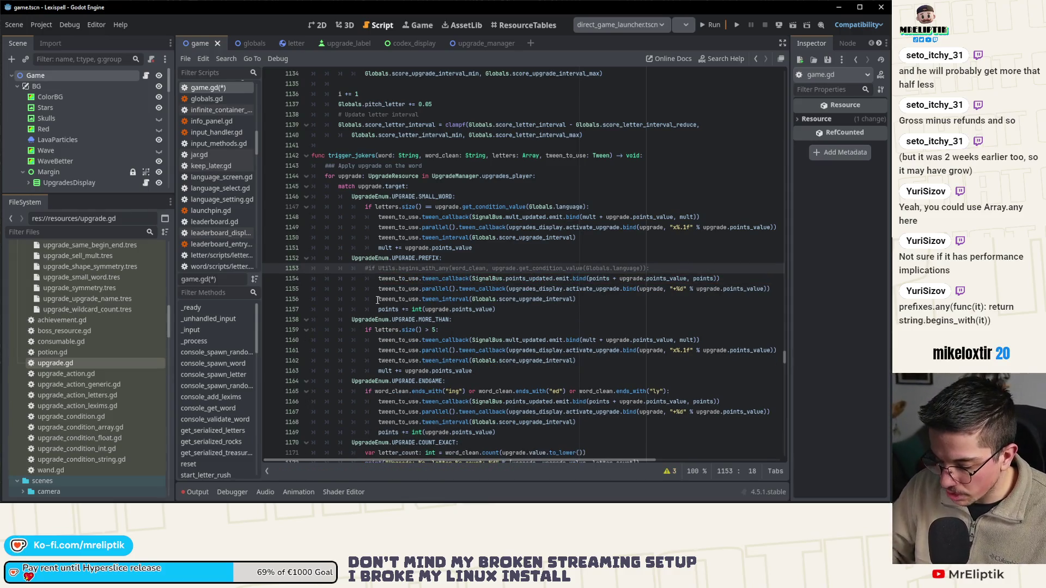
pyautogui.hotkey('ctrl', 'k')
pyautogui.hotkey('ctrl', 's')
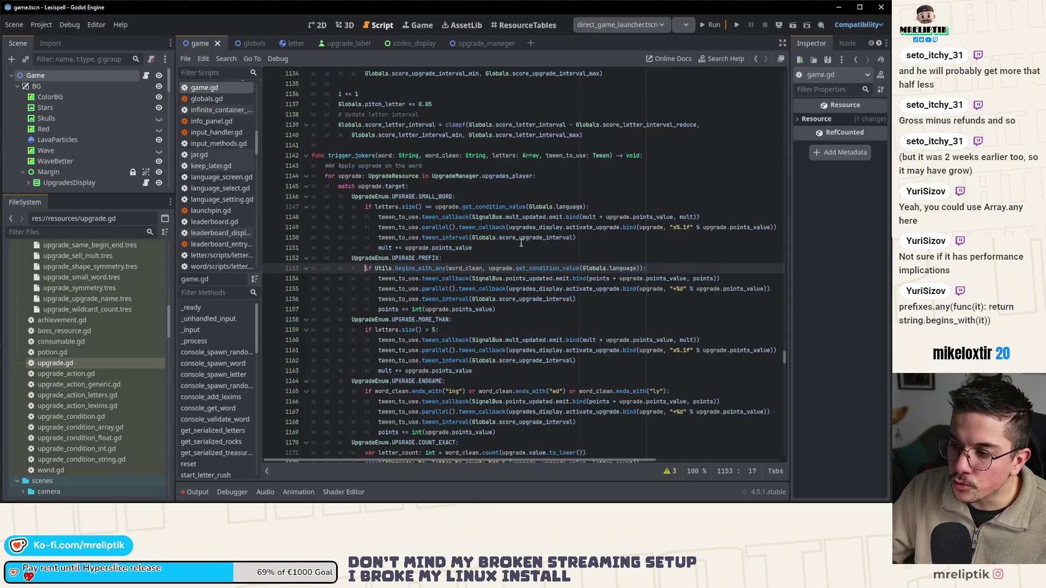
# Step: Jump to the begins_with_any definition in utils.gd
pyautogui.moveTo(396, 268); pyautogui.dragTo(448, 269)
pyautogui.click(408, 268)
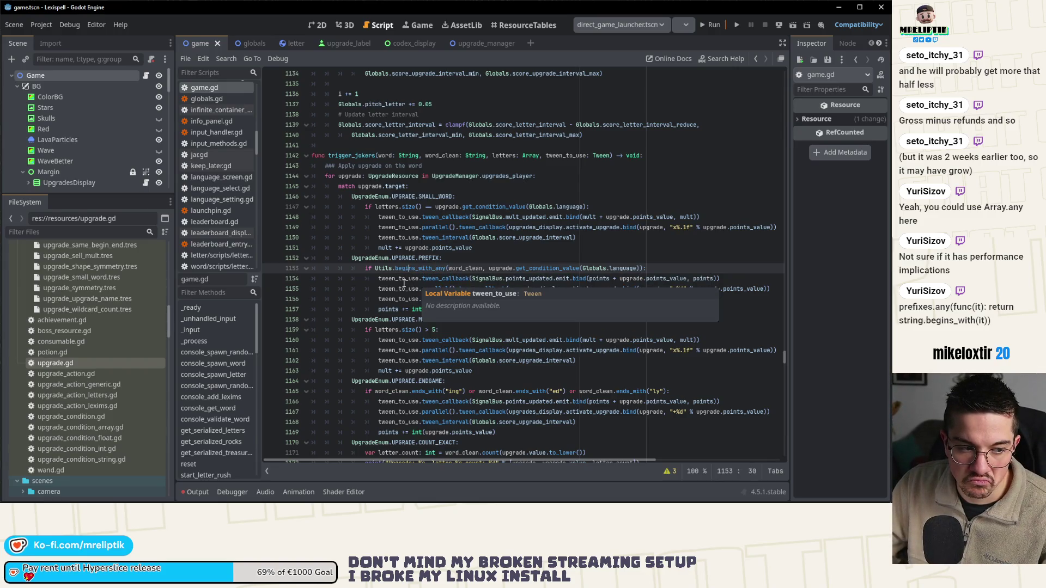
pyautogui.keyDown('ctrl'); pyautogui.click(412, 268); pyautogui.keyUp('ctrl')
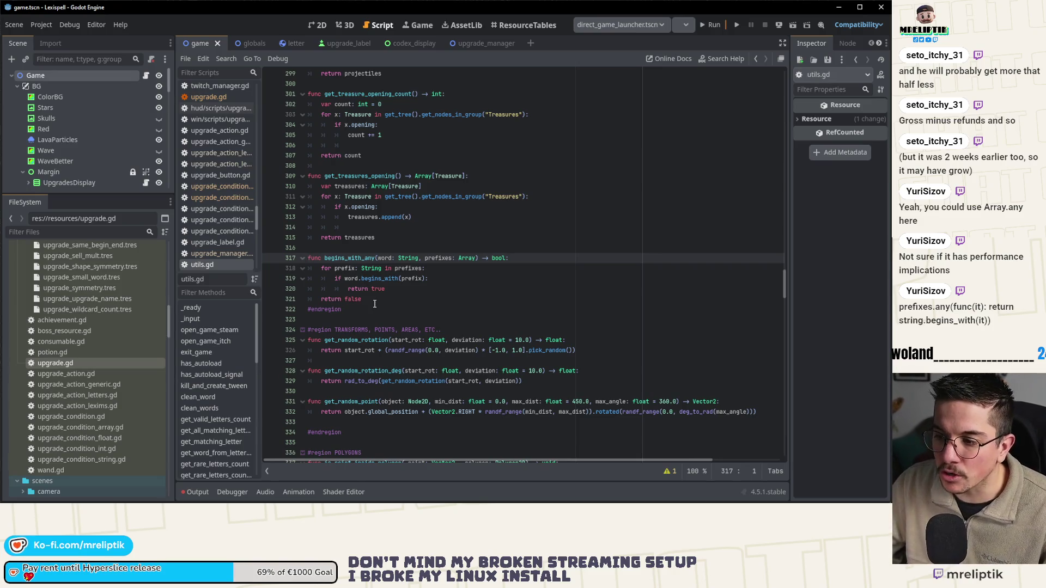
# Step: Add two blank lines after begins_with_any's return false
pyautogui.click(368, 300)
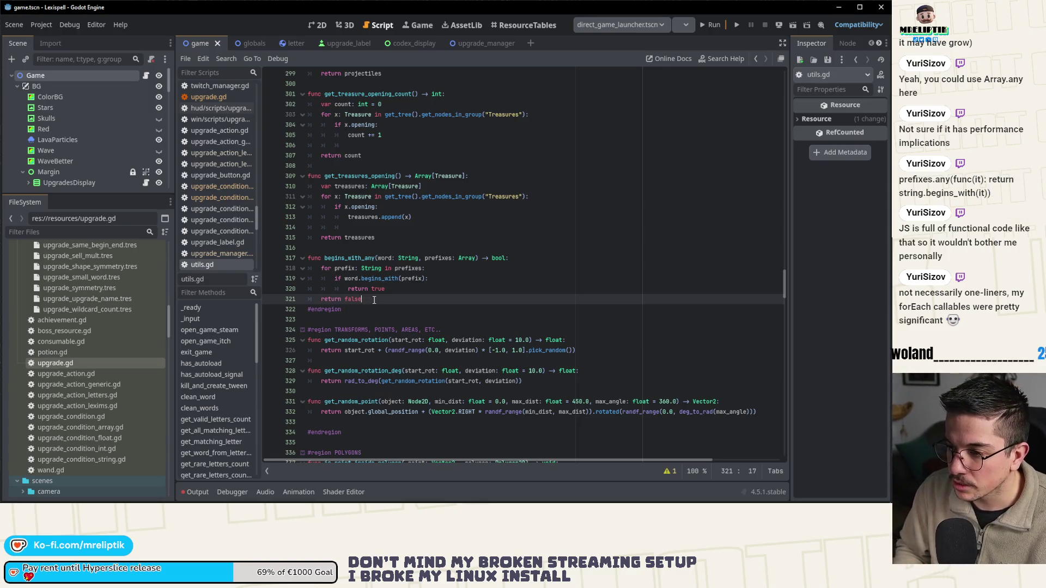
pyautogui.press('Return')
pyautogui.press('Return')
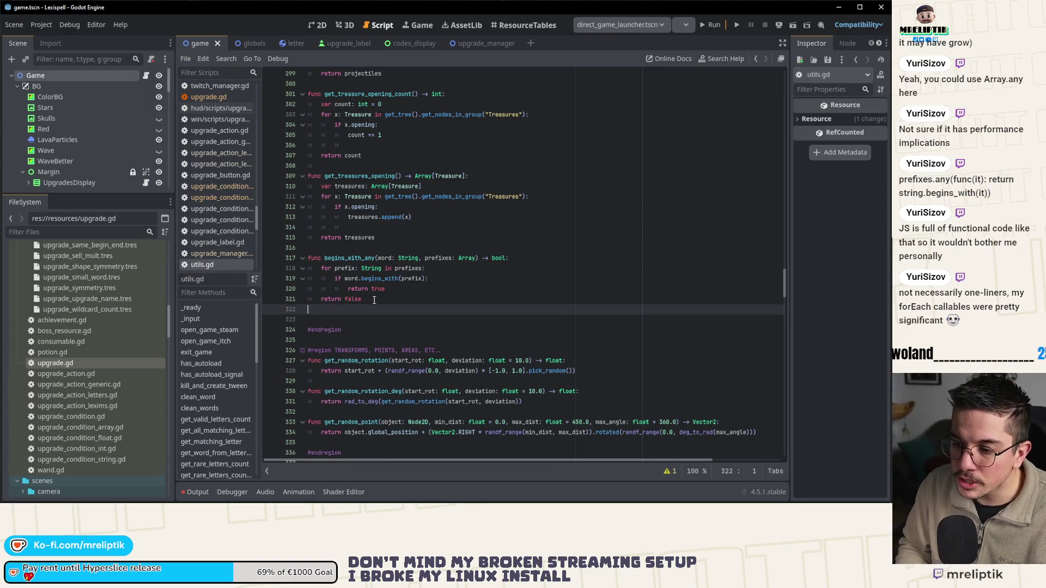
pyautogui.press('Return')
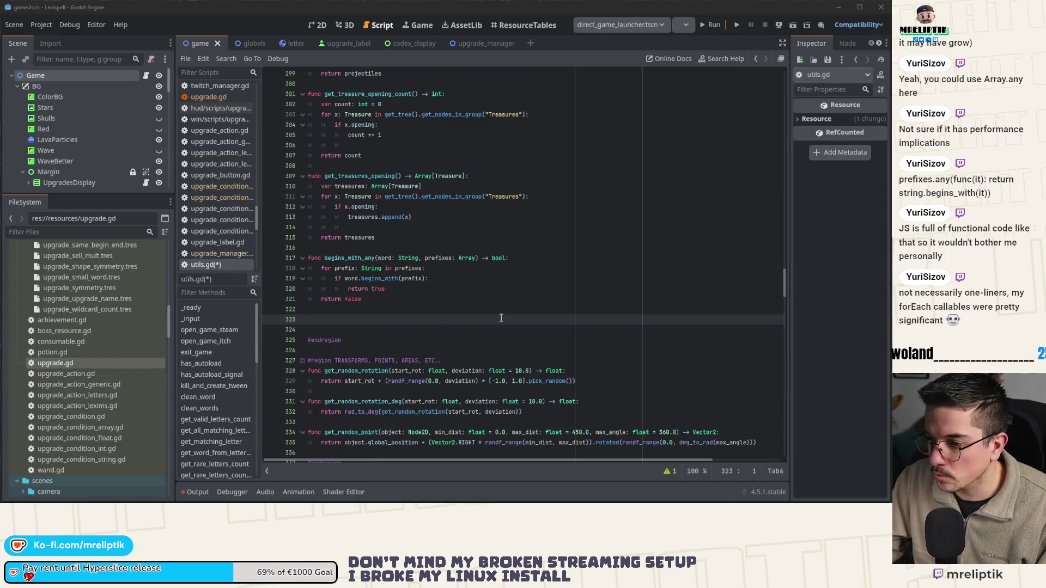
# Step: Add a comment under the signature noting the prefixes.any(func(it): return string.begins_with(it)) alternative
pyautogui.click(529, 263)
pyautogui.press('Return')
pyautogui.write('# ')
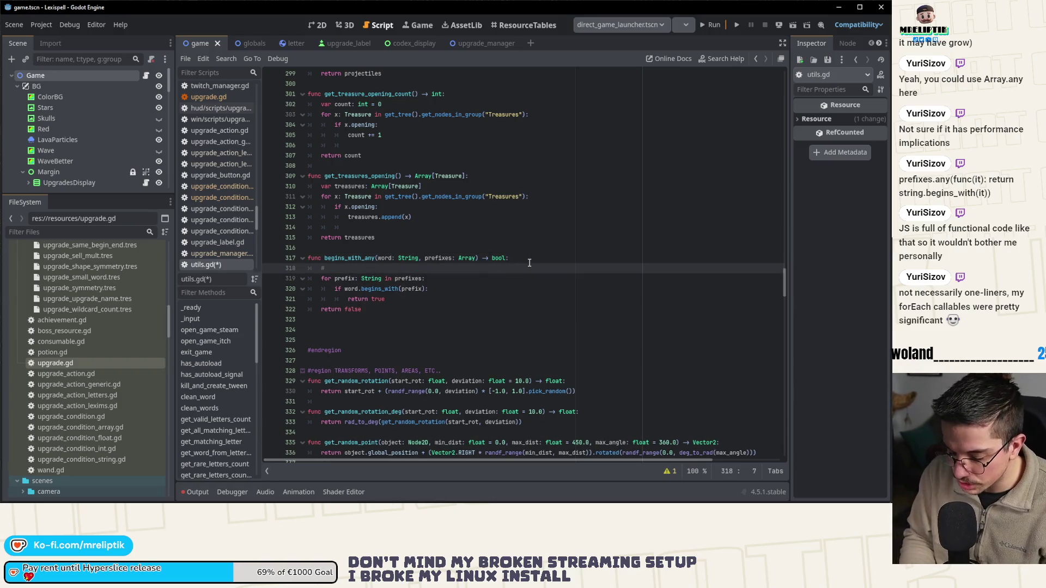
pyautogui.write('I could use .any(')
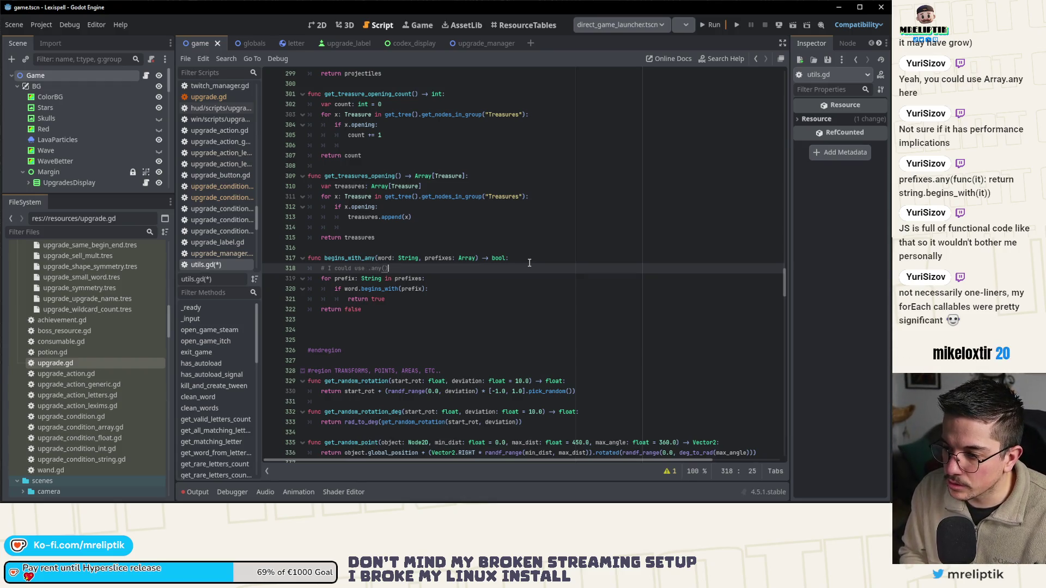
pyautogui.write('m')
pyautogui.press('BackSpace')
pyautogui.press('BackSpace')
pyautogui.press('BackSpace')
pyautogui.press('Left')
pyautogui.press('Left')
pyautogui.press('Left')
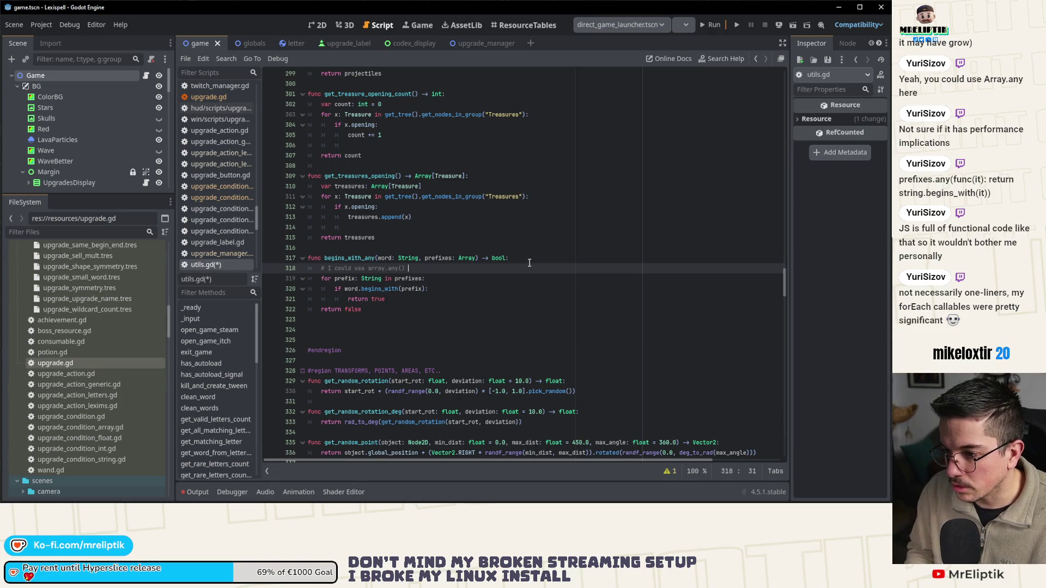
pyautogui.write('->')
pyautogui.write('prefixes.any(func(it): return string.begins_with(it))')
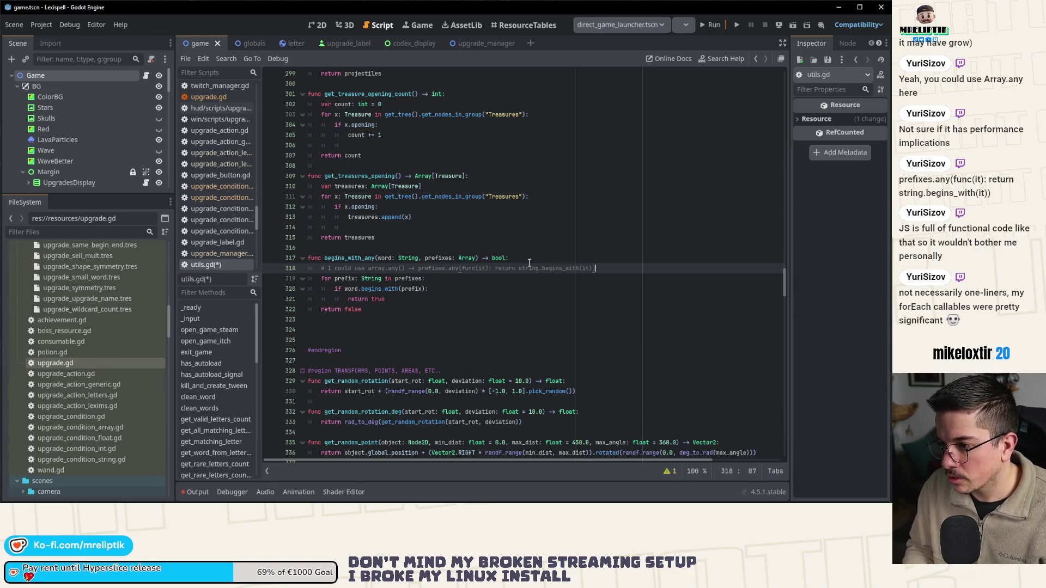
pyautogui.click(327, 331)
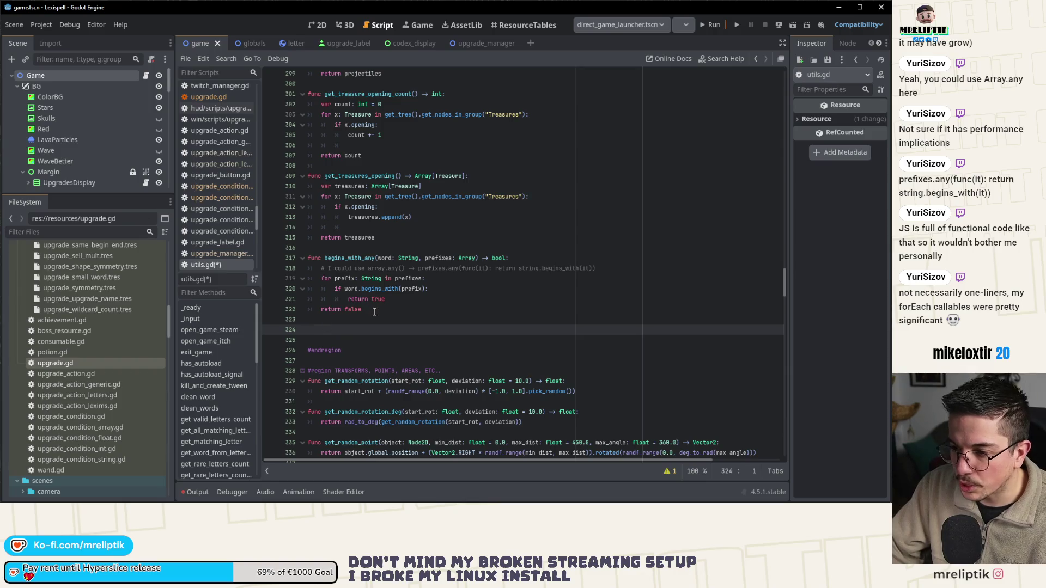
pyautogui.moveTo(375, 311); pyautogui.dragTo(315, 260)
# Step: Duplicate begins_with_any below itself, rename the copy ends_with_any, and save
pyautogui.hotkey('ctrl', 'c')
pyautogui.click(330, 330)
pyautogui.hotkey('ctrl', 'v')
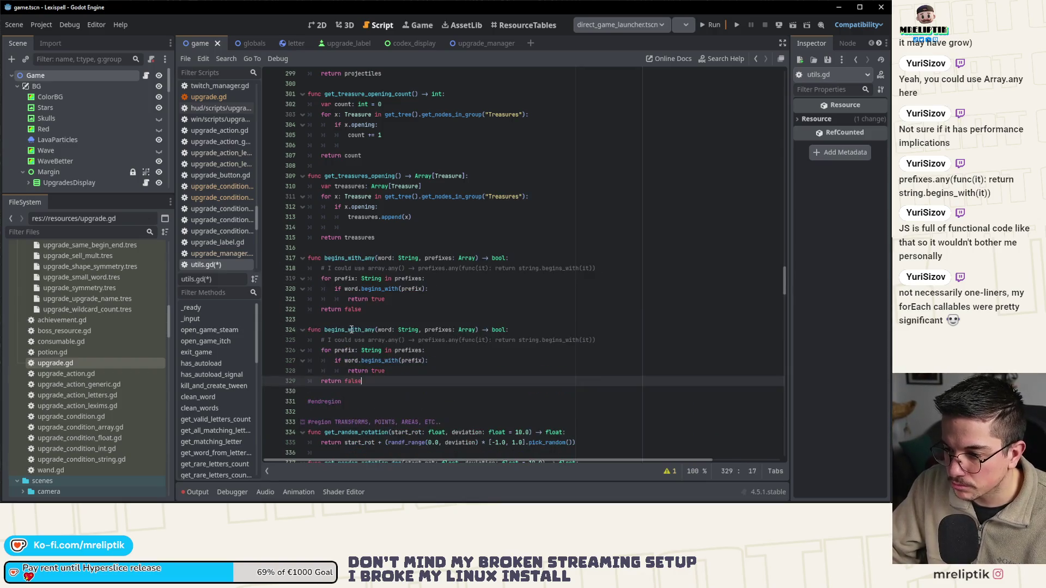
pyautogui.click(335, 320)
pyautogui.click(343, 329)
pyautogui.press('BackSpace')
pyautogui.press('BackSpace')
pyautogui.press('BackSpace')
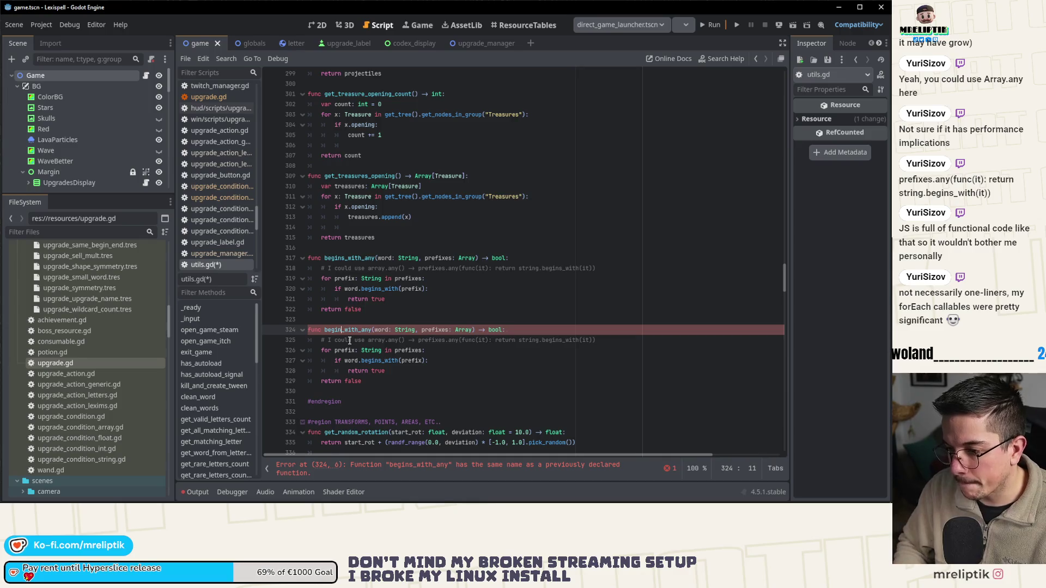
pyautogui.write('ends')
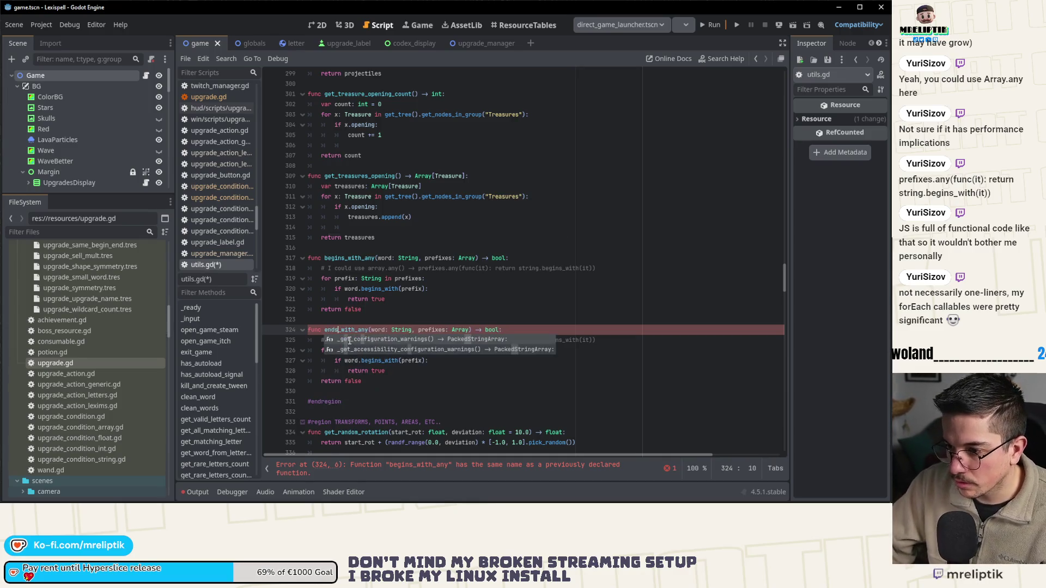
pyautogui.hotkey('ctrl', 's')
# Step: Rename the copy's prefixes parameter to suffixes and its loop variable to suffix
pyautogui.click(348, 340)
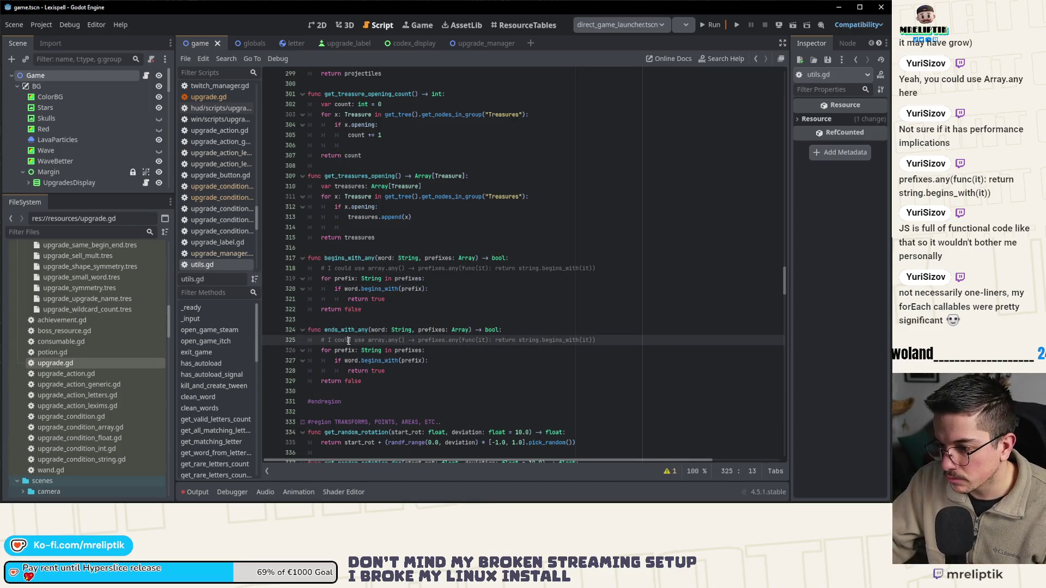
pyautogui.doubleClick(427, 329)
pyautogui.write('suffixes')
pyautogui.hotkey('ctrl', 's')
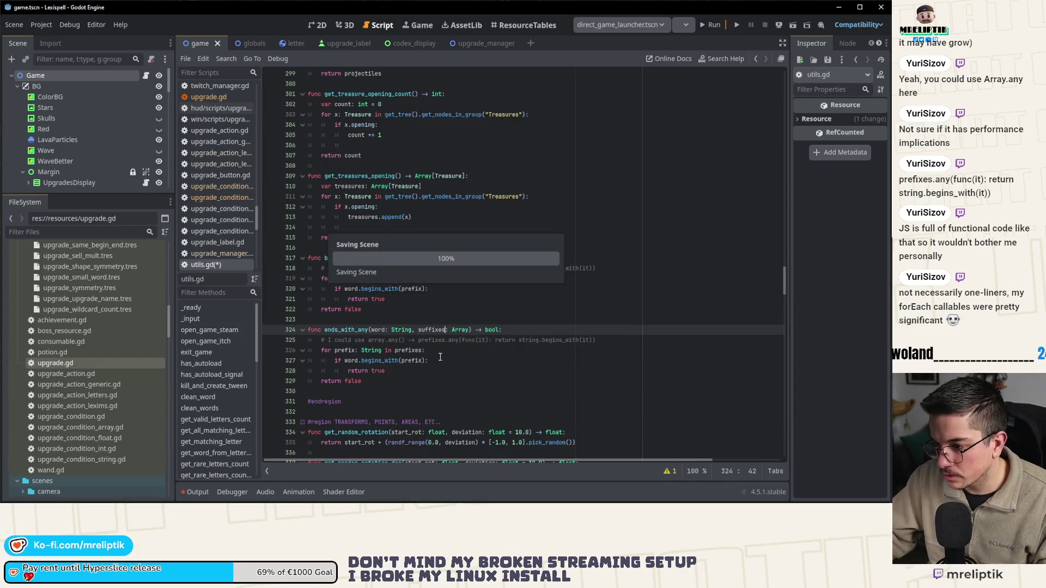
pyautogui.doubleClick(409, 351)
pyautogui.write('suffixes')
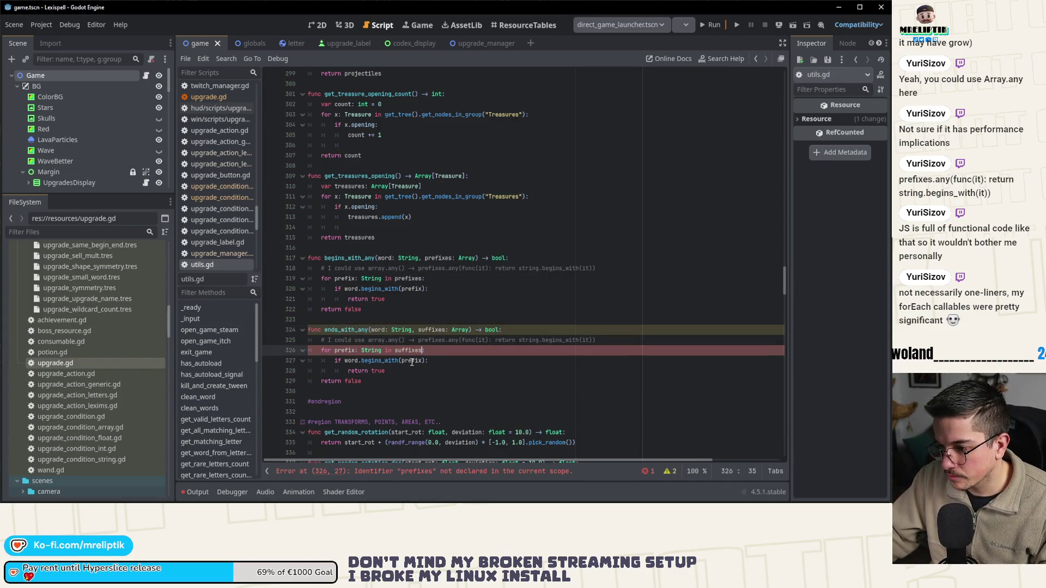
pyautogui.doubleClick(343, 350)
pyautogui.write('suffix')
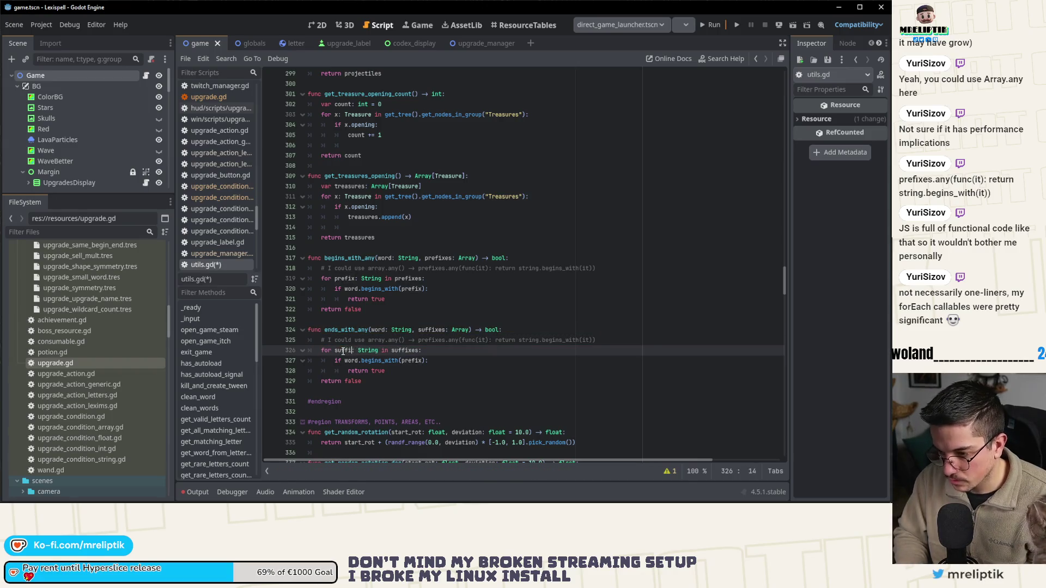
pyautogui.hotkey('ctrl', 's')
# Step: Make the loop check string.ends_with(suffix), save, and switch back to game.gd
pyautogui.doubleClick(412, 361)
pyautogui.write('suffix')
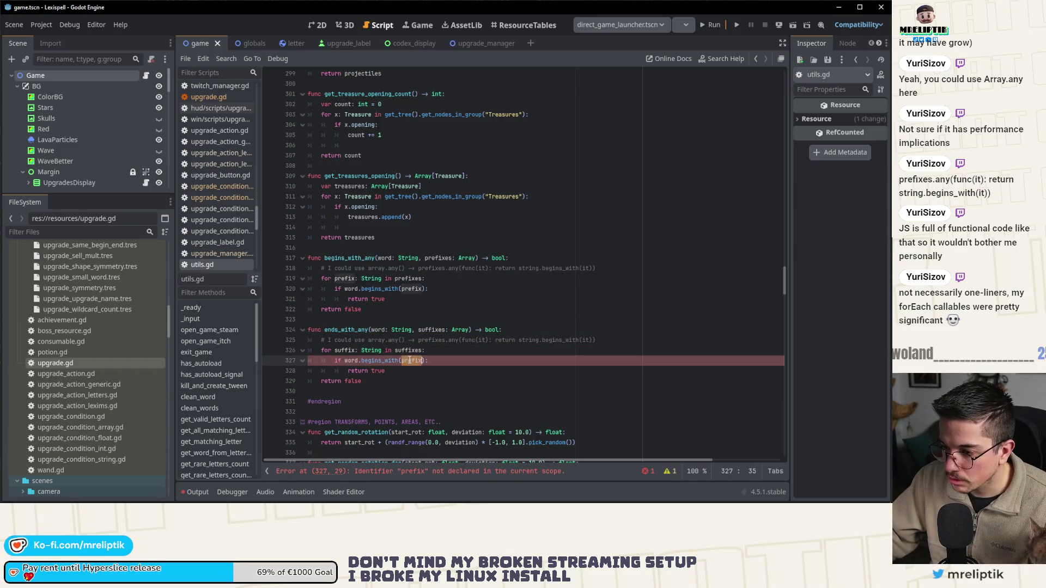
pyautogui.click(369, 361)
pyautogui.doubleClick(368, 361)
pyautogui.write('ends')
pyautogui.press('Return')
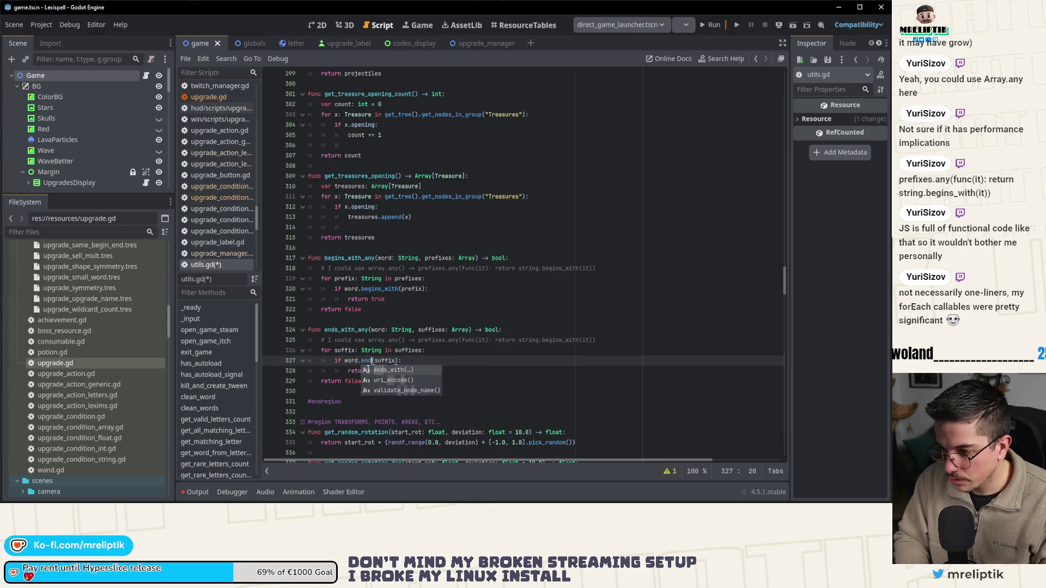
pyautogui.hotkey('ctrl', 's')
pyautogui.doubleClick(353, 330)
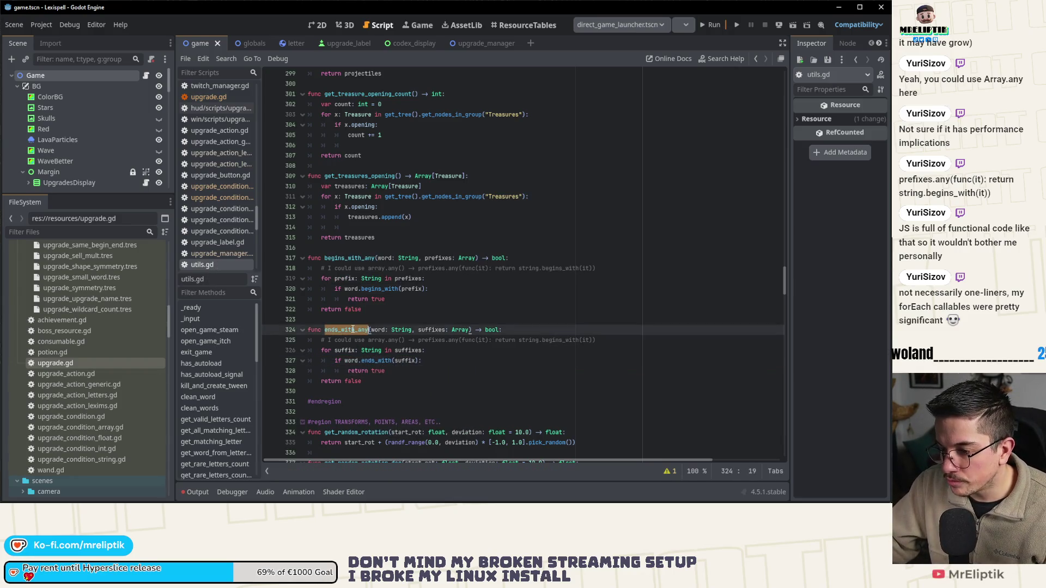
pyautogui.click(146, 75)
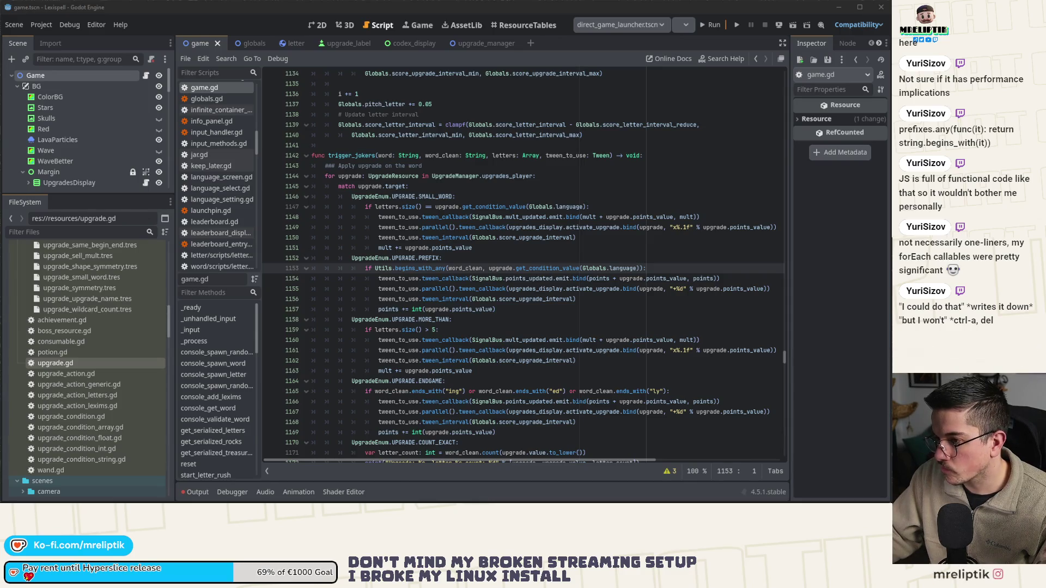
# Step: Replace the hard-coded ing/ed/ly checks on line 1165 with a copy of the PREFIX condition
pyautogui.click(405, 390)
pyautogui.moveTo(375, 391); pyautogui.dragTo(665, 391)
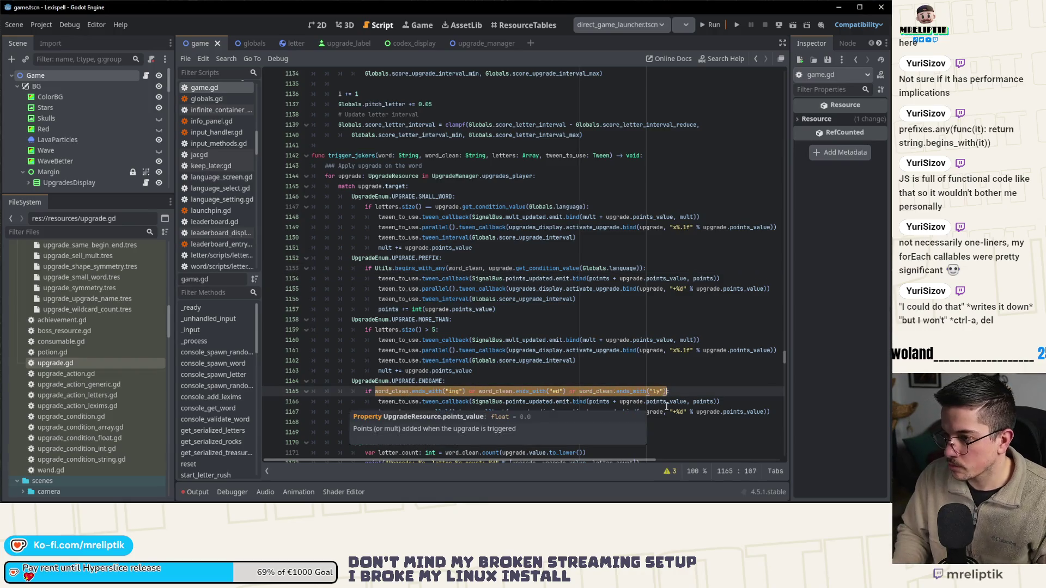
pyautogui.press('BackSpace')
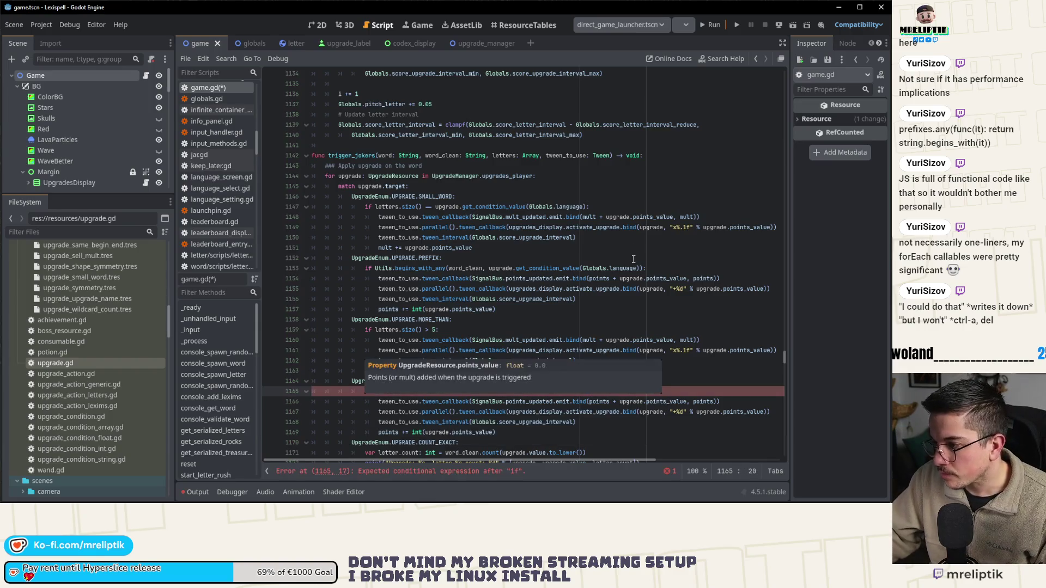
pyautogui.moveTo(643, 268); pyautogui.dragTo(374, 269)
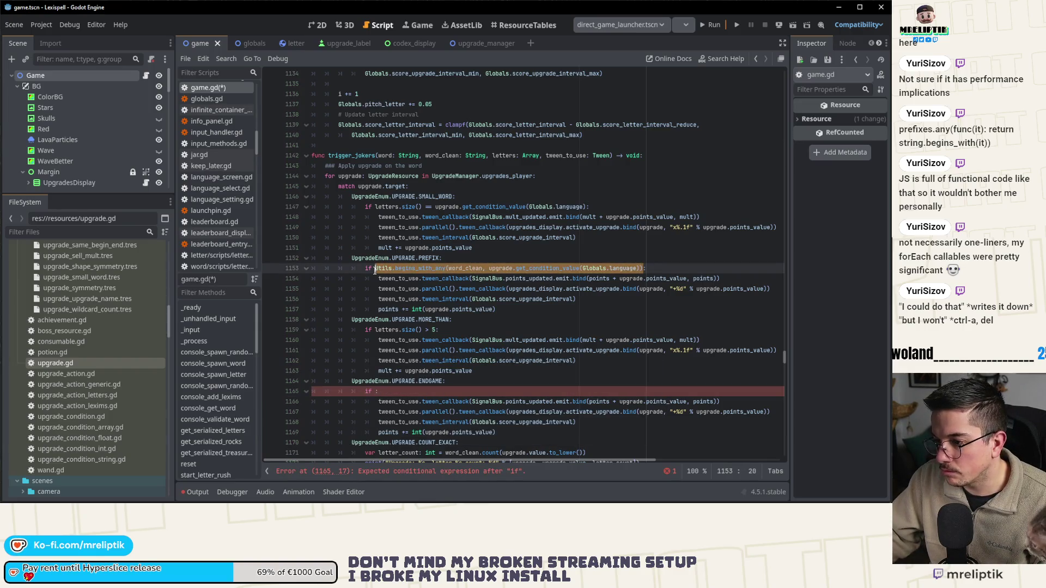
pyautogui.hotkey('ctrl', 'c')
pyautogui.click(377, 391)
pyautogui.hotkey('ctrl', 'v')
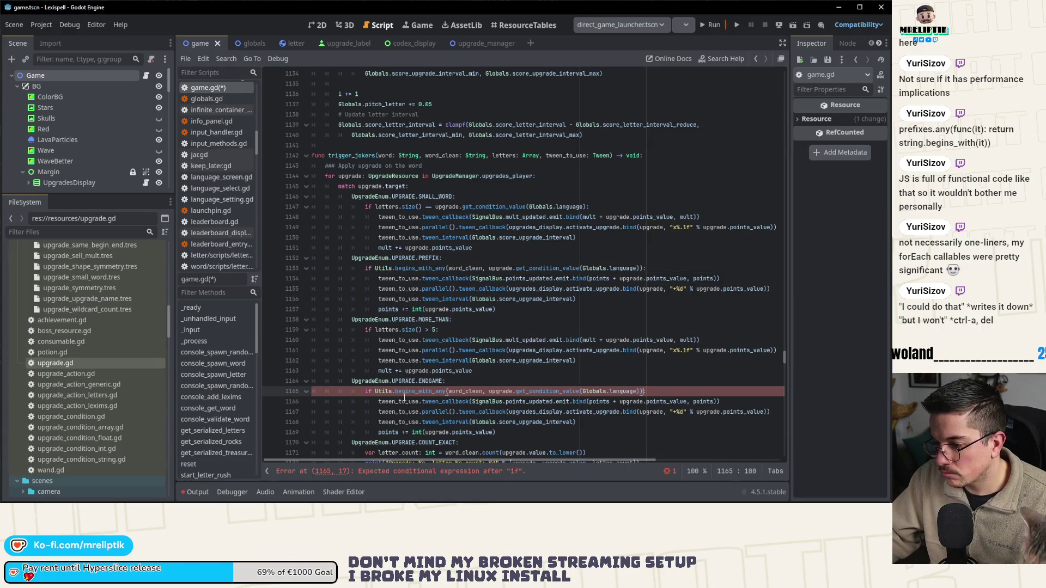
# Step: Change the pasted call to Utils.ends_with_any and save game.gd
pyautogui.doubleClick(425, 392)
pyautogui.write('ends')
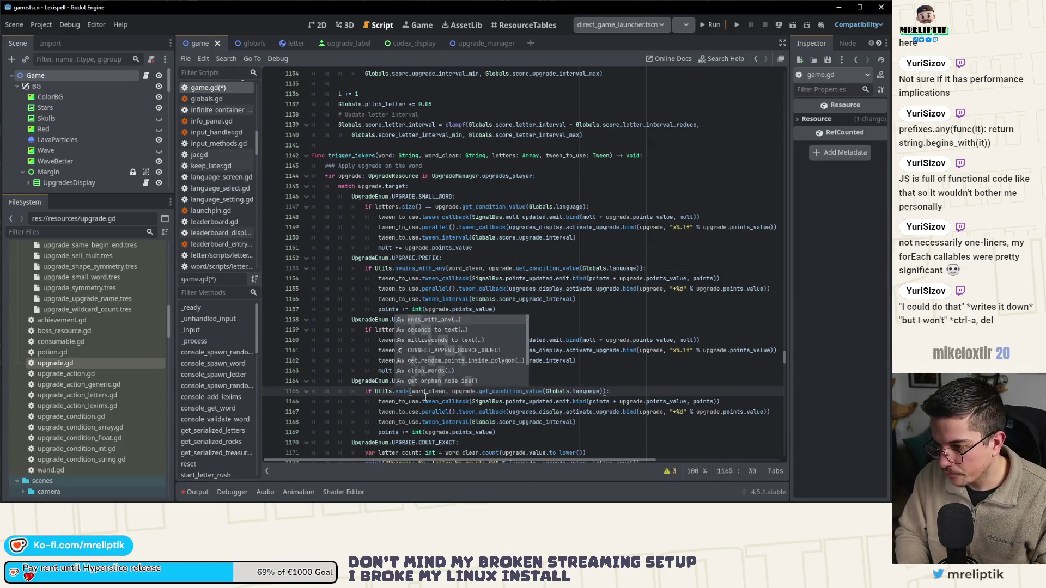
pyautogui.press('Return')
pyautogui.hotkey('ctrl', 's')
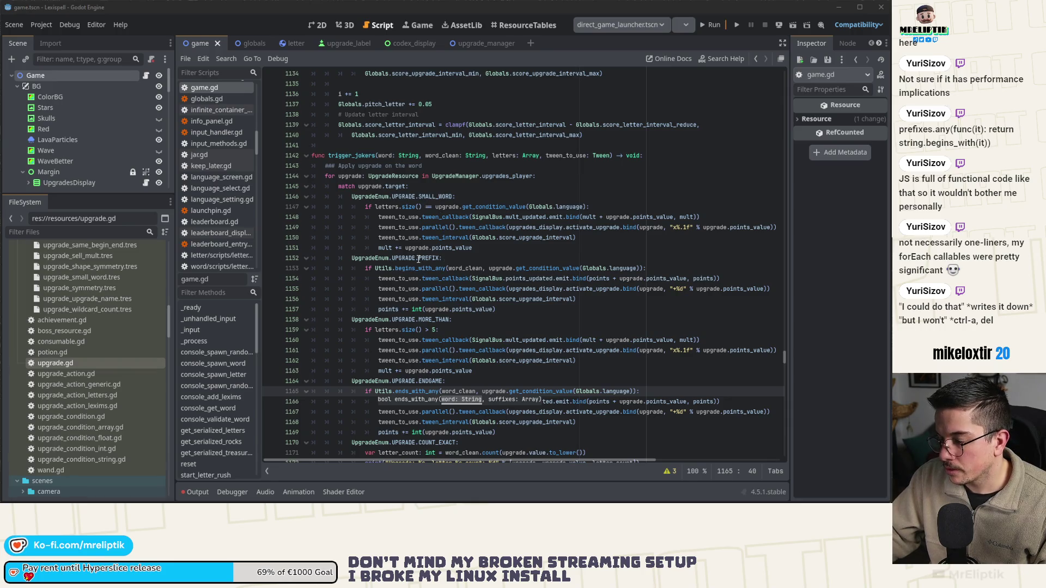
pyautogui.doubleClick(434, 320)
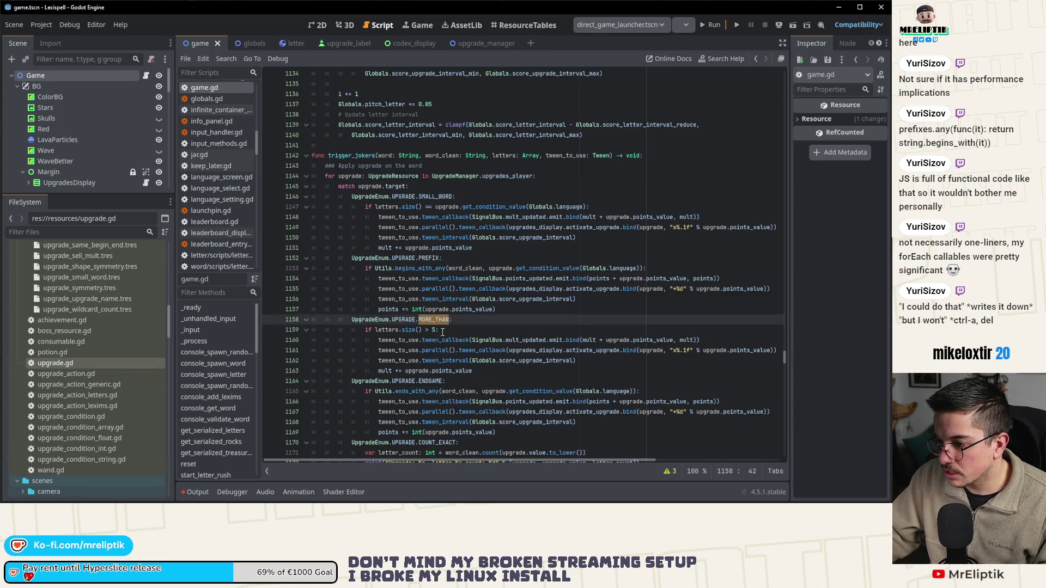
pyautogui.click(442, 331)
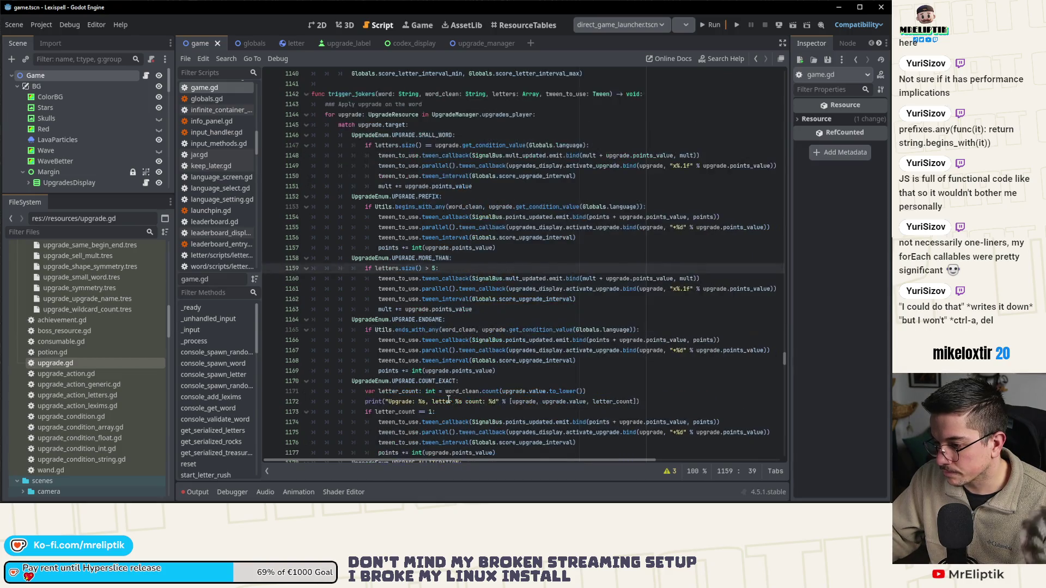
# Step: Replace the 5 in line 1159's letters.size() check with upgrade.get_condition_value(Globals.language) and save
pyautogui.scroll(-9, 448, 400)
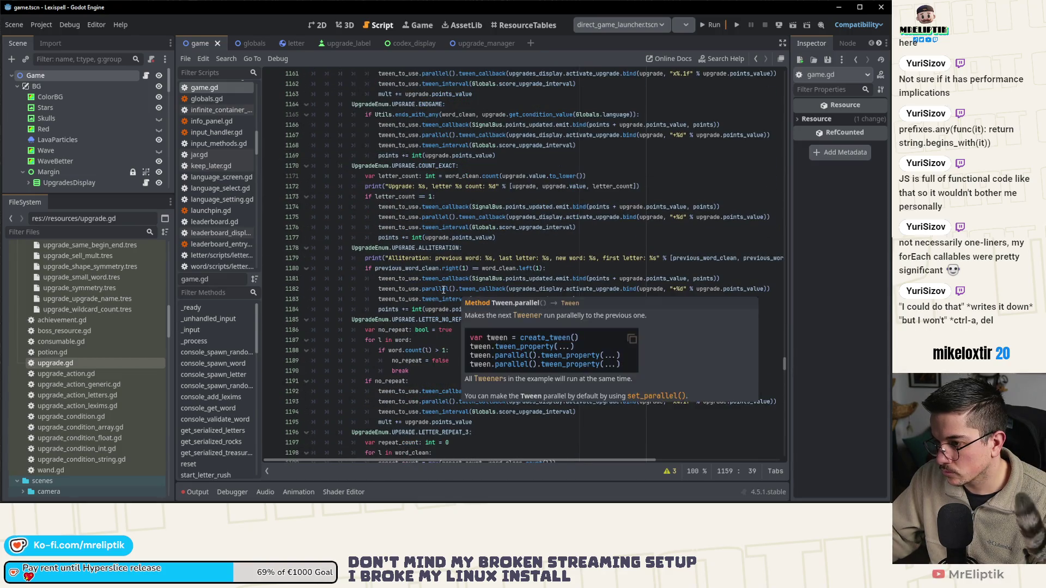
pyautogui.scroll(-3, 449, 400)
pyautogui.scroll(-6, 505, 345)
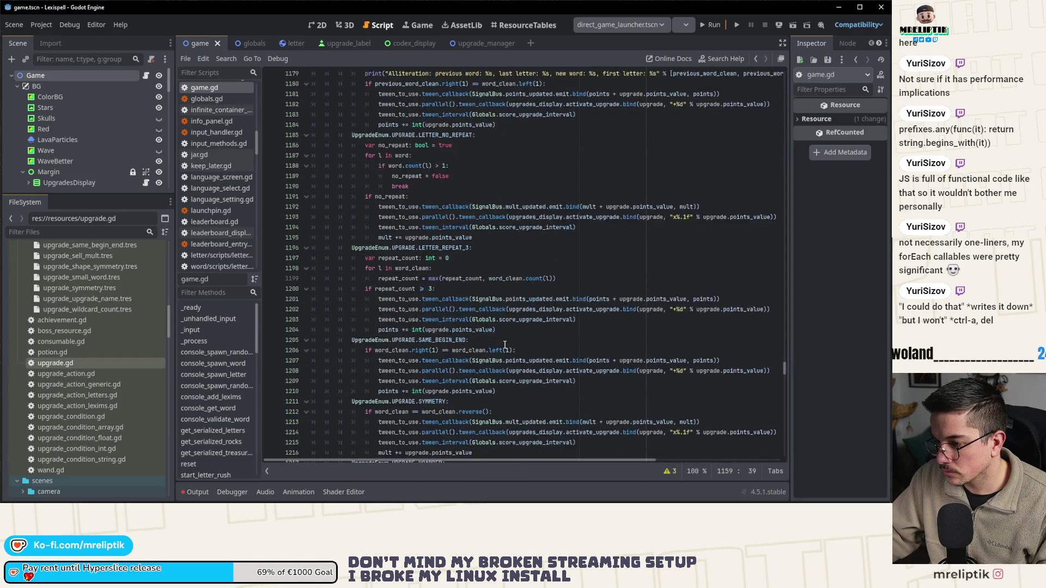
pyautogui.scroll(-5, 505, 345)
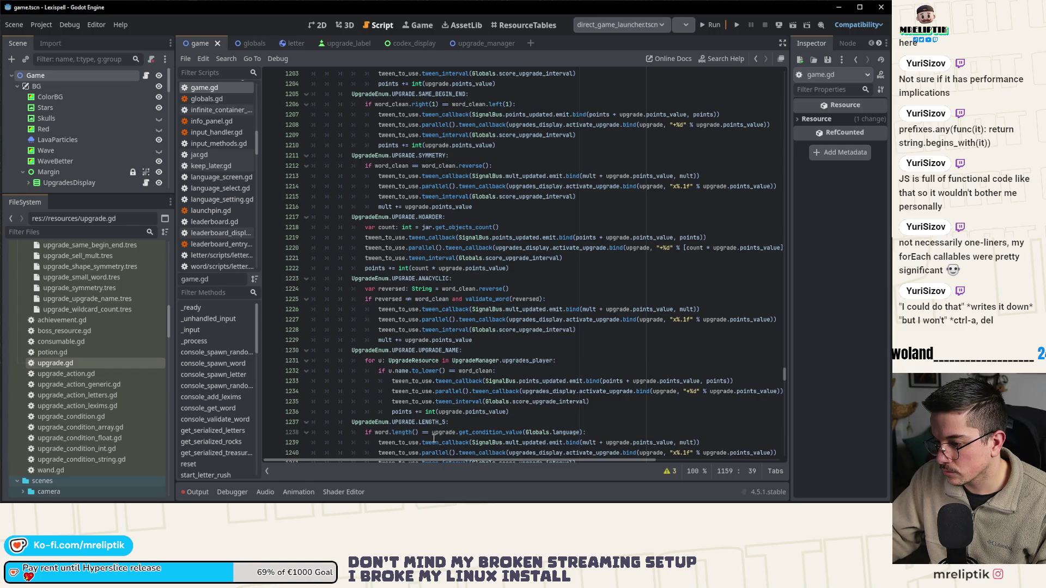
pyautogui.moveTo(433, 434)
pyautogui.mouseDown()
pyautogui.moveTo(572, 434)
pyautogui.moveTo(432, 436)
pyautogui.mouseUp()
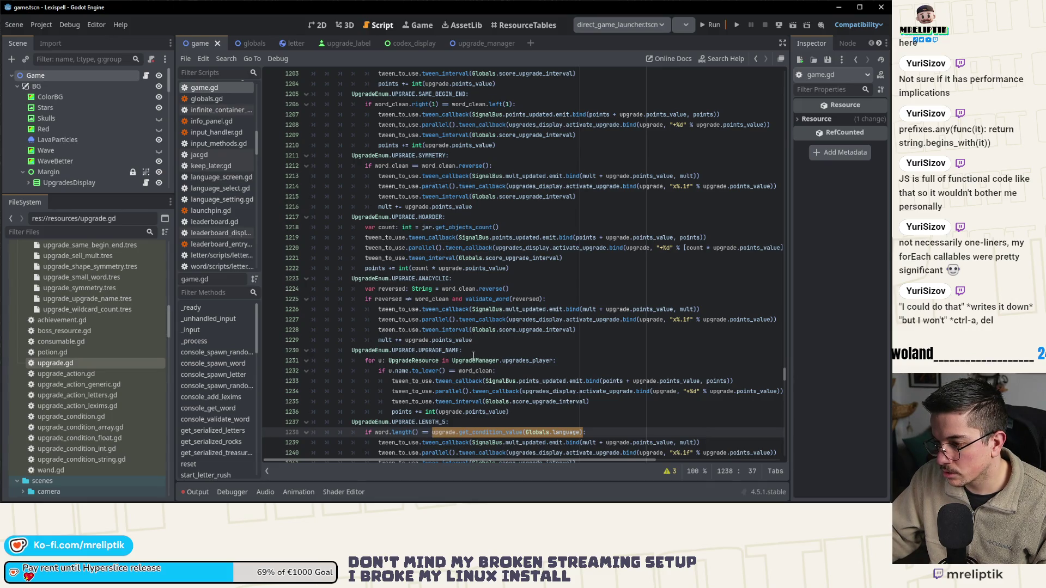
pyautogui.scroll(15, 459, 240)
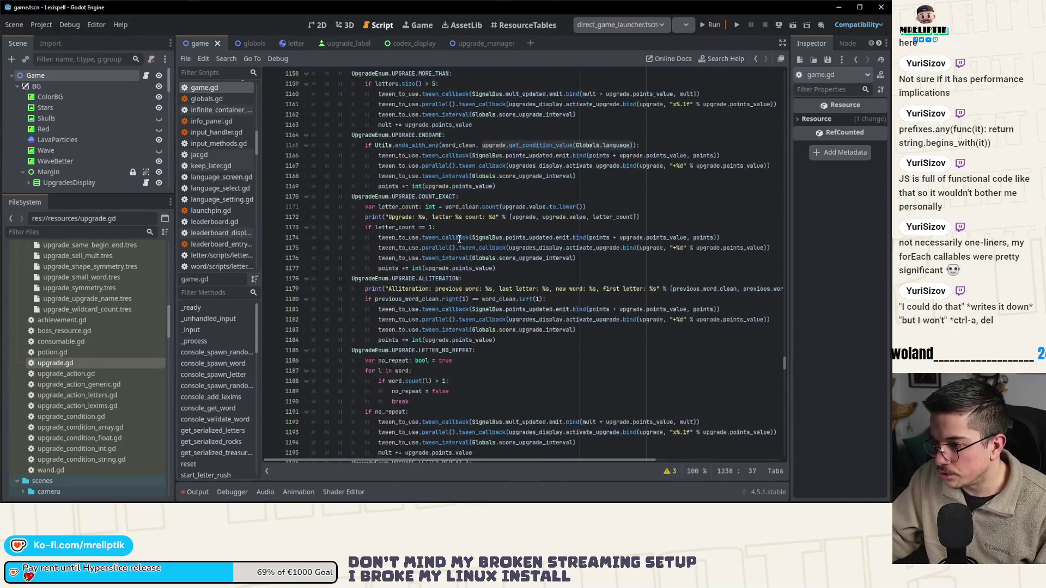
pyautogui.scroll(8, 459, 240)
pyautogui.click(502, 278)
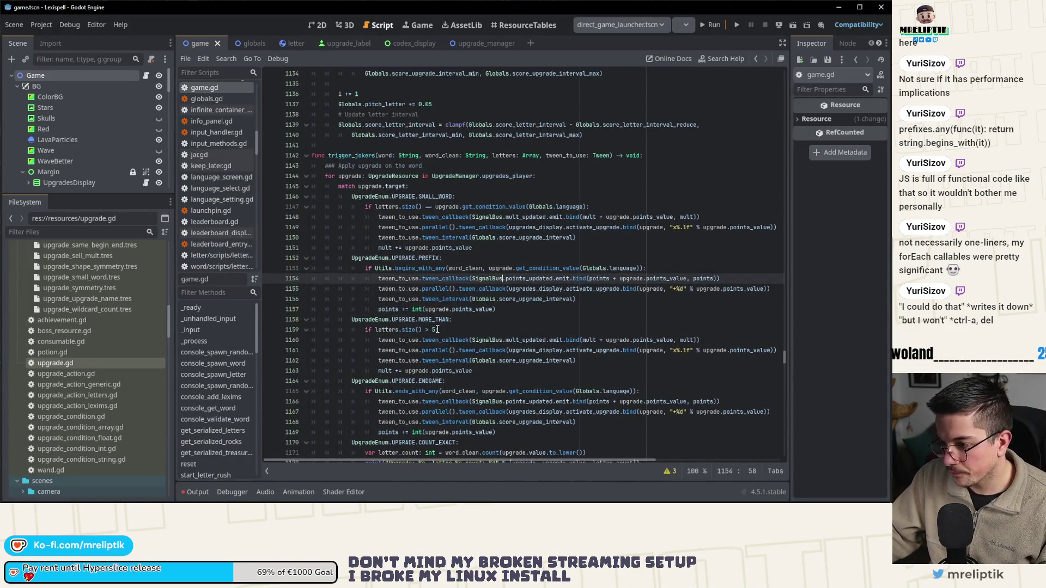
pyautogui.doubleClick(436, 329)
pyautogui.hotkey('ctrl', 'v')
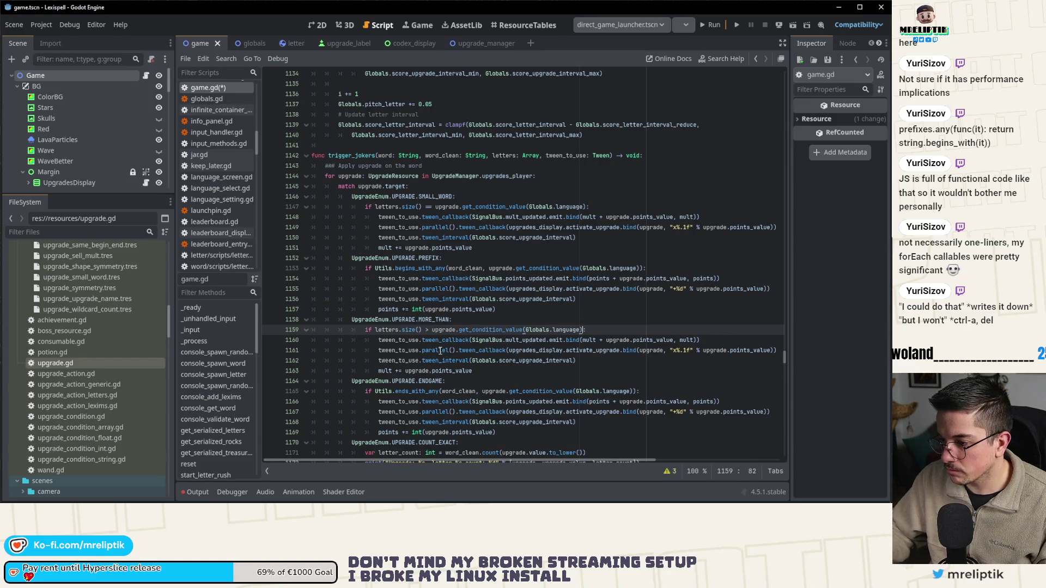
pyautogui.hotkey('ctrl', 's')
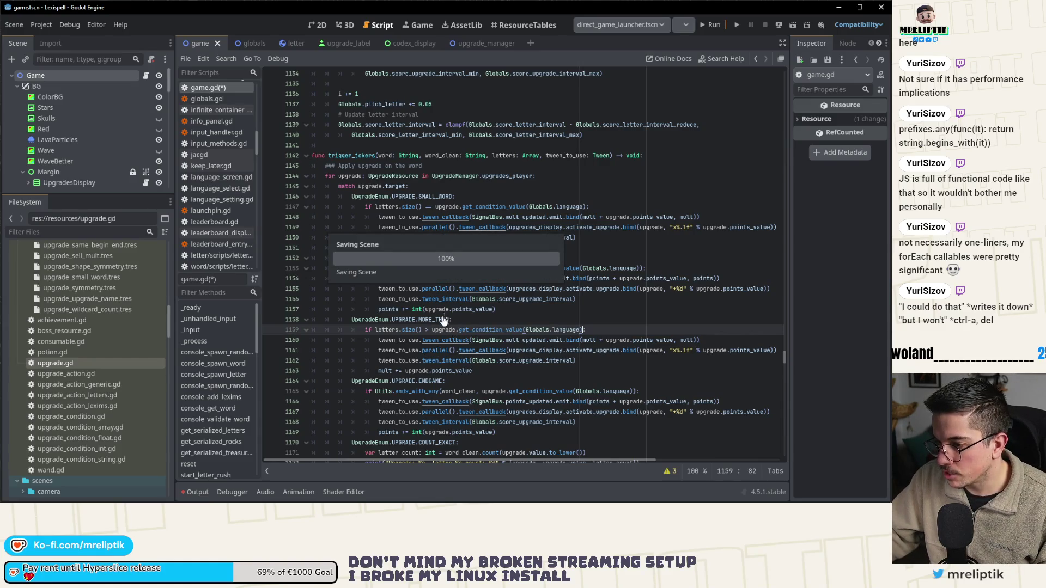
pyautogui.moveTo(441, 299)
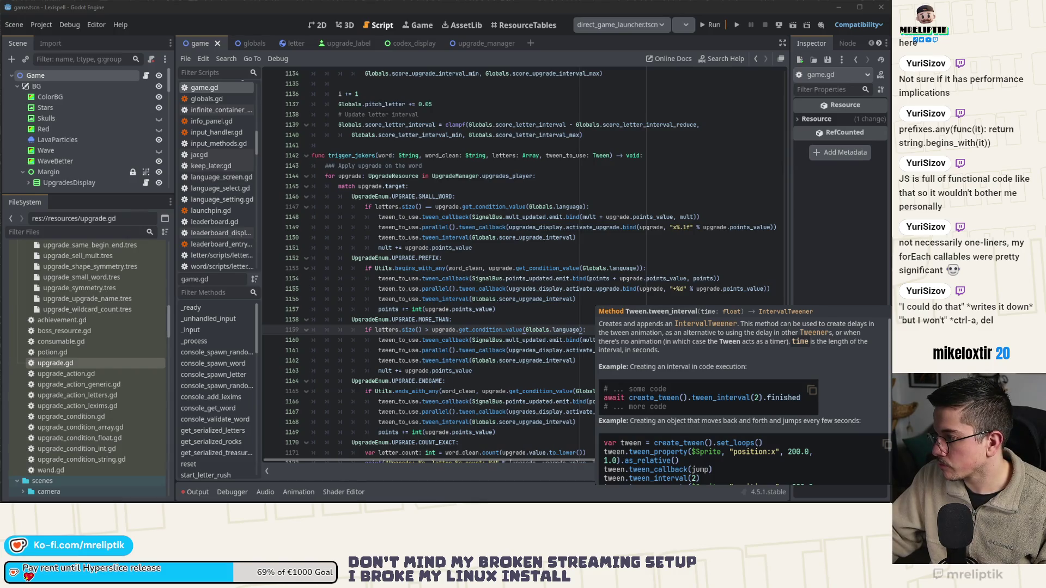
# Step: Replace upgrade.value in line 1171's COUNT_EXACT letter count with the condition-value call and save
pyautogui.click(551, 309)
pyautogui.scroll(-4, 458, 265)
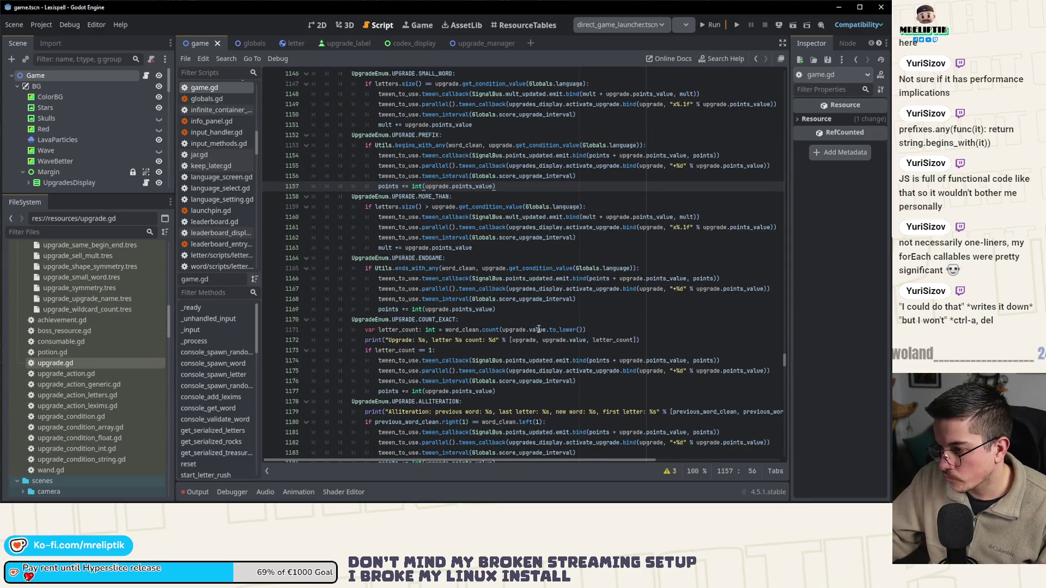
pyautogui.moveTo(538, 330)
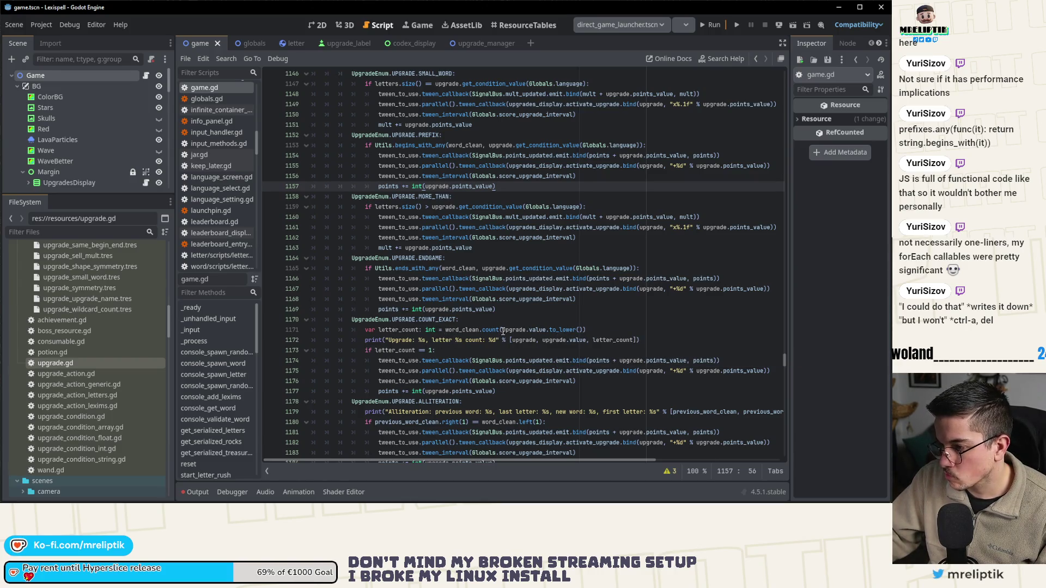
pyautogui.click(502, 330)
pyautogui.moveTo(514, 332); pyautogui.dragTo(546, 332)
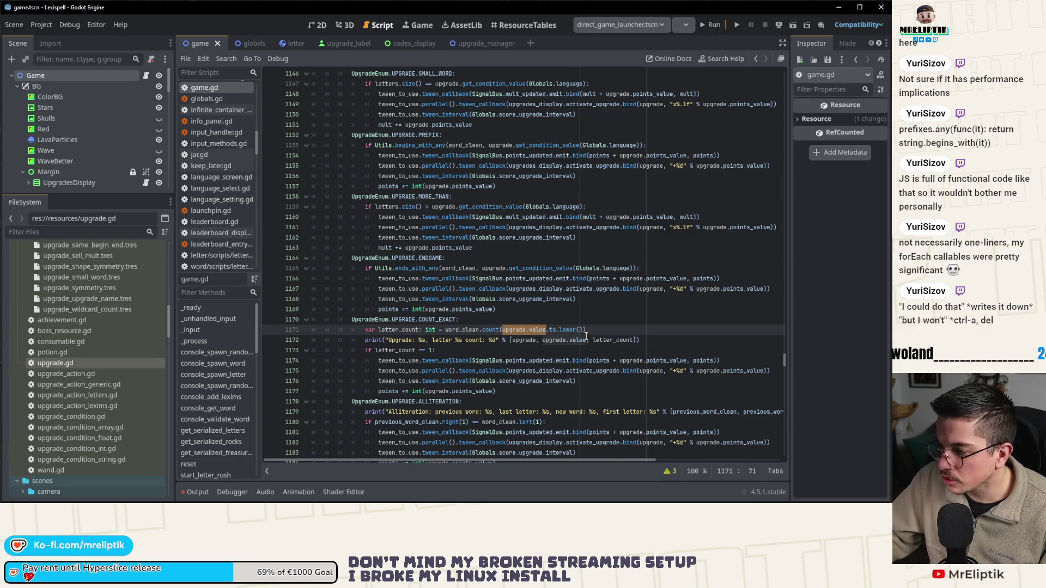
pyautogui.moveTo(585, 332); pyautogui.dragTo(503, 332)
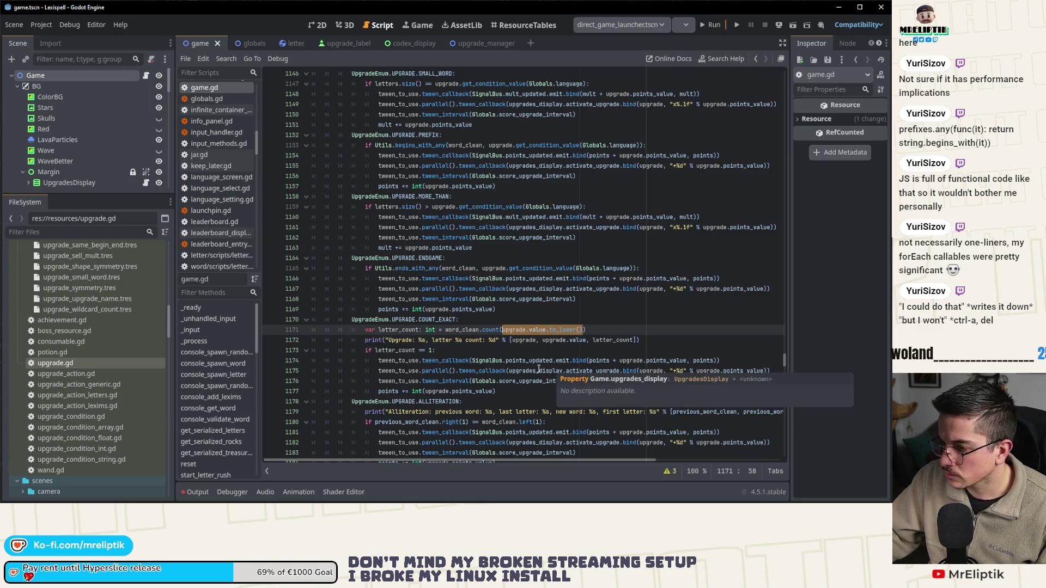
pyautogui.hotkey('ctrl', 'v')
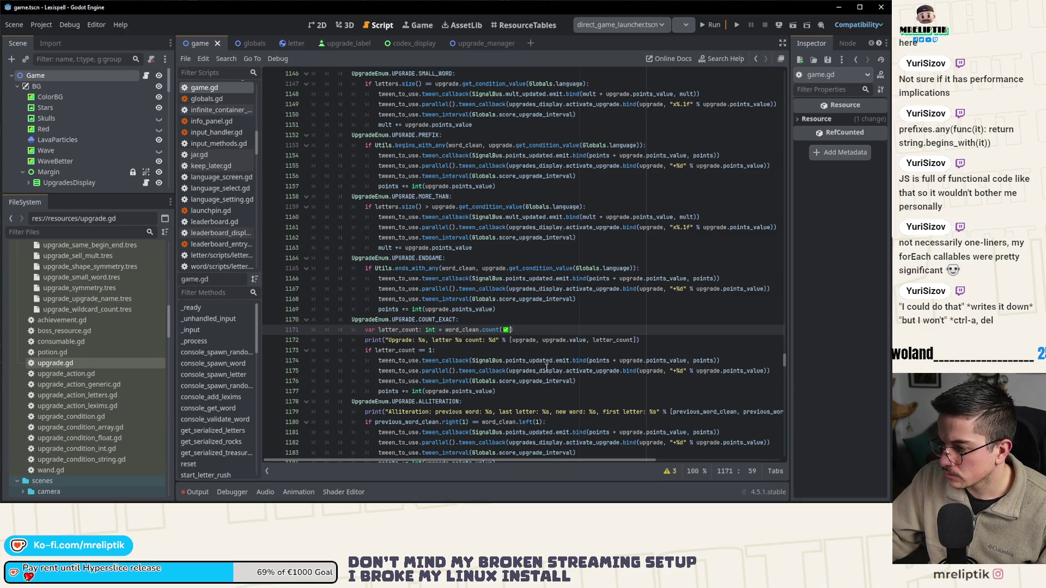
pyautogui.press('super+v')
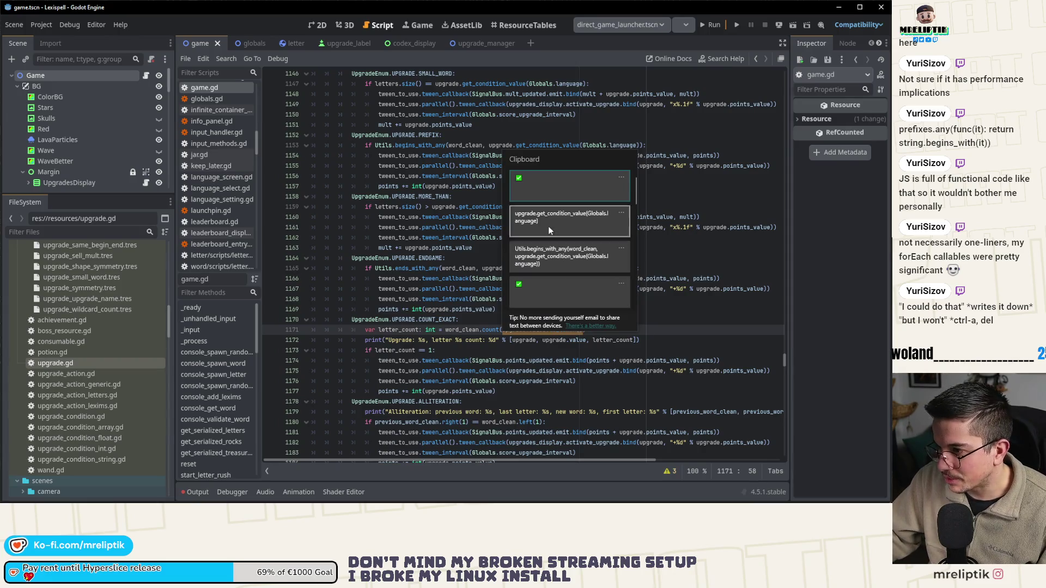
pyautogui.click(548, 227)
pyautogui.hotkey('ctrl', 's')
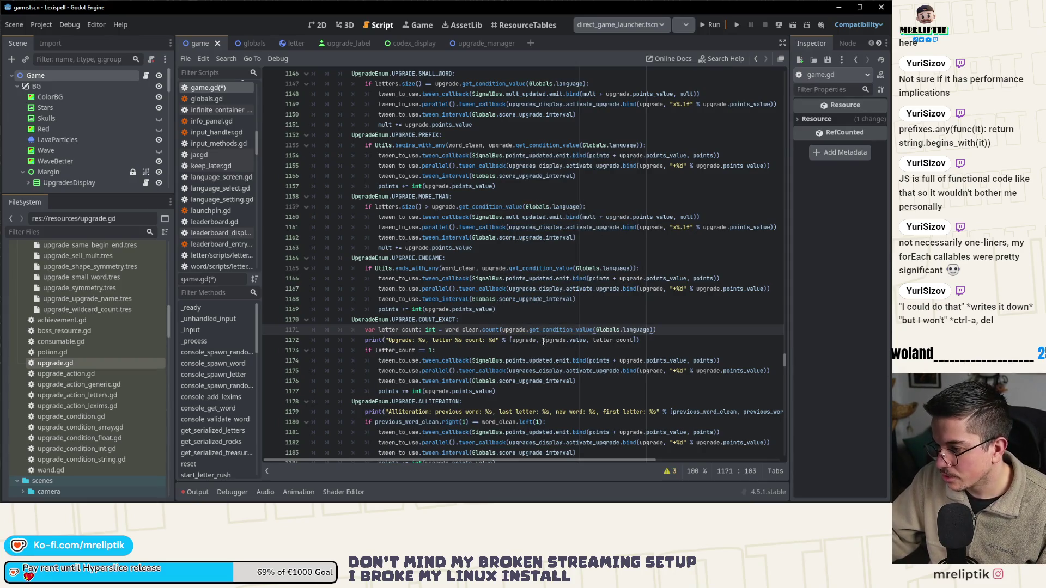
# Step: Swap upgrade.value in line 1172's print for the condition-value call and save
pyautogui.moveTo(543, 342); pyautogui.dragTo(589, 341)
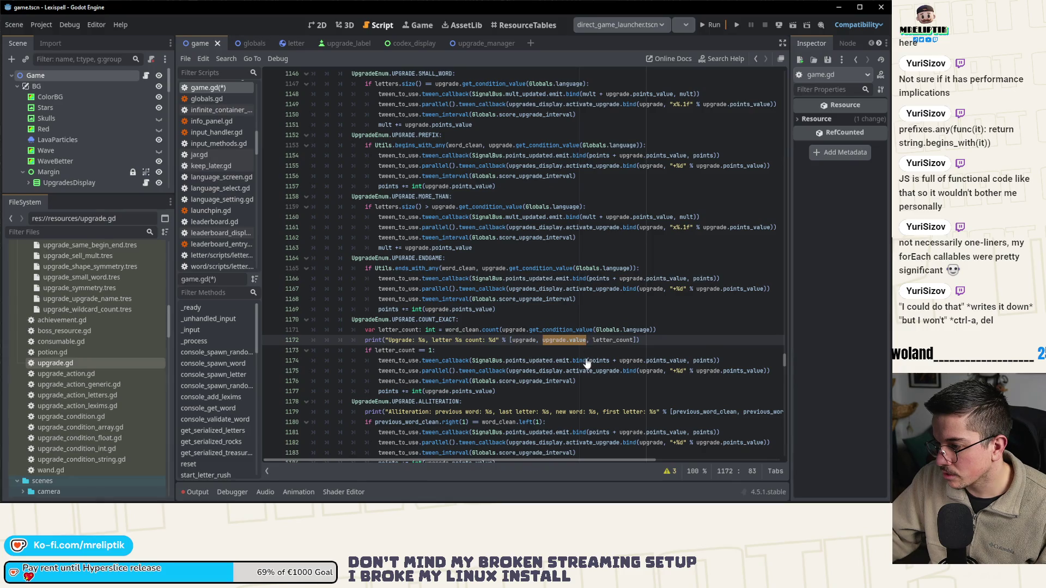
pyautogui.write('upgrade.get_condition_value(Globals.language)')
pyautogui.hotkey('ctrl', 's')
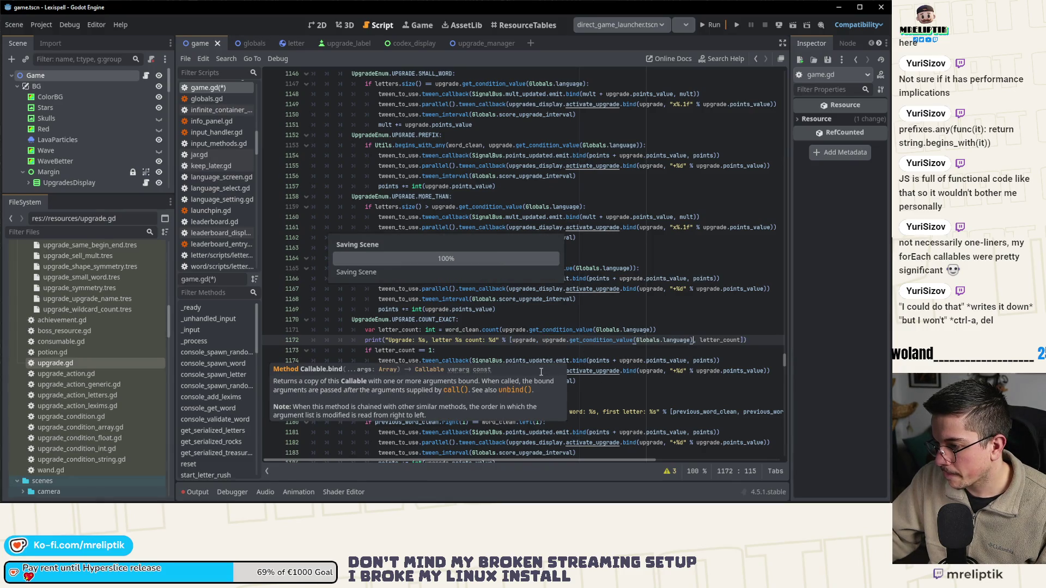
pyautogui.scroll(-2, 600, 374)
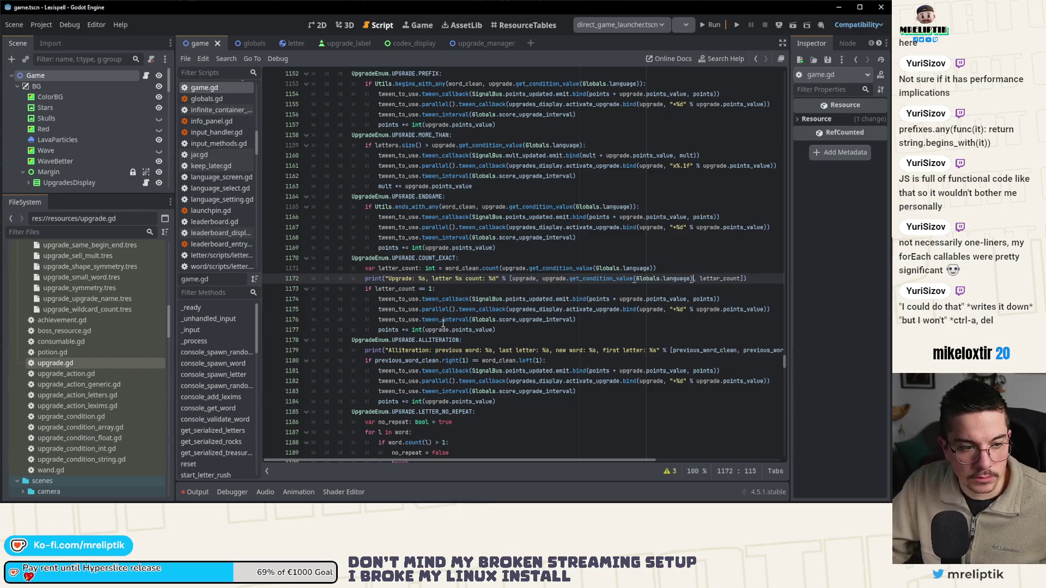
pyautogui.moveTo(443, 324)
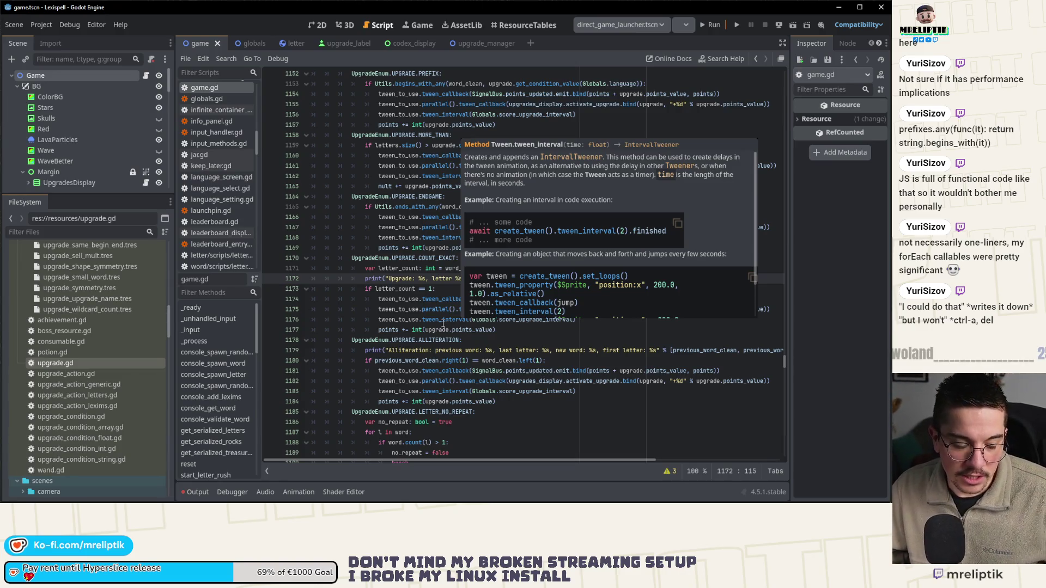
pyautogui.moveTo(100, 500)
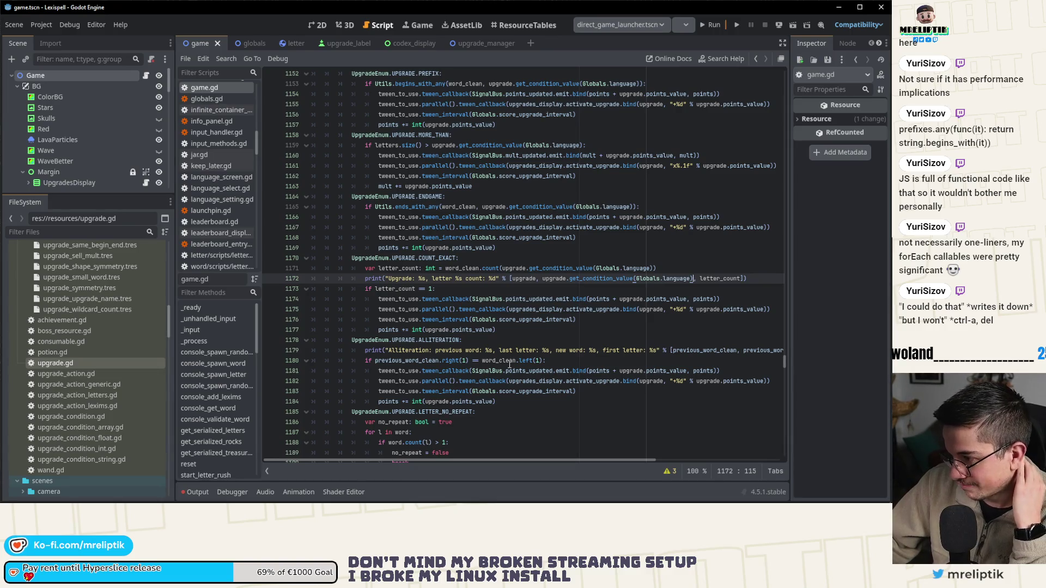
pyautogui.scroll(-2, 460, 310)
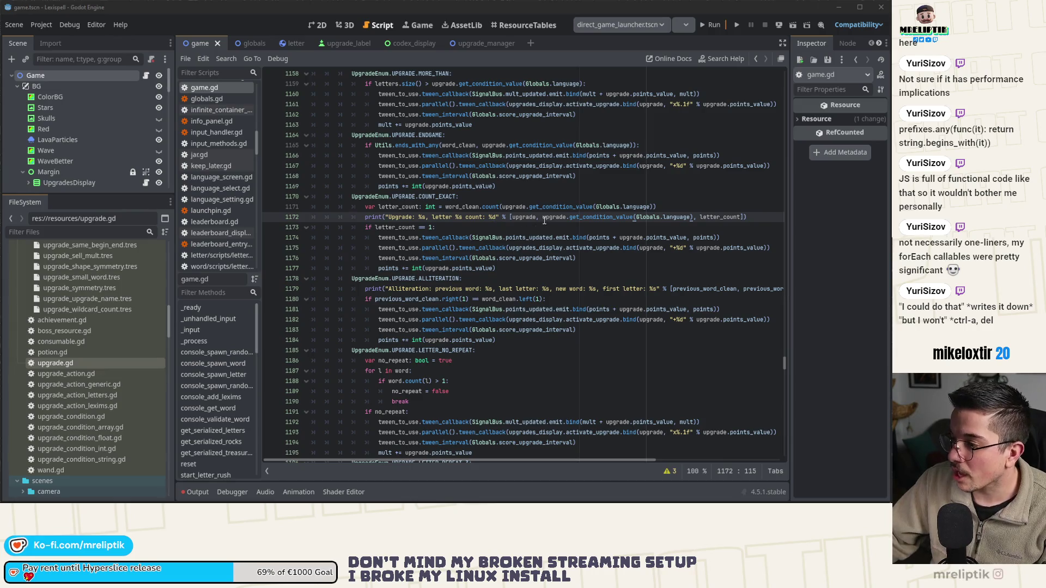
# Step: Replace the 1 in line 1173's count check with upgrade.get_condition_amount(Globals.language) and save
pyautogui.click(566, 217)
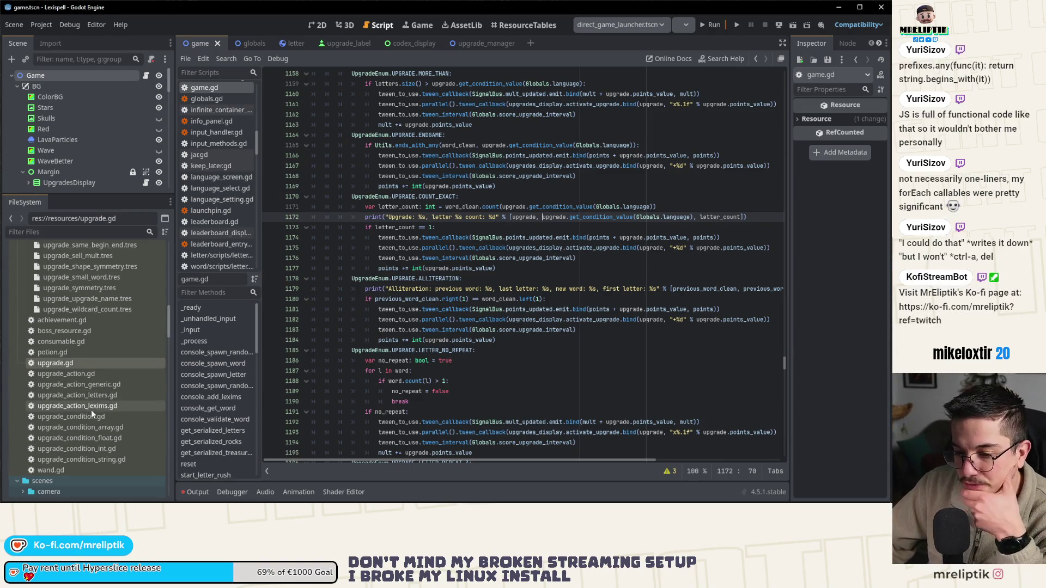
pyautogui.doubleClick(604, 216)
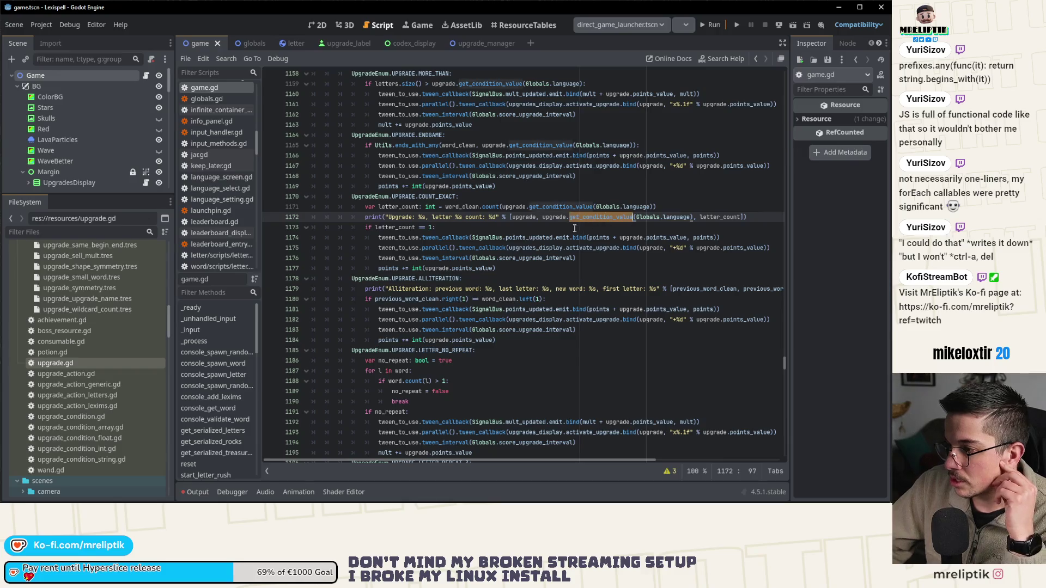
pyautogui.click(432, 227)
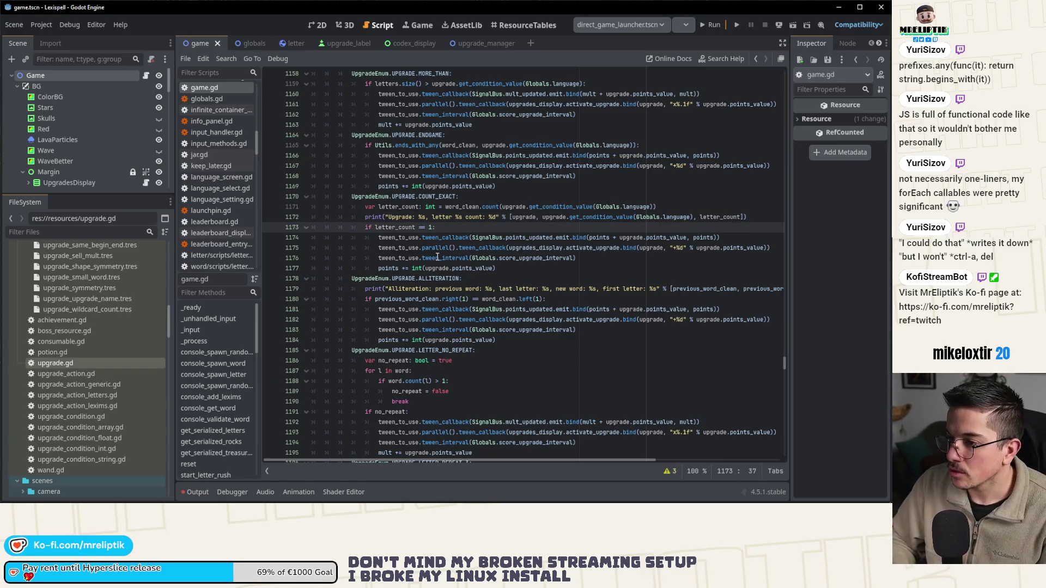
pyautogui.press('BackSpace')
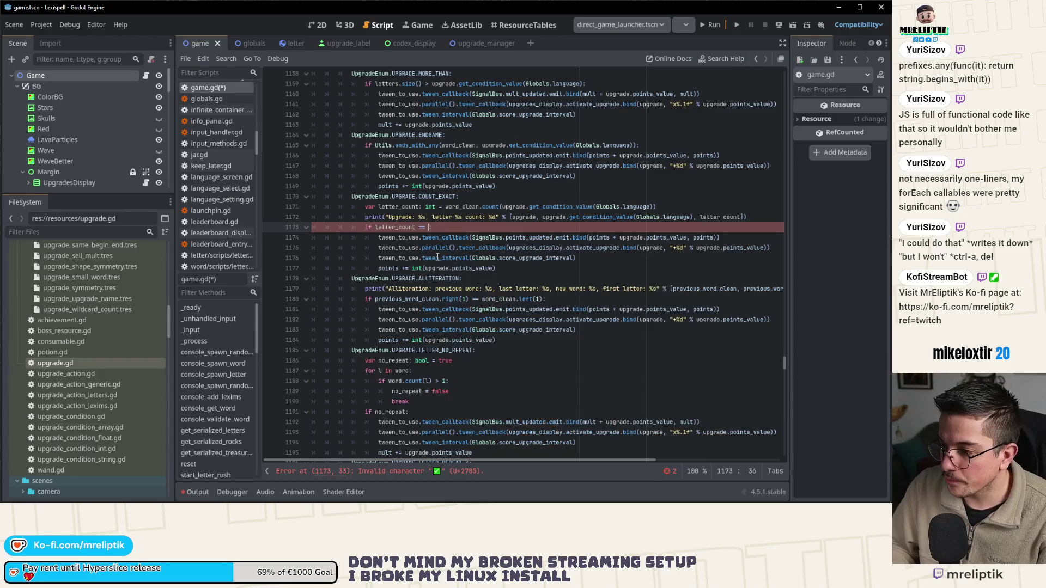
pyautogui.write('upgrade.get_condition_value(Globals.language)')
pyautogui.click(496, 308)
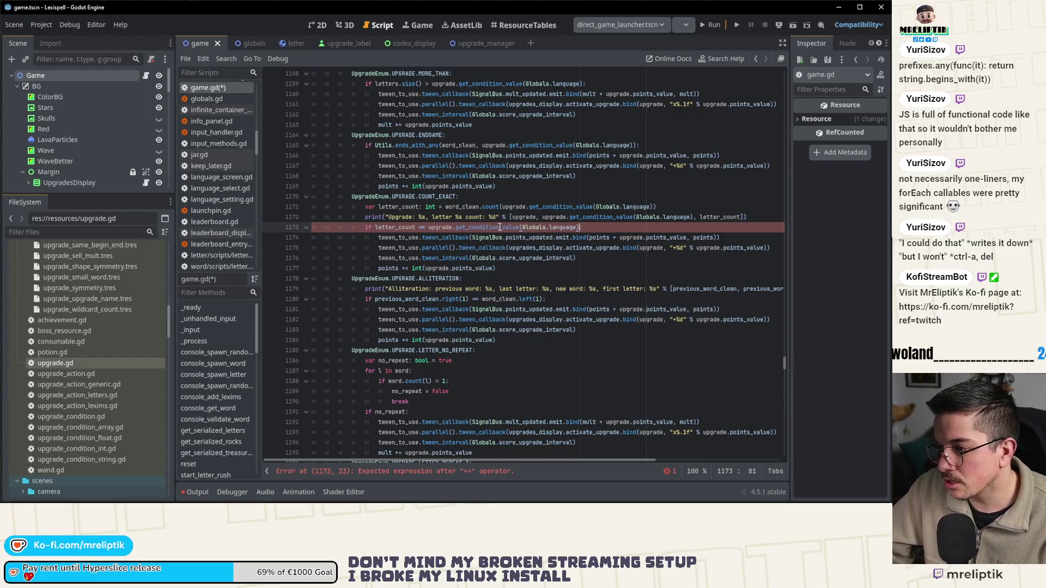
pyautogui.click(521, 228)
pyautogui.press('BackSpace')
pyautogui.press('BackSpace')
pyautogui.press('BackSpace')
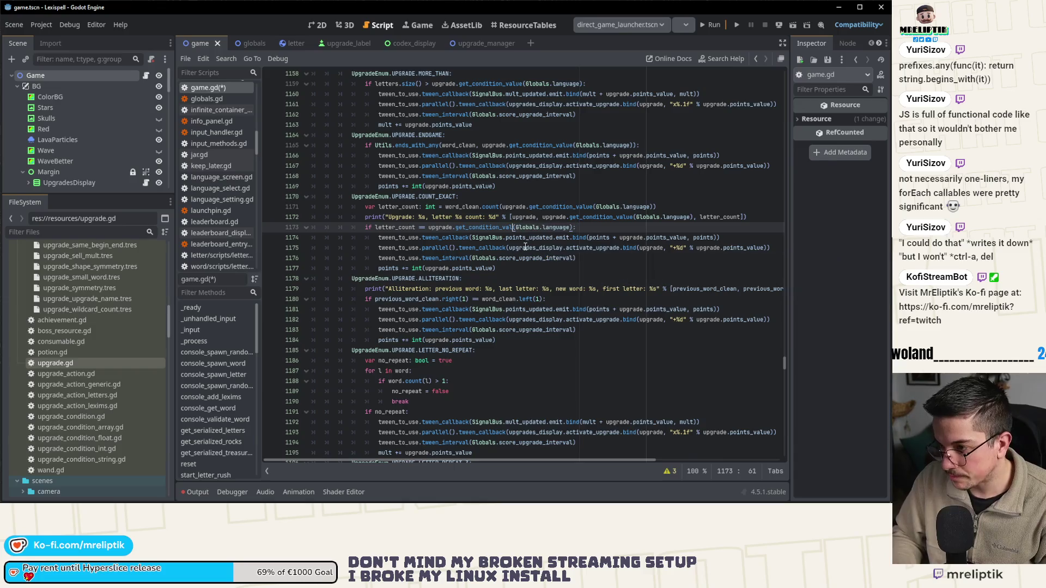
pyautogui.write('amo')
pyautogui.write('unt')
pyautogui.hotkey('ctrl', 's')
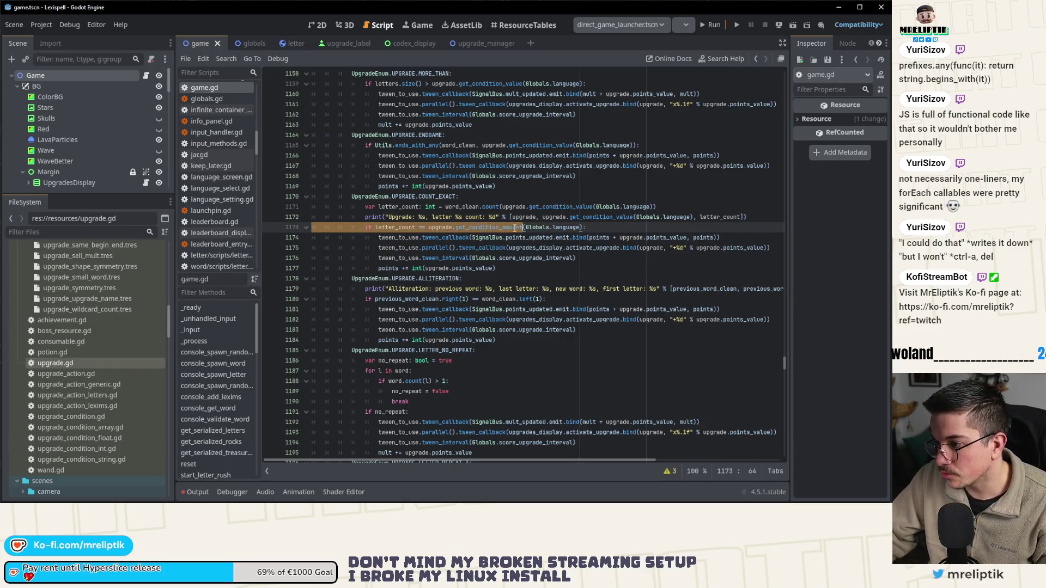
# Step: In upgrade.gd, paste a copy of get_condition_value below it as get_condition_amount
pyautogui.doubleClick(55, 362)
pyautogui.click(324, 330)
pyautogui.press('Down')
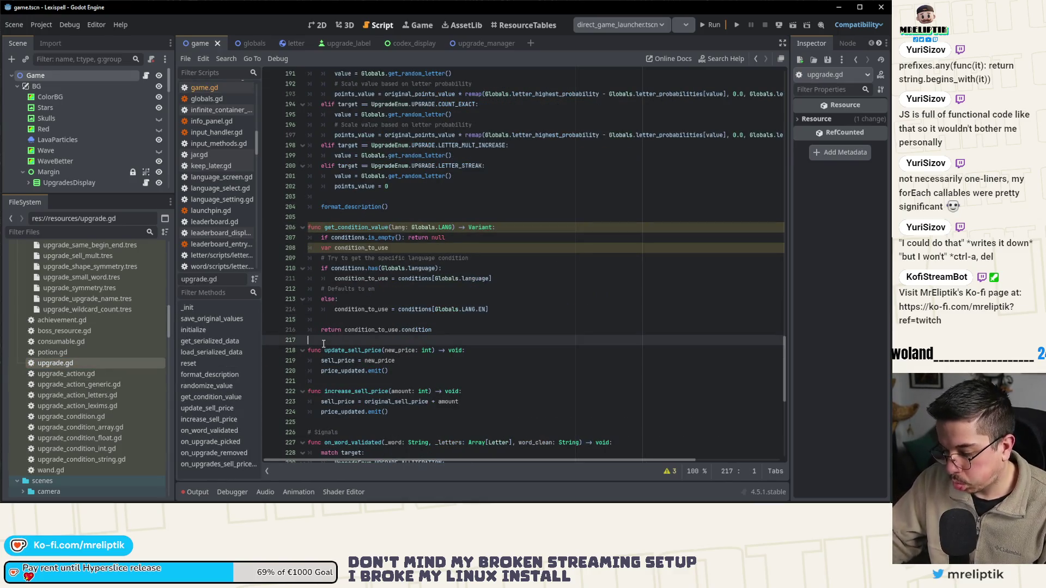
pyautogui.press('Return')
pyautogui.press('Return')
pyautogui.press('Up')
pyautogui.write('func get_condition_amount')
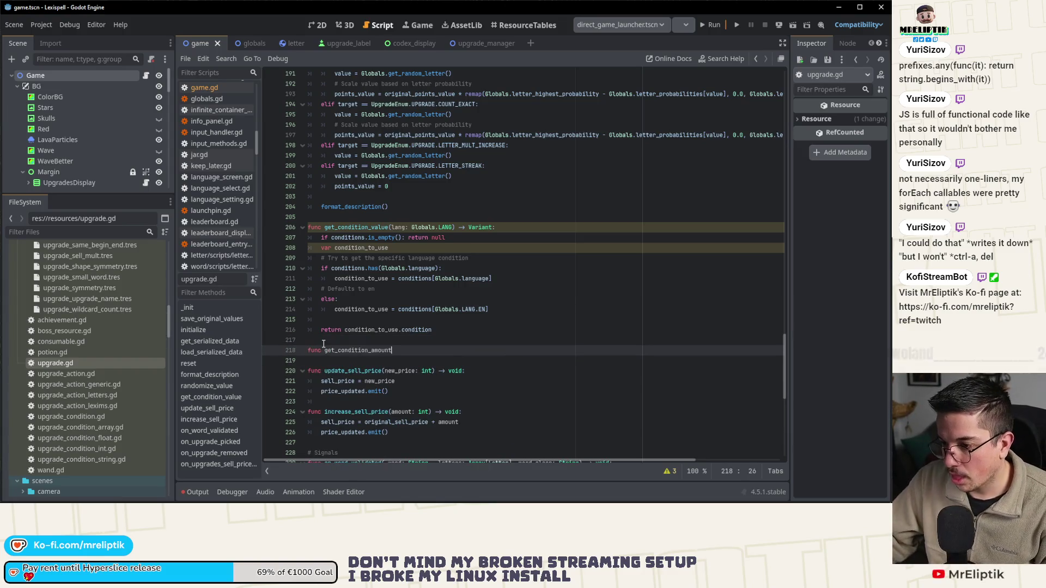
pyautogui.moveTo(441, 327); pyautogui.dragTo(376, 227)
pyautogui.hotkey('ctrl', 'c')
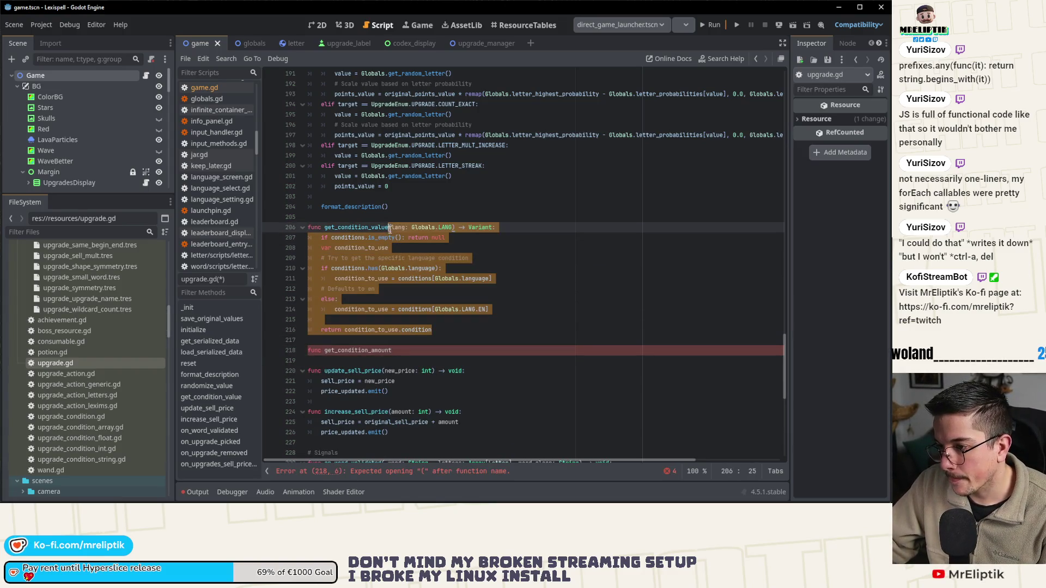
pyautogui.click(405, 348)
pyautogui.hotkey('ctrl', 'v')
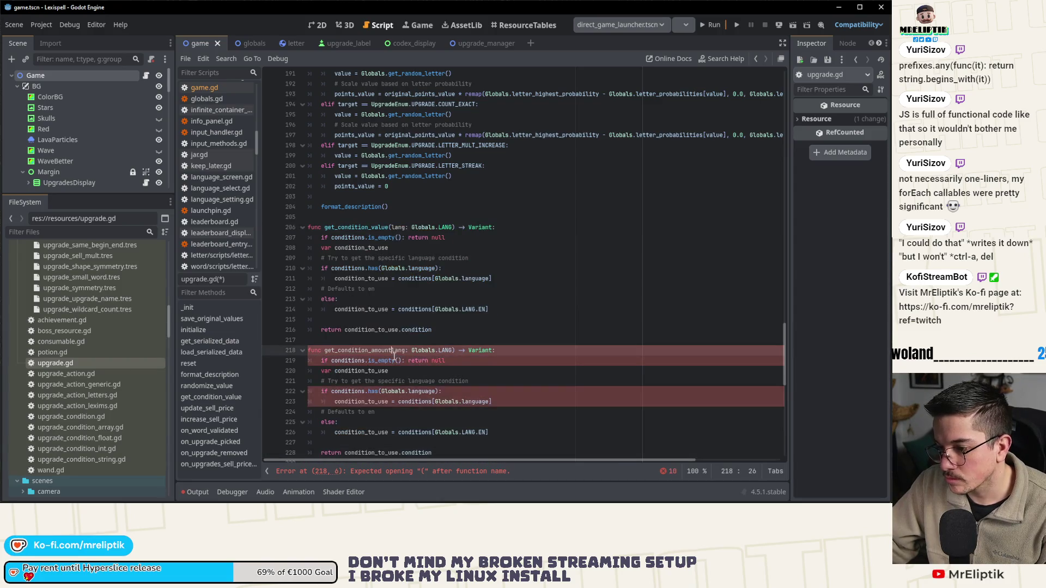
# Step: Make get_condition_amount return condition_to_use.amount instead of the condition
pyautogui.click(394, 351)
pyautogui.hotkey('ctrl', 's')
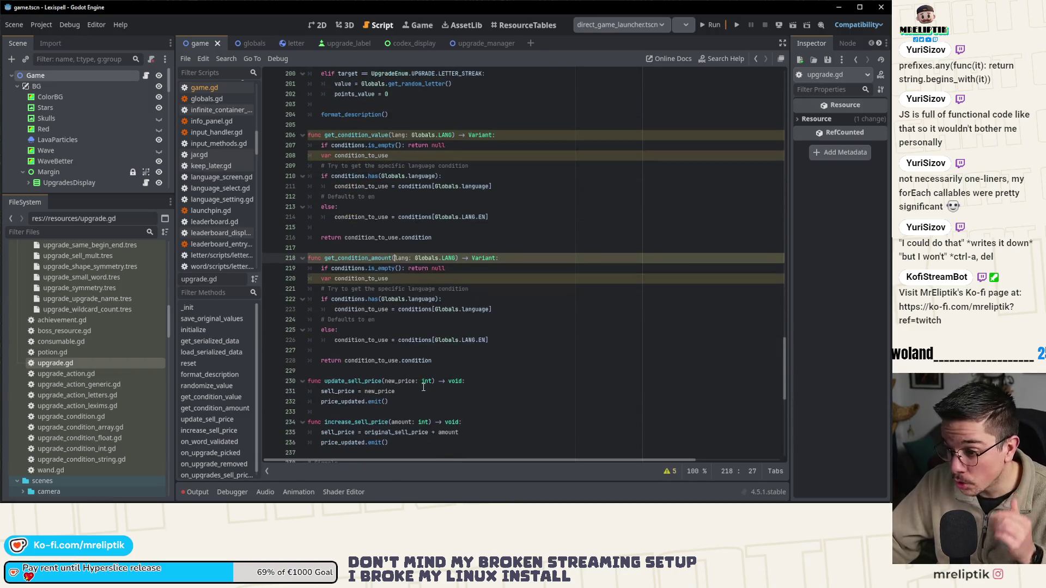
pyautogui.scroll(-3, 381, 384)
pyautogui.click(433, 360)
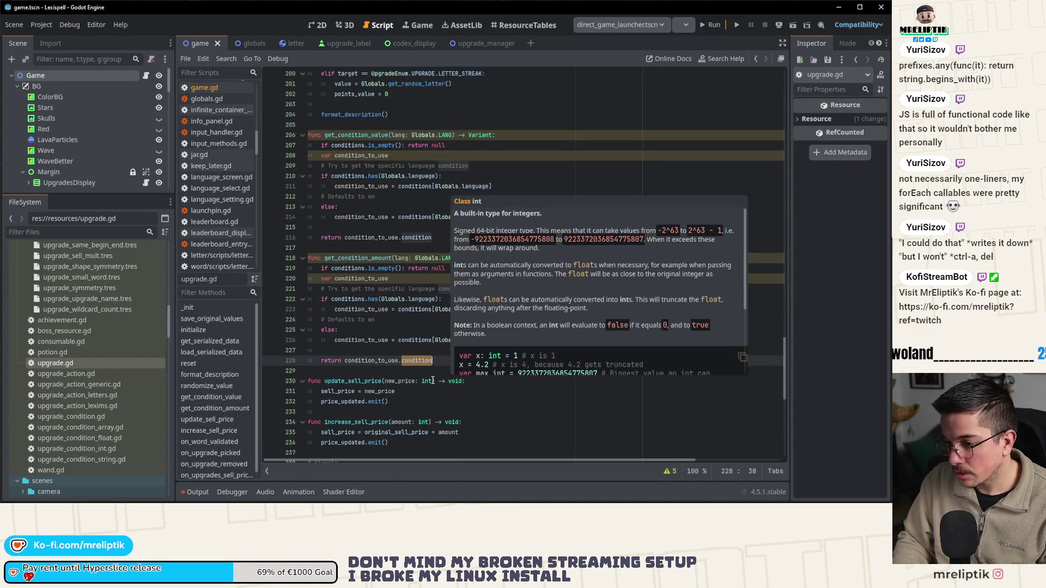
pyautogui.hotkey('ctrl', 'BackSpace')
pyautogui.write('v')
pyautogui.write('t')
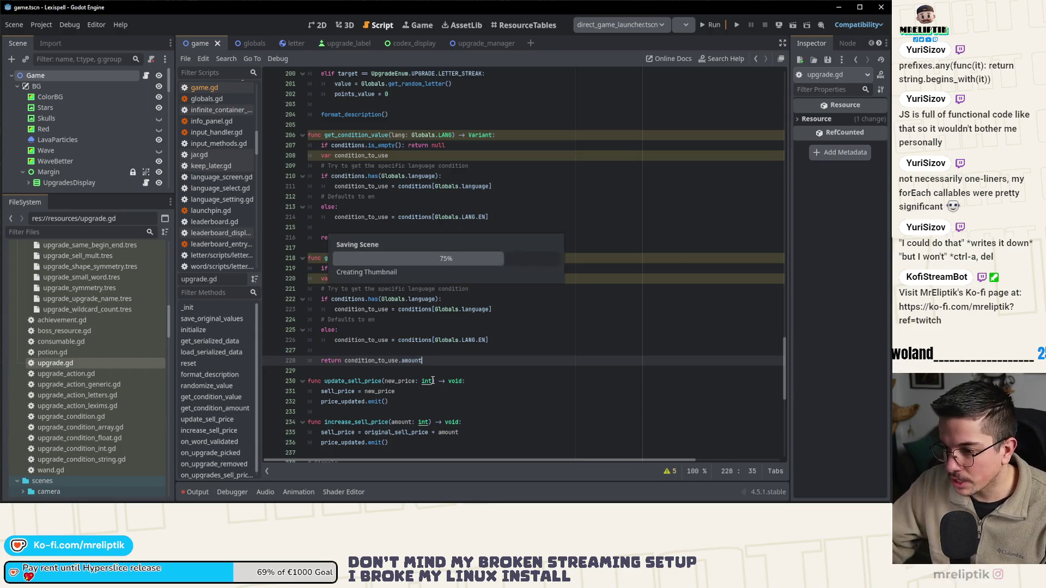
pyautogui.doubleClick(100, 437)
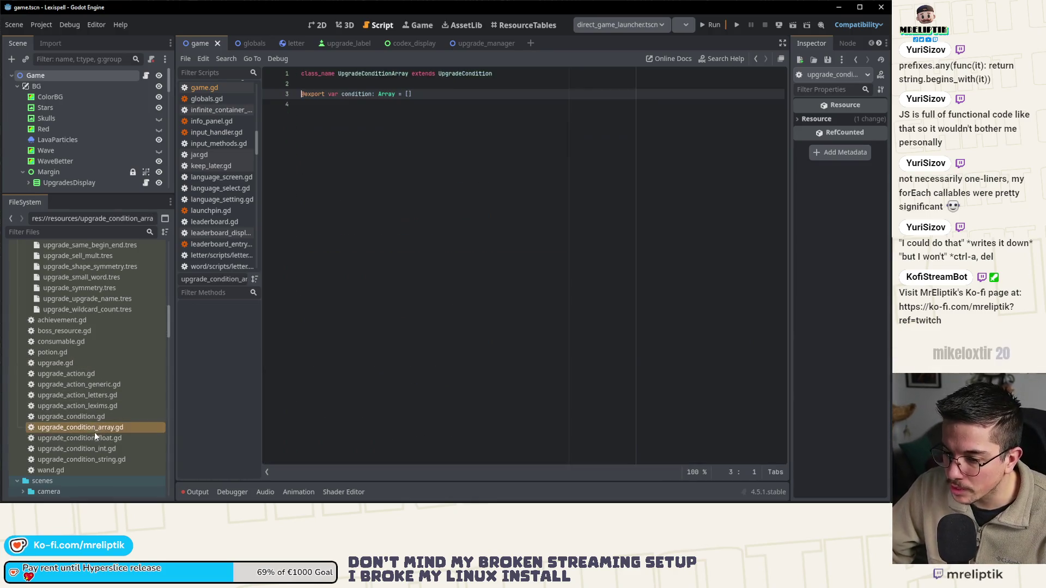
pyautogui.click(89, 446)
pyautogui.doubleClick(88, 450)
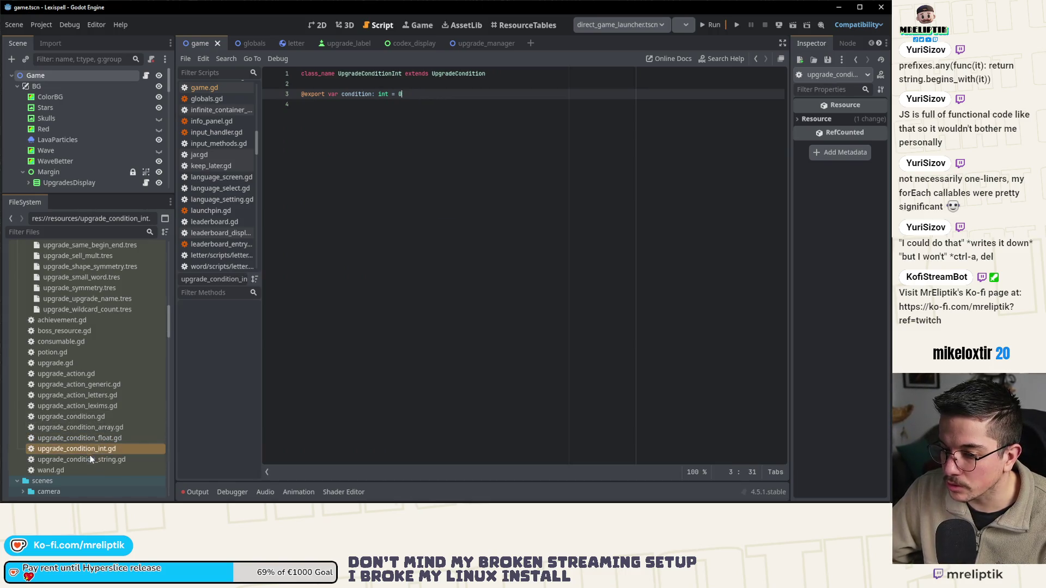
pyautogui.doubleClick(93, 427)
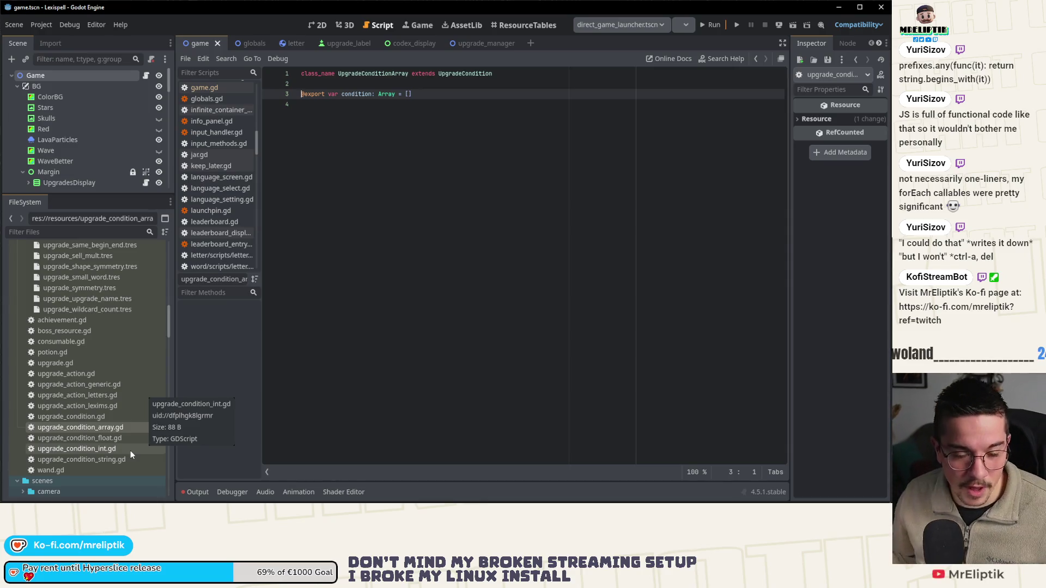
pyautogui.click(338, 105)
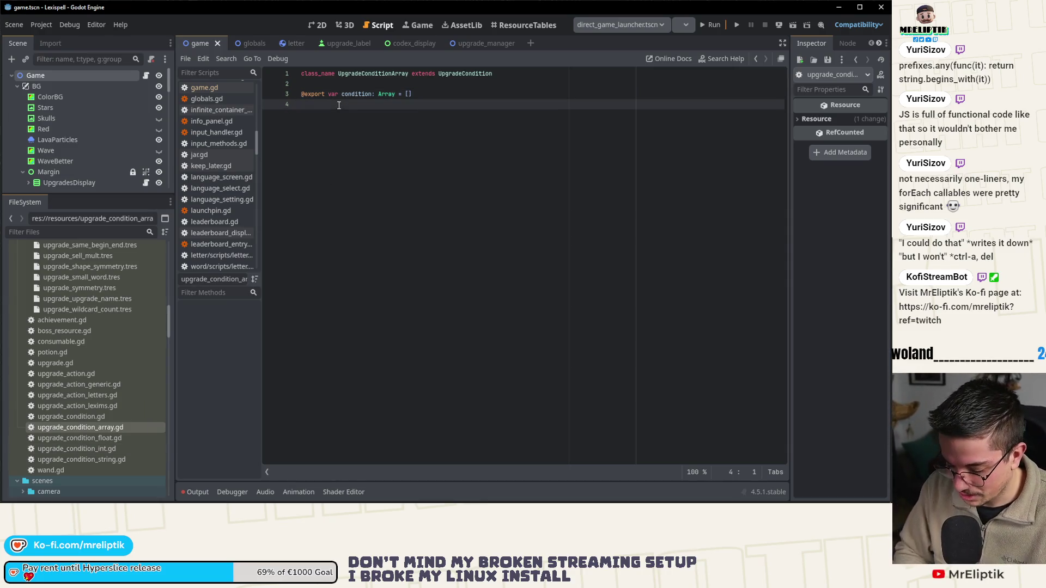
pyautogui.write('@export var amount:')
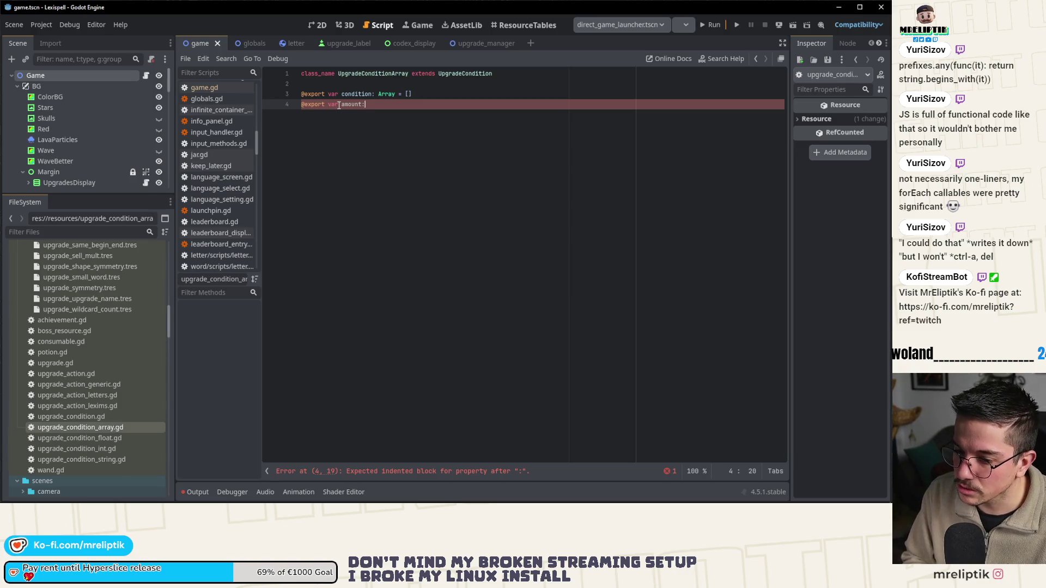
pyautogui.write('int = 0')
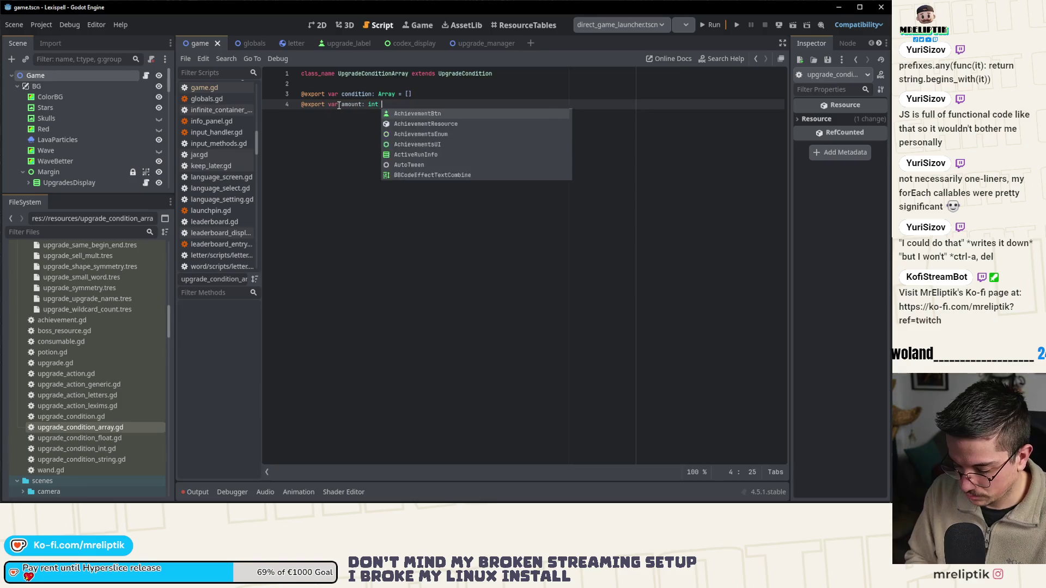
pyautogui.hotkey('ctrl', 's')
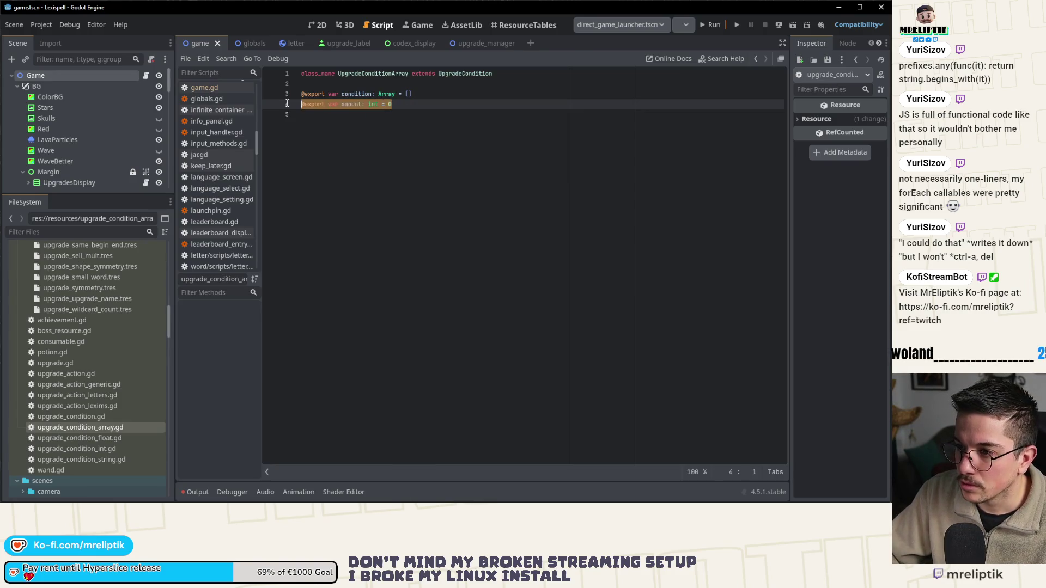
# Step: Paste the same amount line into the float, int and string condition scripts, saving each
pyautogui.doubleClick(79, 438)
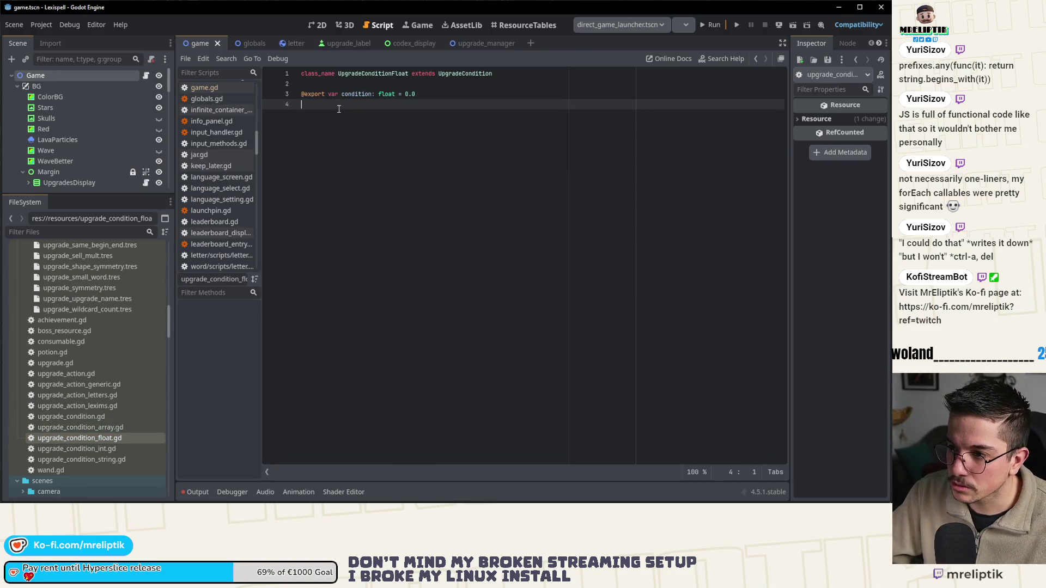
pyautogui.click(336, 167)
pyautogui.write('@export var amount: int = 0')
pyautogui.hotkey('ctrl', 's')
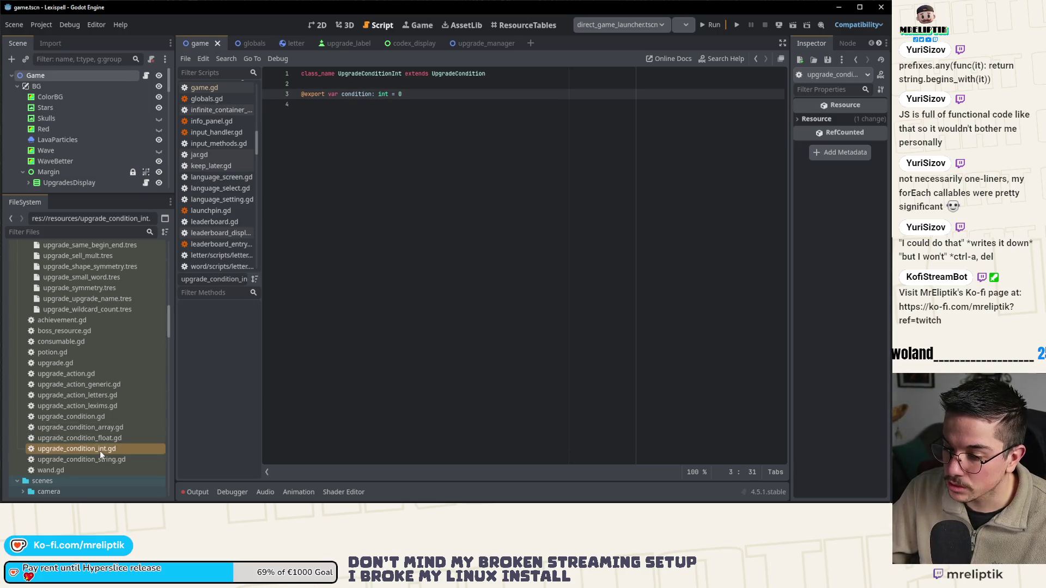
pyautogui.doubleClick(100, 450)
pyautogui.write('@export var amount: int = 0')
pyautogui.hotkey('ctrl', 's')
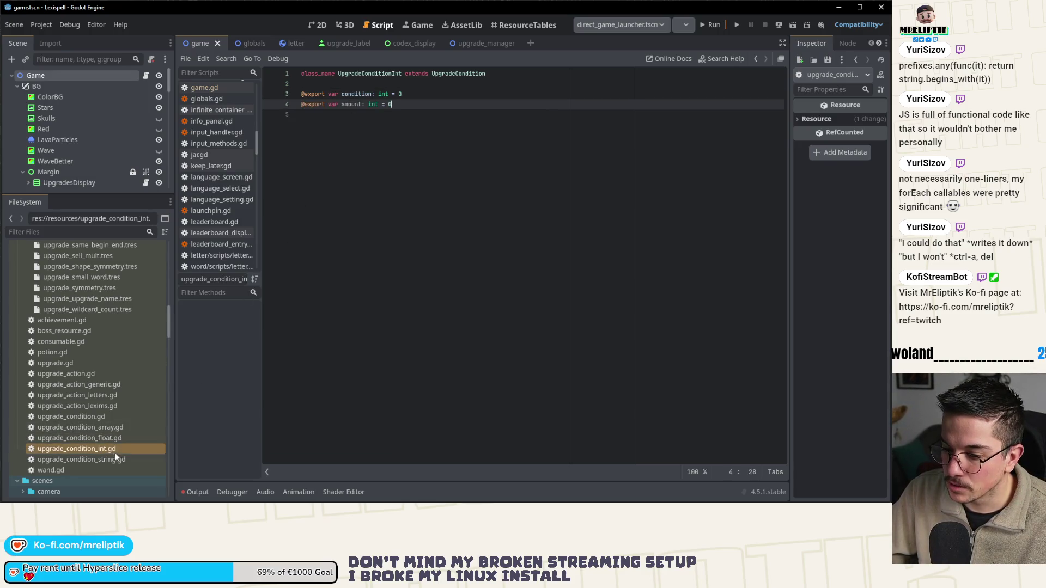
pyautogui.doubleClick(106, 459)
pyautogui.click(343, 114)
pyautogui.write('@export var amount: int = 0')
pyautogui.hotkey('ctrl', 's')
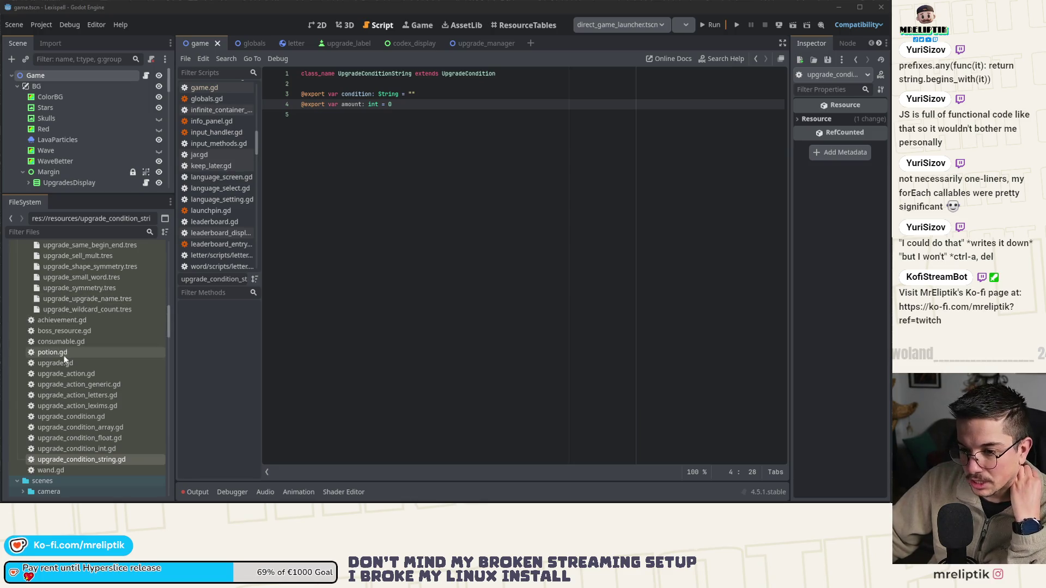
# Step: Compare upgrade_count_exact.tres's Conditions in the Inspector against upgrade_endgame.tres
pyautogui.scroll(5, 88, 319)
pyautogui.scroll(5, 116, 322)
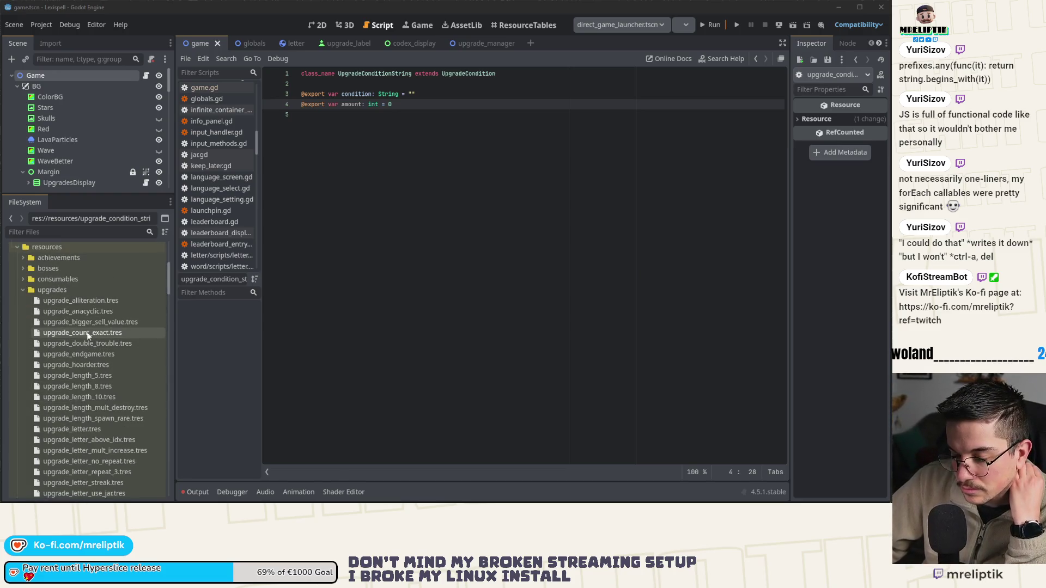
pyautogui.click(86, 331)
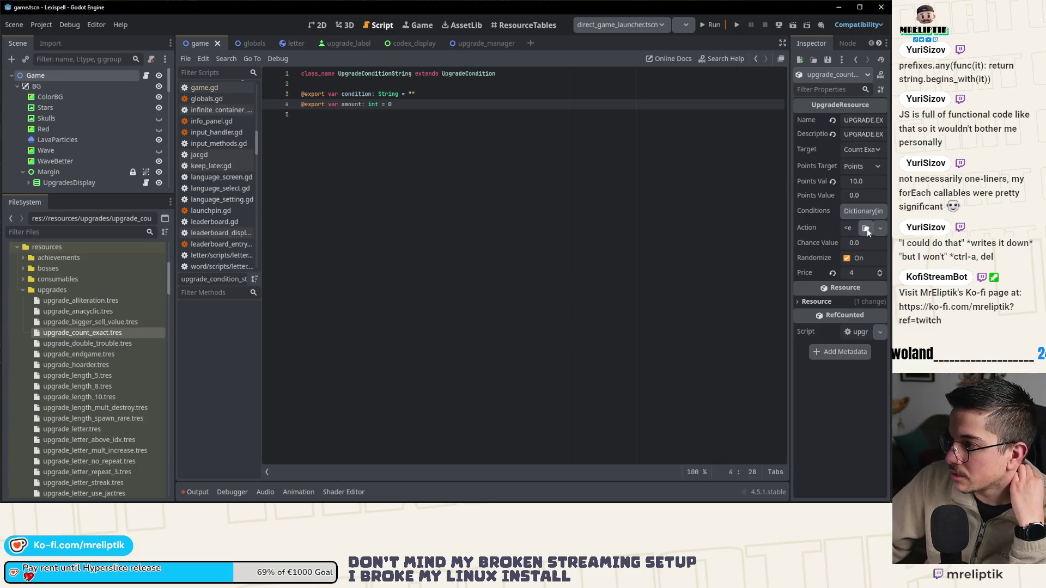
pyautogui.click(858, 212)
pyautogui.moveTo(788, 205)
pyautogui.mouseDown()
pyautogui.moveTo(633, 213)
pyautogui.moveTo(614, 224)
pyautogui.mouseUp()
pyautogui.click(808, 212)
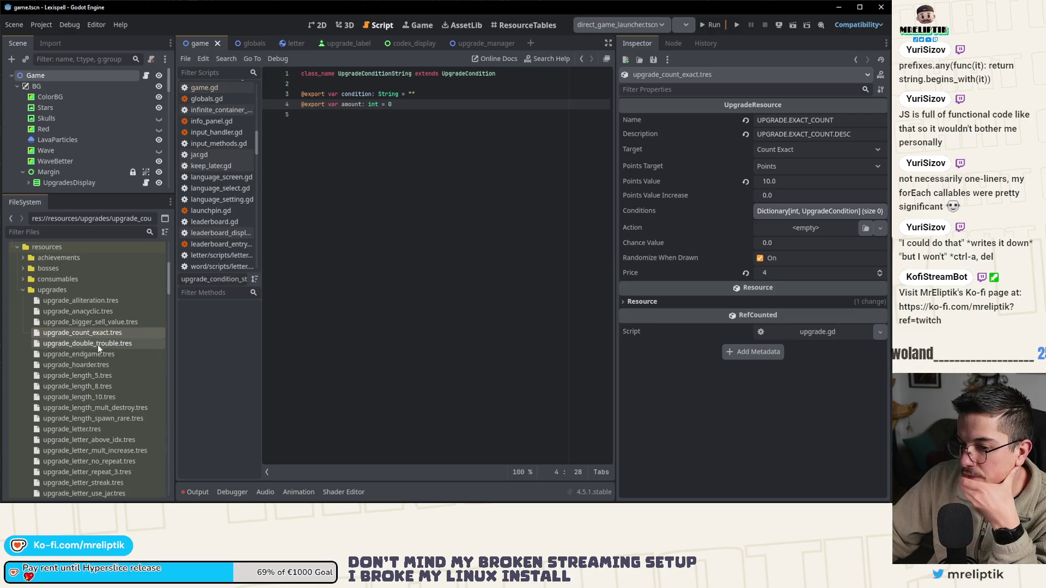
pyautogui.click(93, 358)
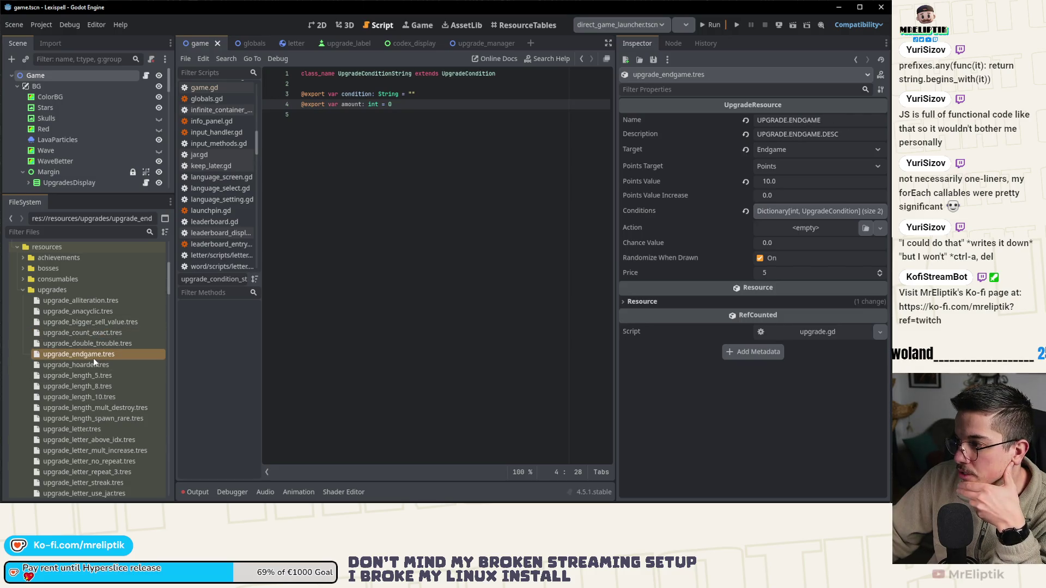
pyautogui.click(93, 332)
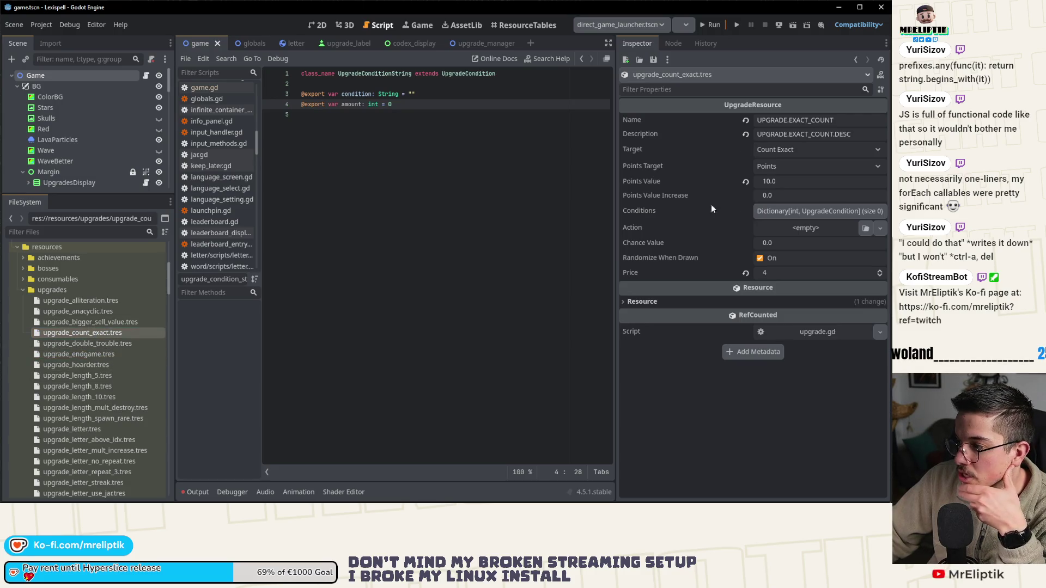
# Step: Confirm Count Exact's Conditions dictionary is still empty, browsing condition types without adding one
pyautogui.click(796, 210)
pyautogui.click(807, 246)
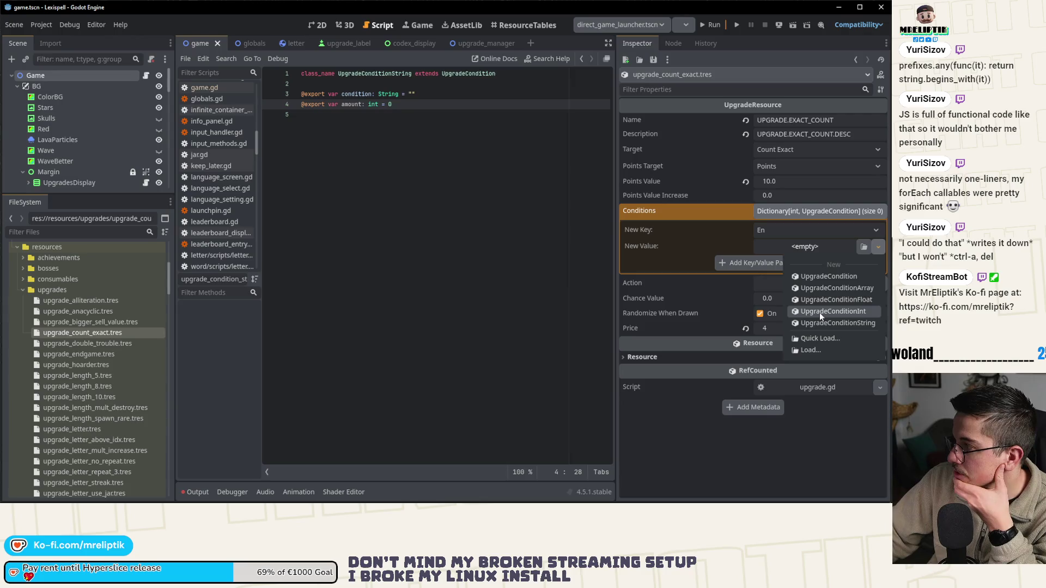
pyautogui.click(673, 419)
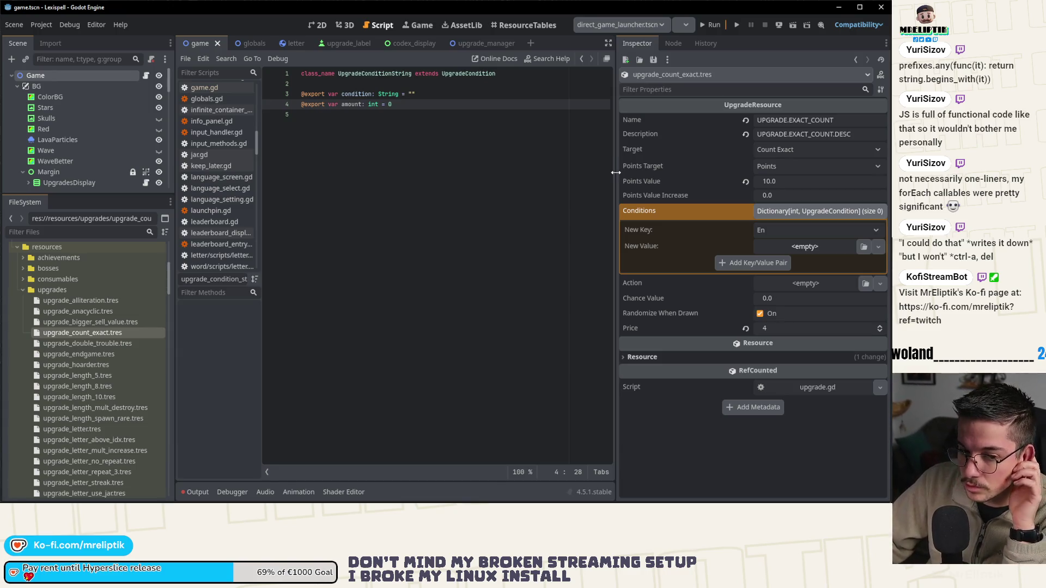
pyautogui.moveTo(617, 185); pyautogui.dragTo(697, 184)
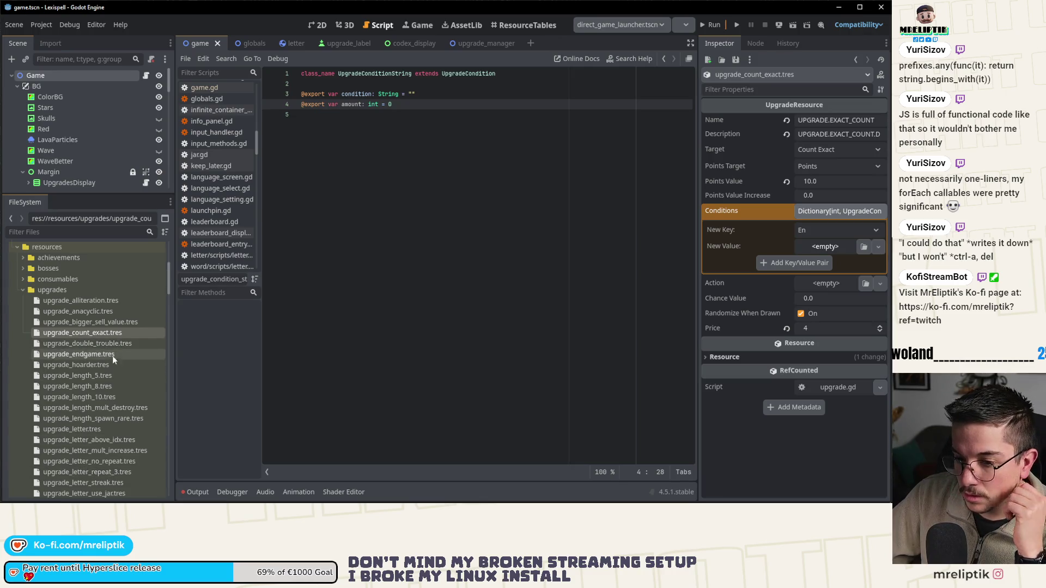
pyautogui.click(311, 24)
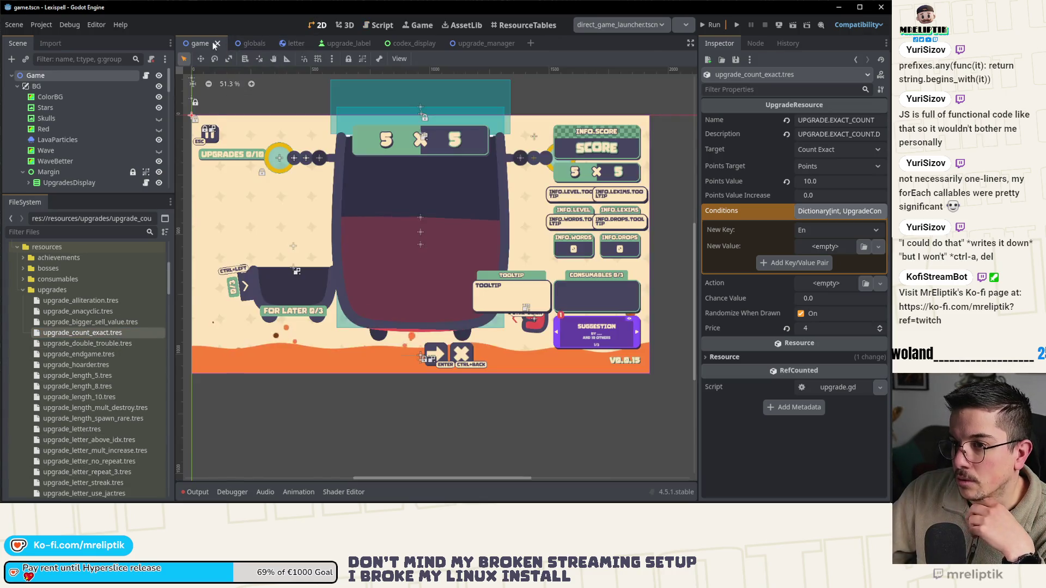
# Step: Bring up game.gd's COUNT_EXACT through LETTER_REPEAT_3 cases in a wider code view
pyautogui.click(146, 75)
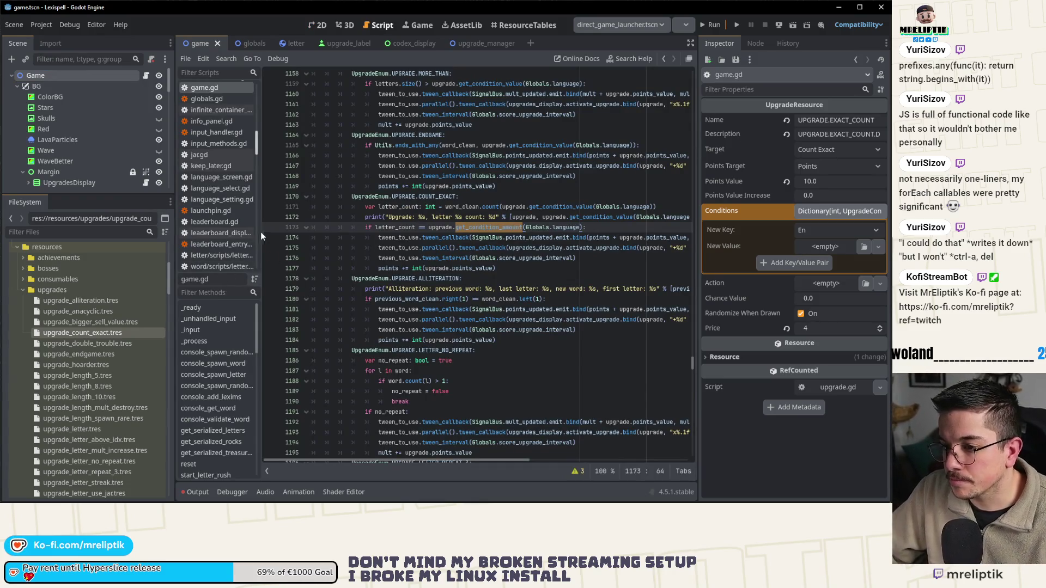
pyautogui.moveTo(260, 231); pyautogui.dragTo(221, 232)
pyautogui.click(369, 249)
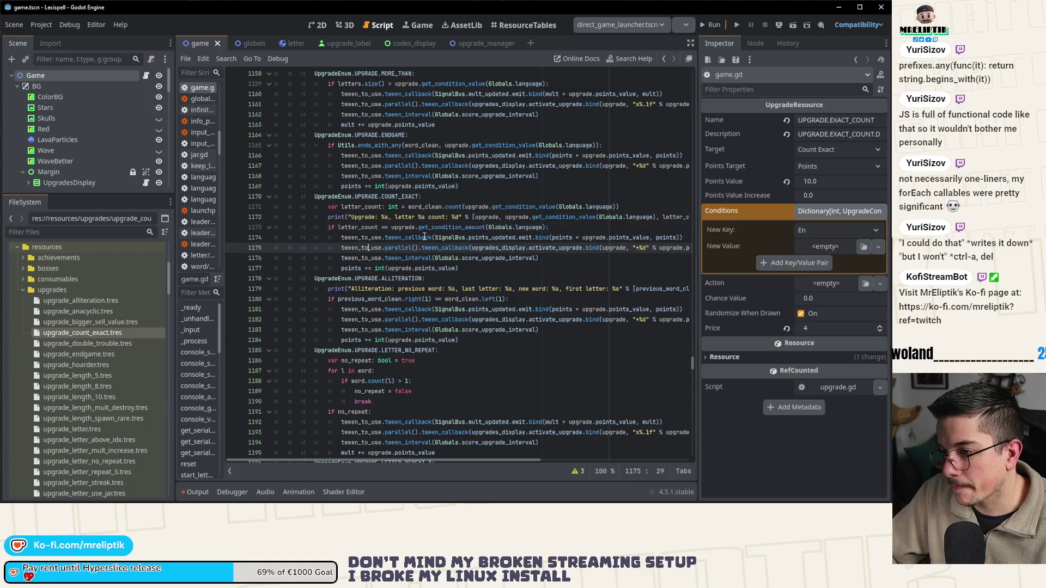
pyautogui.scroll(-3, 436, 245)
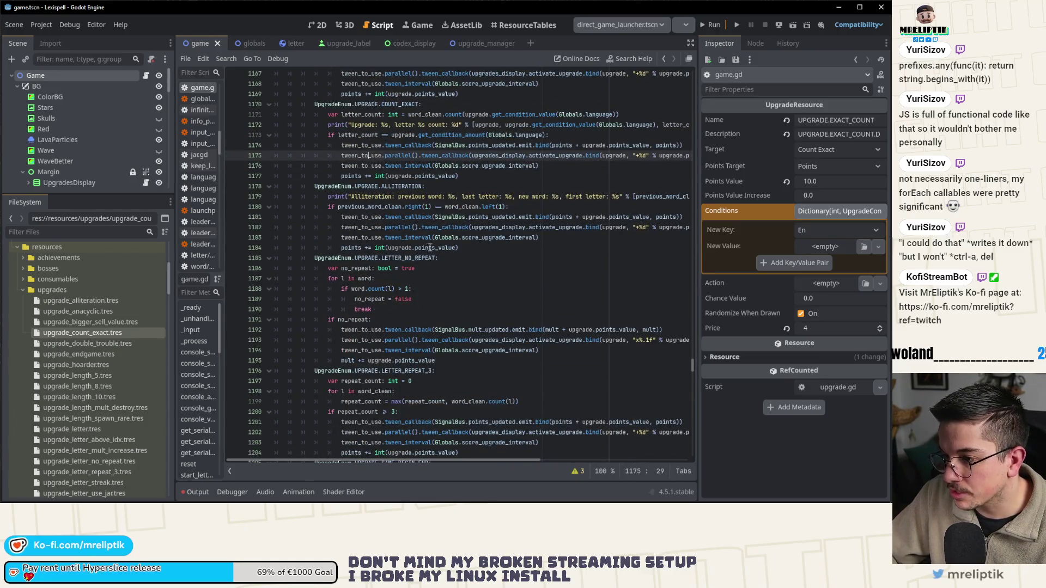
pyautogui.scroll(-5, 404, 260)
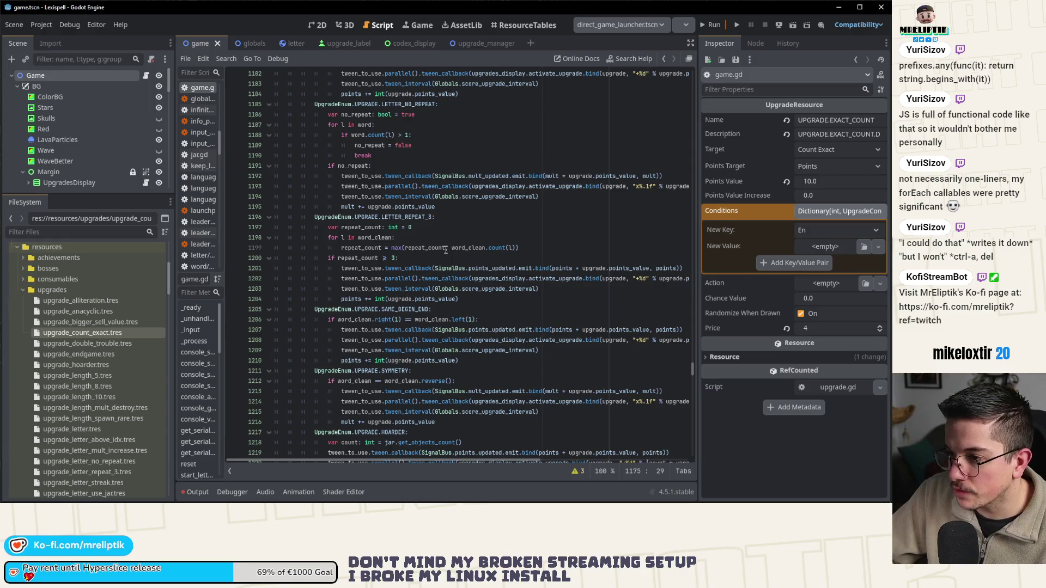
pyautogui.doubleClick(407, 217)
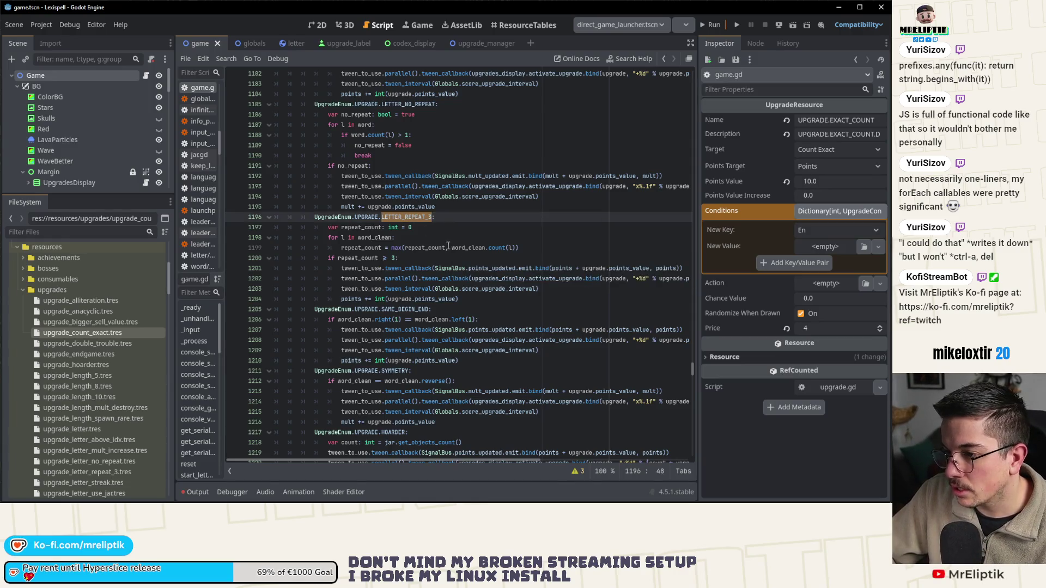
# Step: Take the upgrade.get_condition_value(Globals.language) call and place the caret after LETTER_REPEAT_3's hard-coded 3
pyautogui.scroll(7, 448, 247)
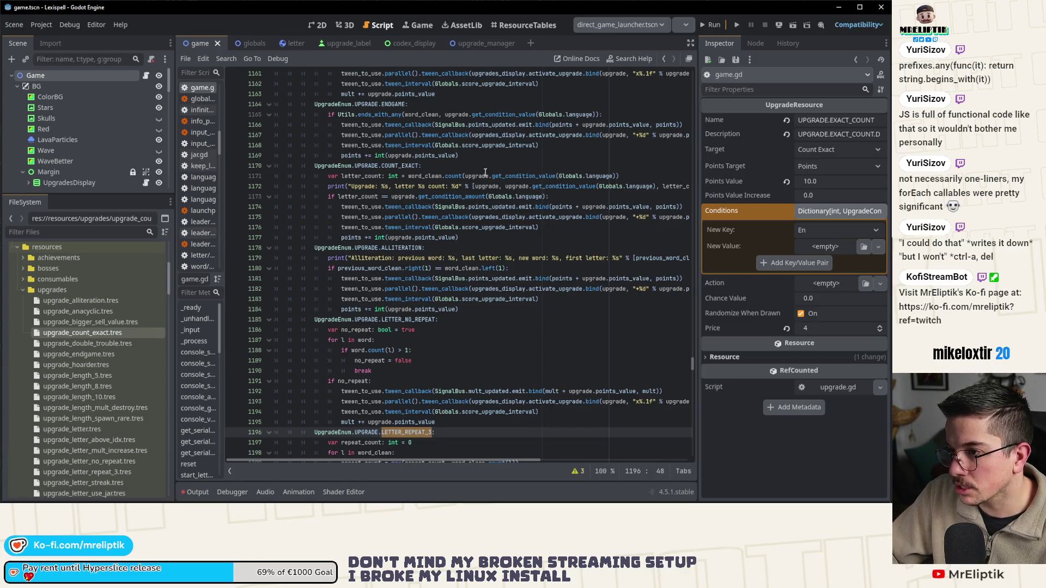
pyautogui.scroll(2, 485, 143)
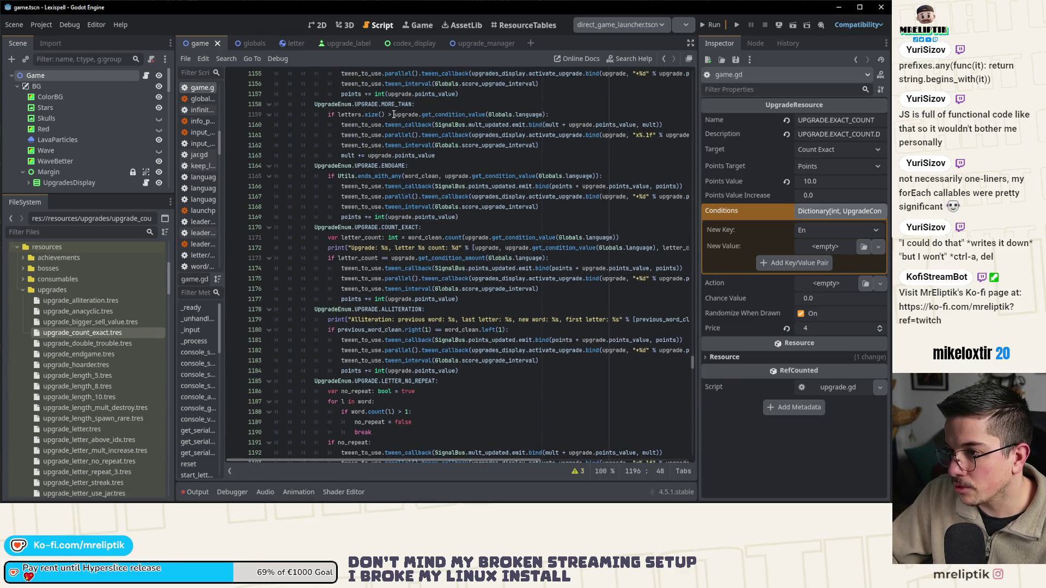
pyautogui.moveTo(396, 115); pyautogui.dragTo(544, 115)
pyautogui.hotkey('ctrl', 'c')
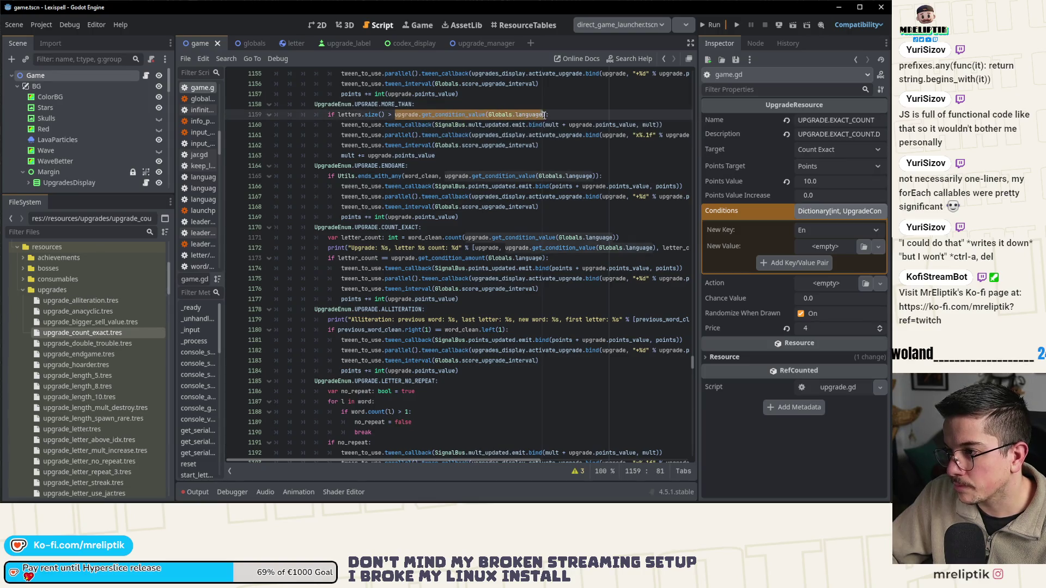
pyautogui.scroll(-7, 406, 311)
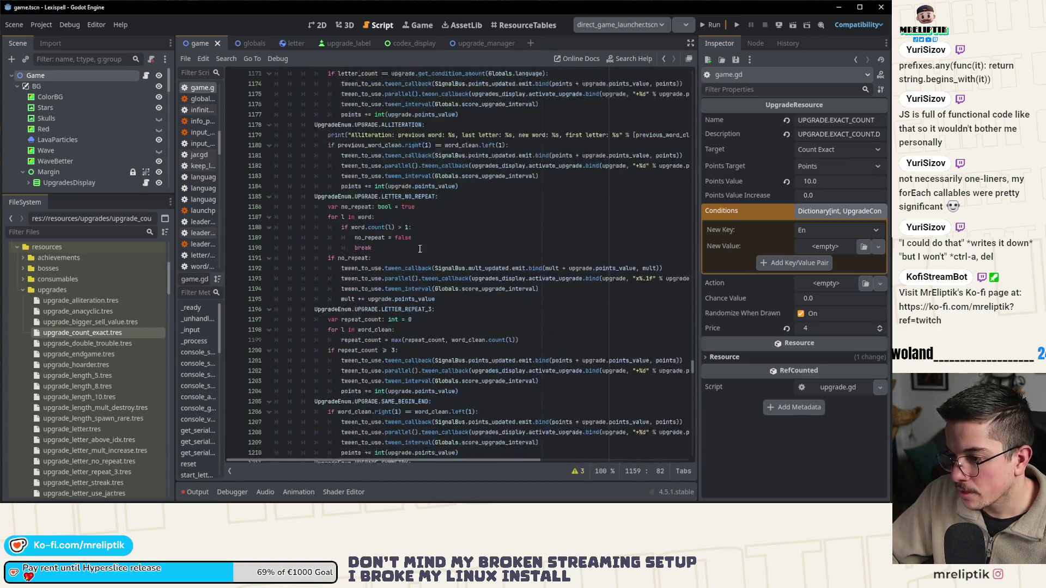
pyautogui.click(396, 320)
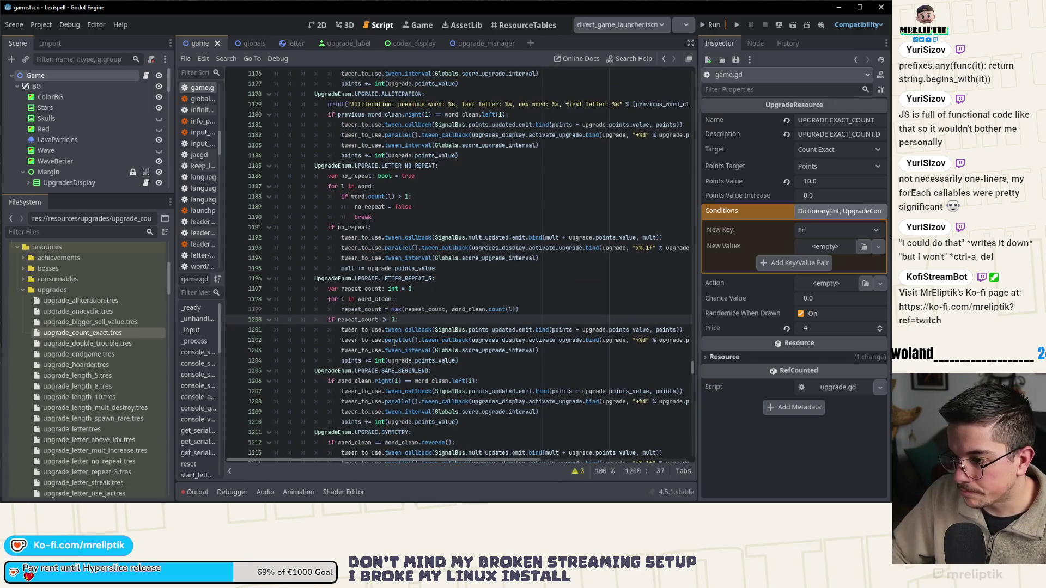
# Step: Replace LETTER_REPEAT_3's hard-coded 3 with upgrade.get_condition_value(Globals.language) and save game.gd
pyautogui.moveTo(394, 342)
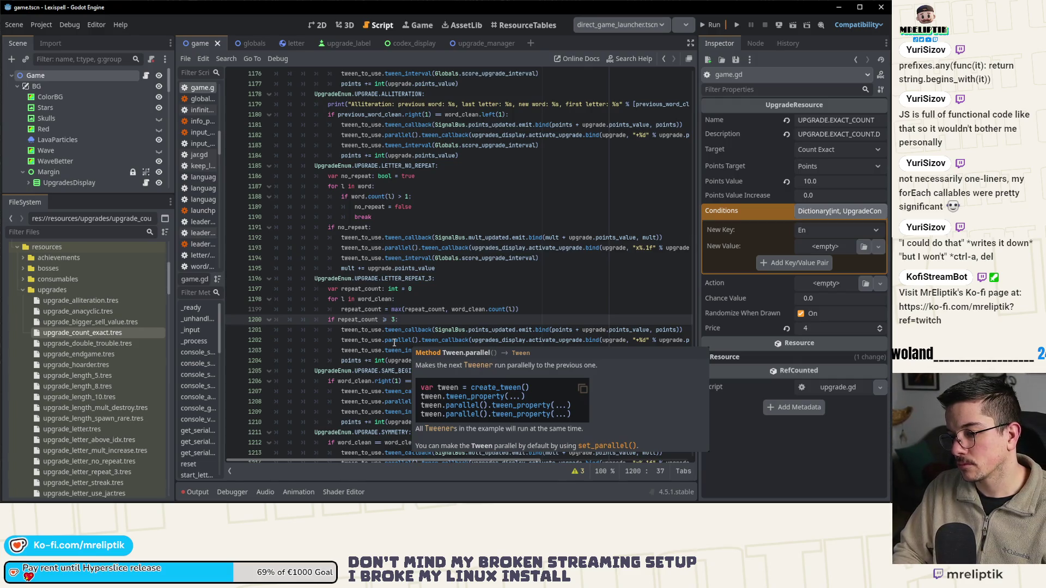
pyautogui.press('BackSpace')
pyautogui.hotkey('ctrl', 'v')
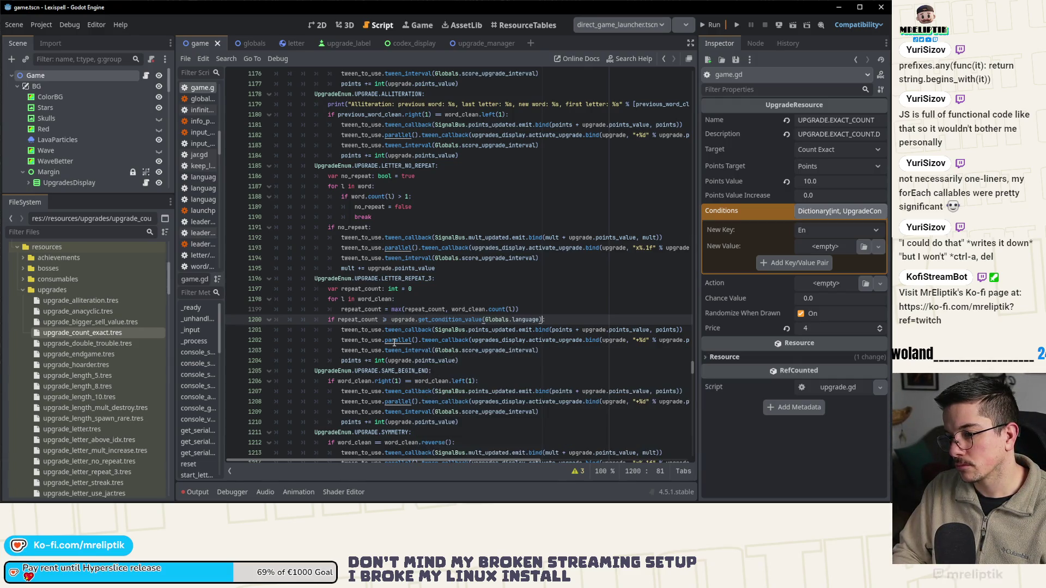
pyautogui.hotkey('ctrl', 's')
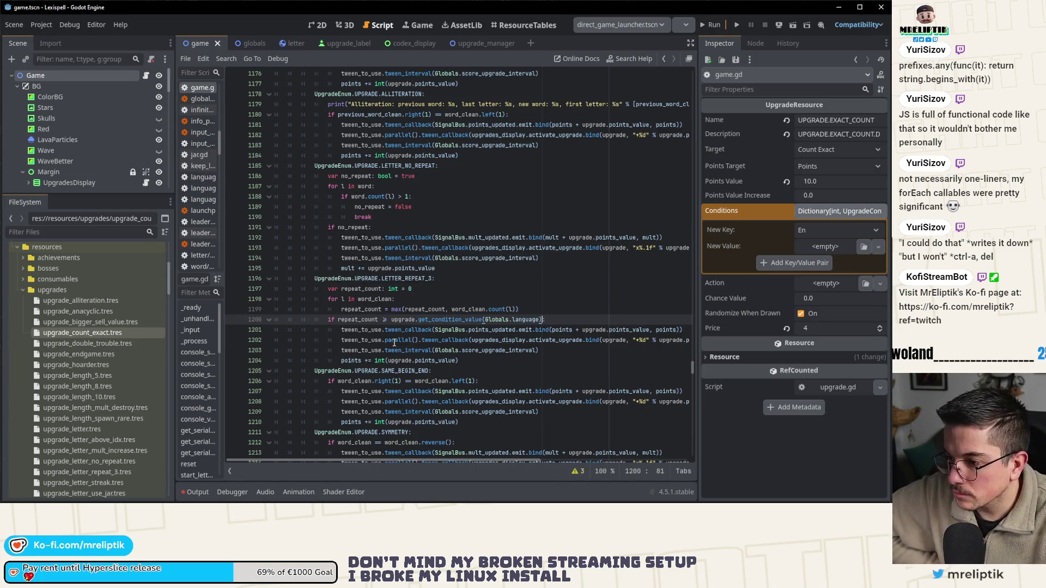
pyautogui.moveTo(452, 309)
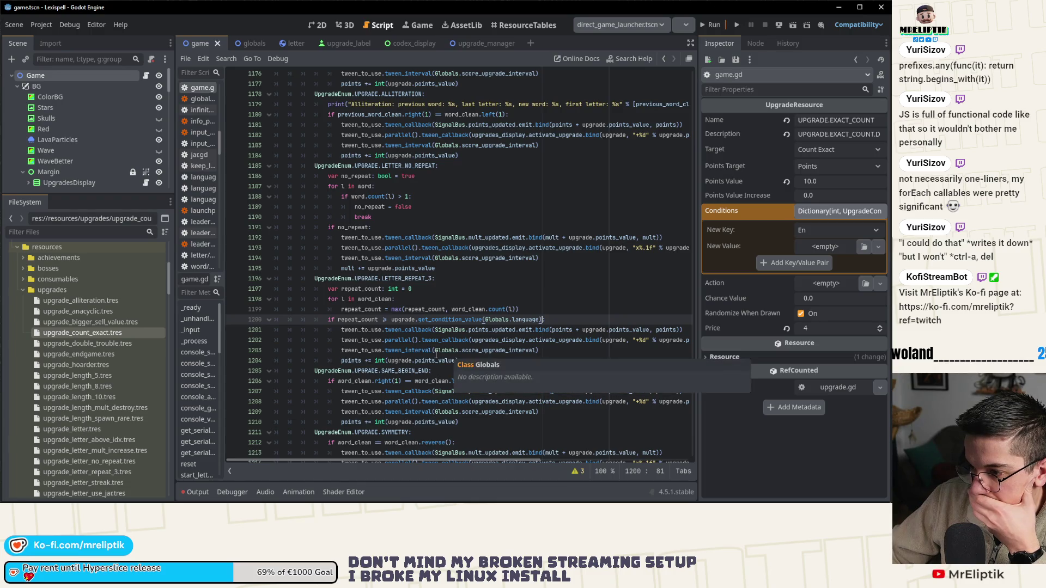
pyautogui.moveTo(436, 355)
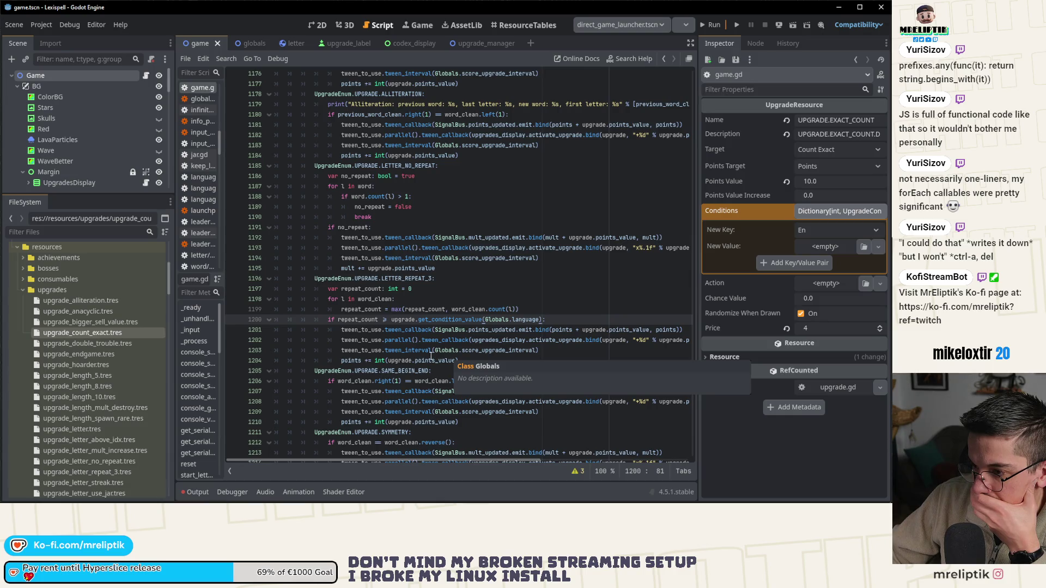
pyautogui.scroll(-5, 408, 337)
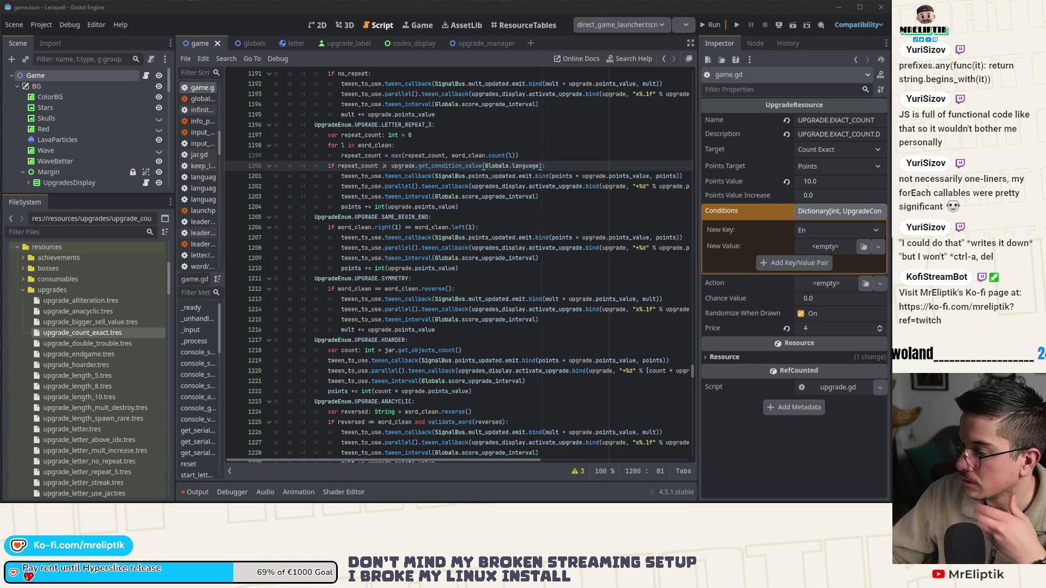
pyautogui.click(473, 227)
pyautogui.scroll(-2, 467, 260)
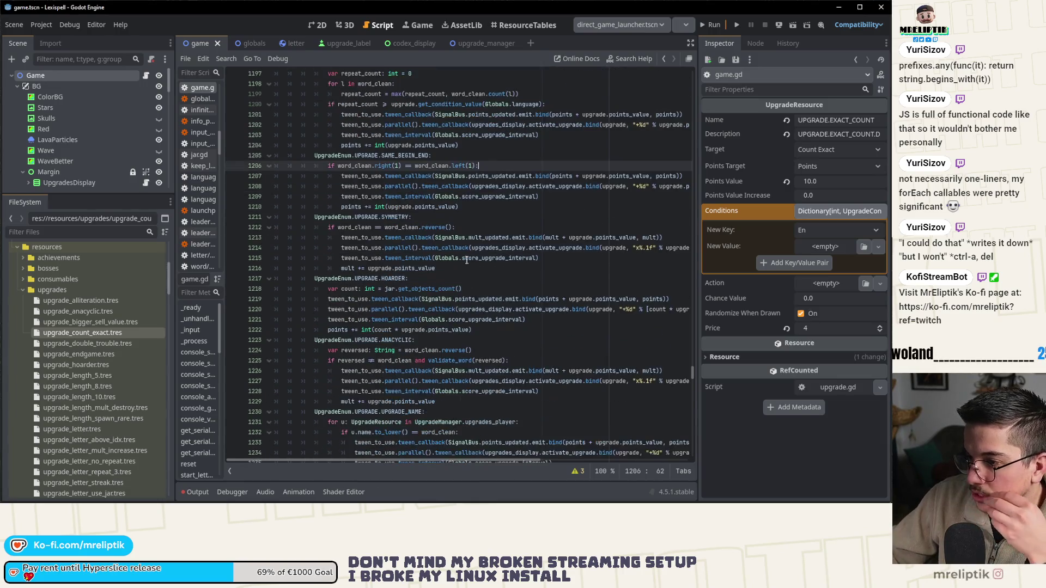
pyautogui.click(460, 219)
pyautogui.scroll(-2, 460, 221)
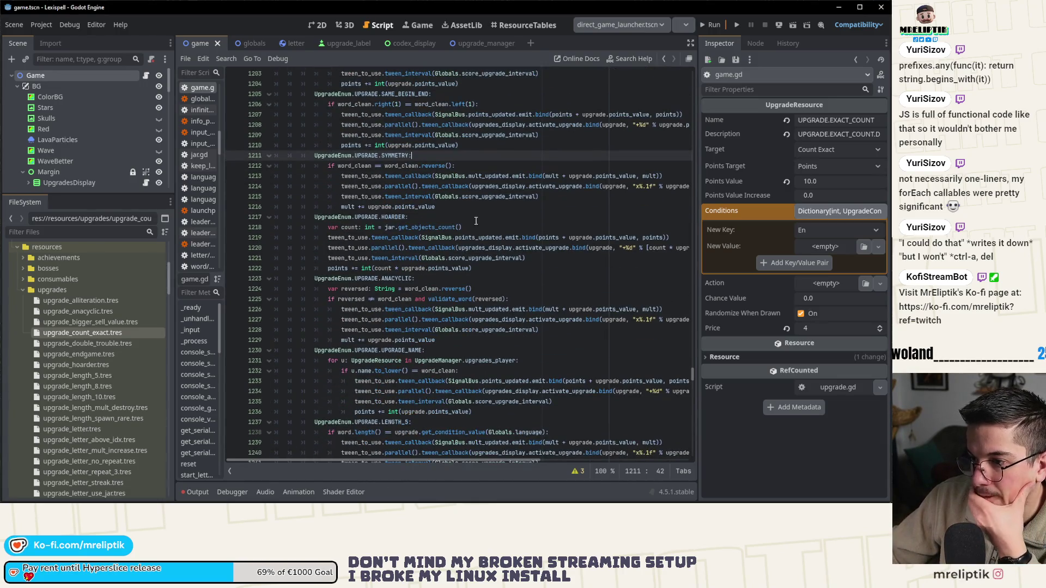
pyautogui.click(463, 218)
pyautogui.scroll(-2, 473, 248)
pyautogui.click(442, 217)
pyautogui.scroll(-2, 453, 248)
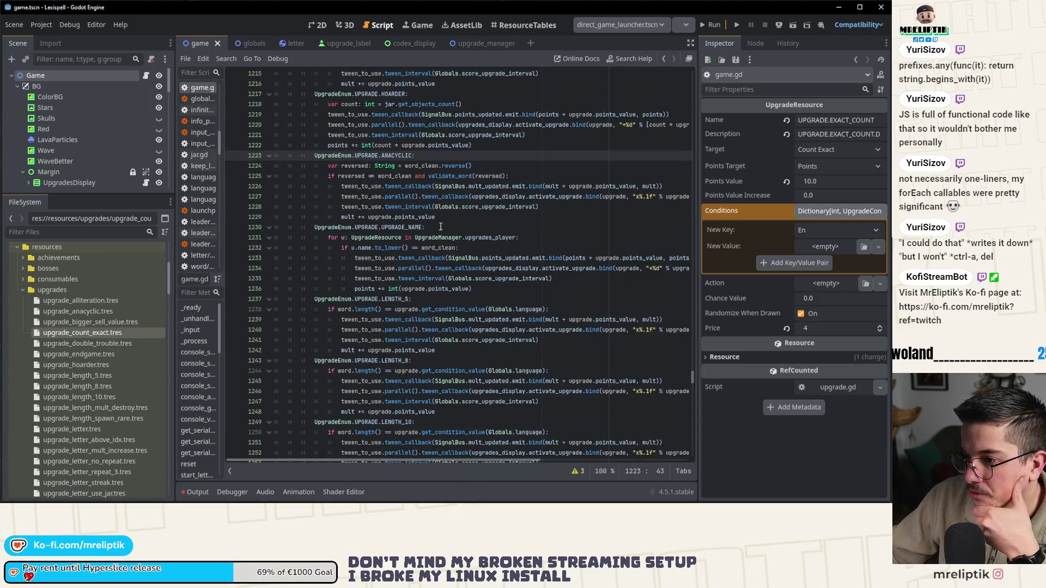
pyautogui.click(440, 227)
pyautogui.scroll(-2, 430, 229)
pyautogui.scroll(-1, 427, 213)
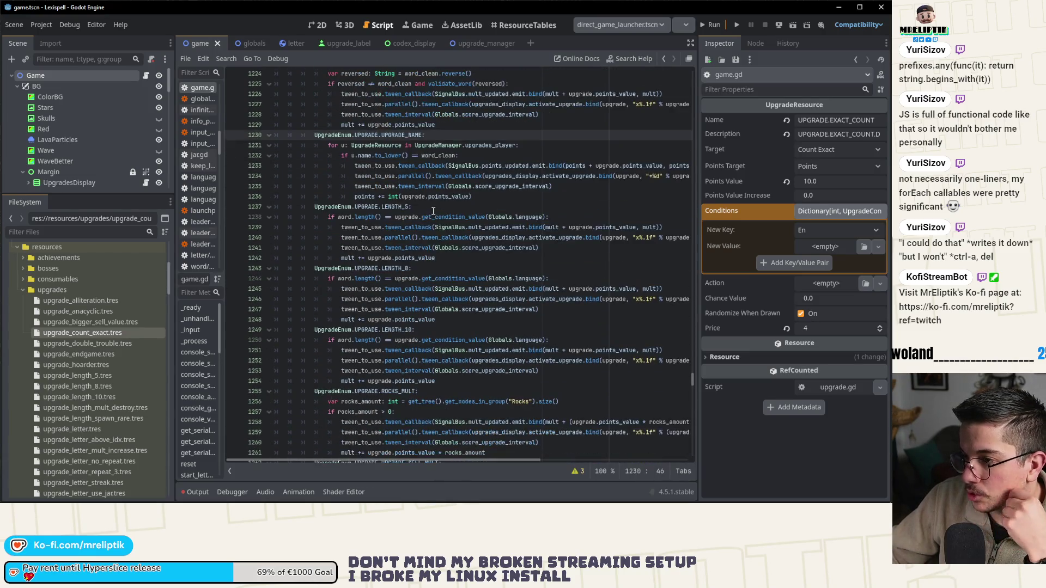
pyautogui.click(432, 212)
pyautogui.scroll(-1, 433, 212)
pyautogui.click(422, 236)
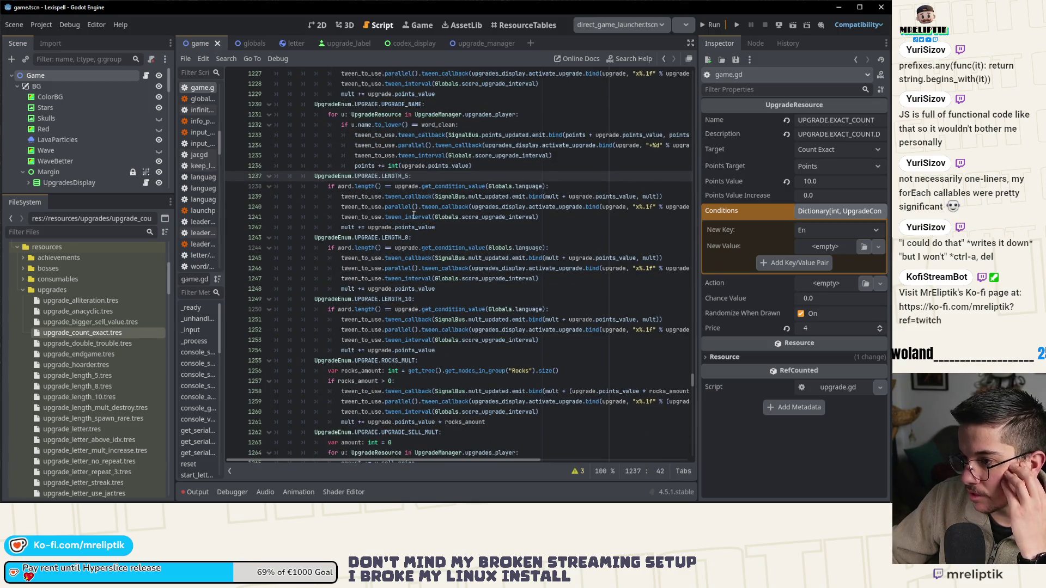
pyautogui.scroll(-2, 423, 239)
pyautogui.scroll(-2, 427, 261)
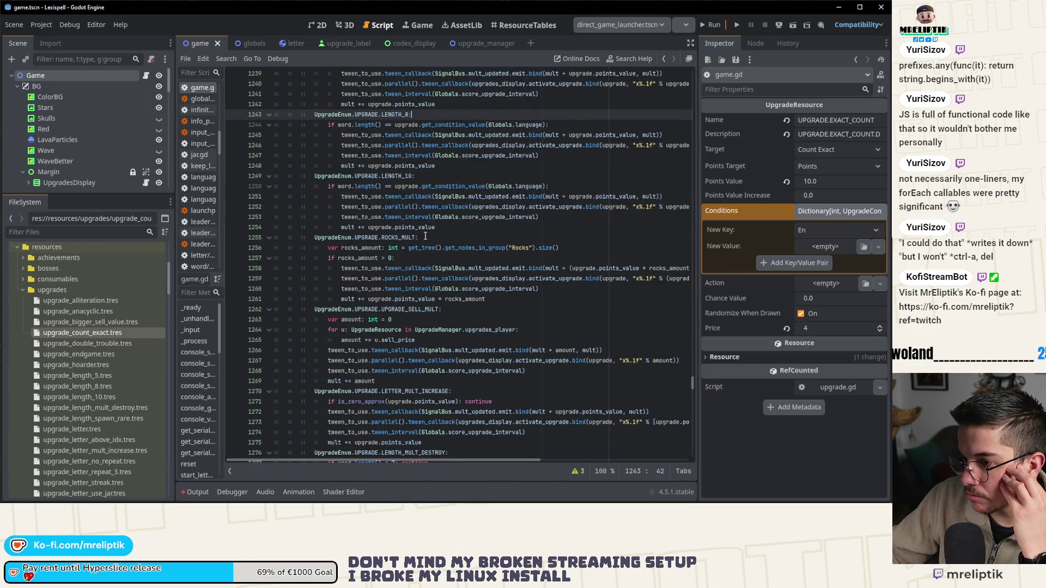
pyautogui.click(426, 241)
pyautogui.scroll(-2, 426, 240)
pyautogui.scroll(-1, 435, 243)
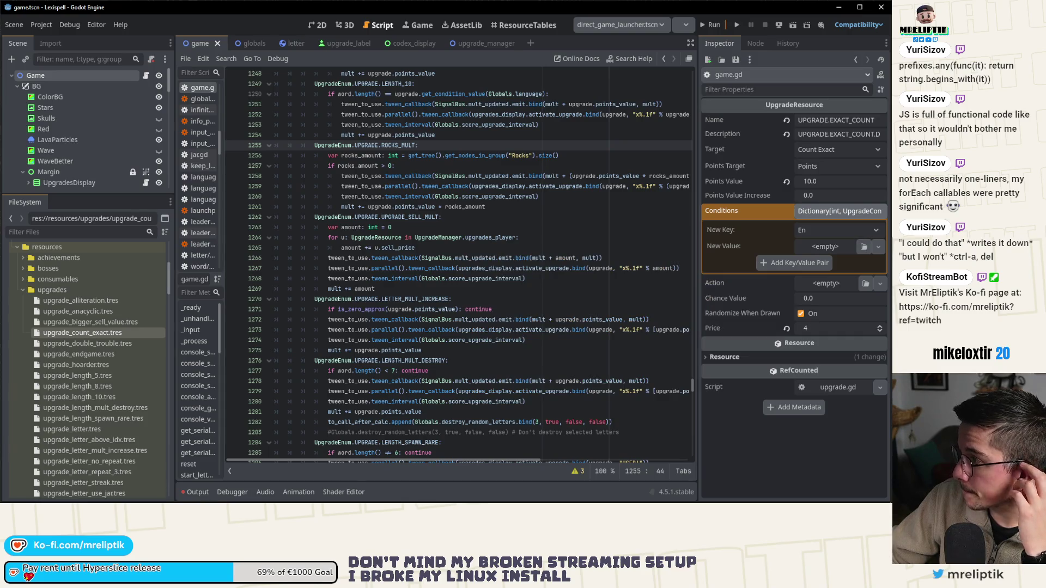
pyautogui.click(444, 217)
pyautogui.doubleClick(411, 217)
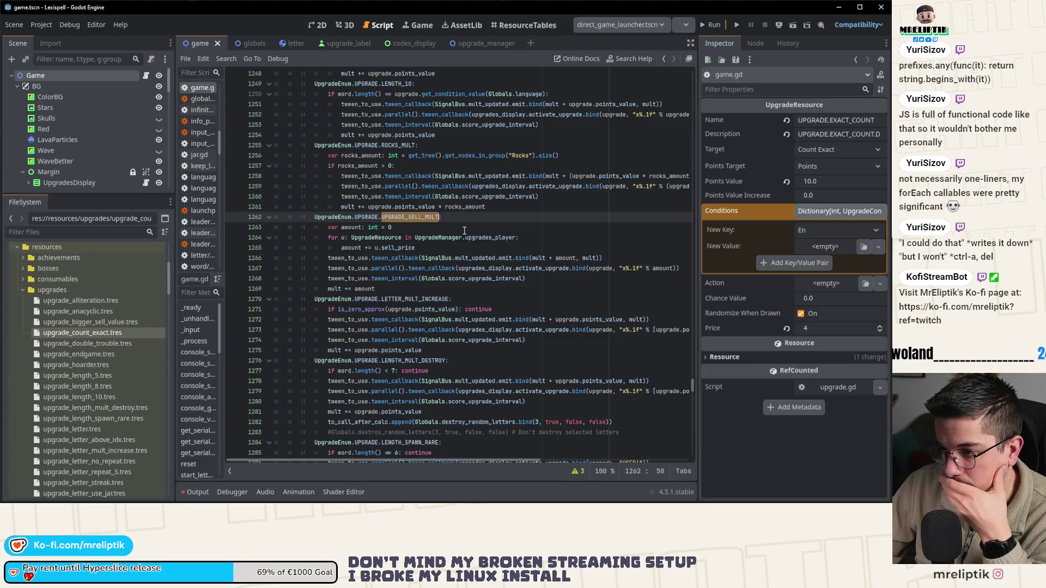
pyautogui.scroll(-2, 464, 230)
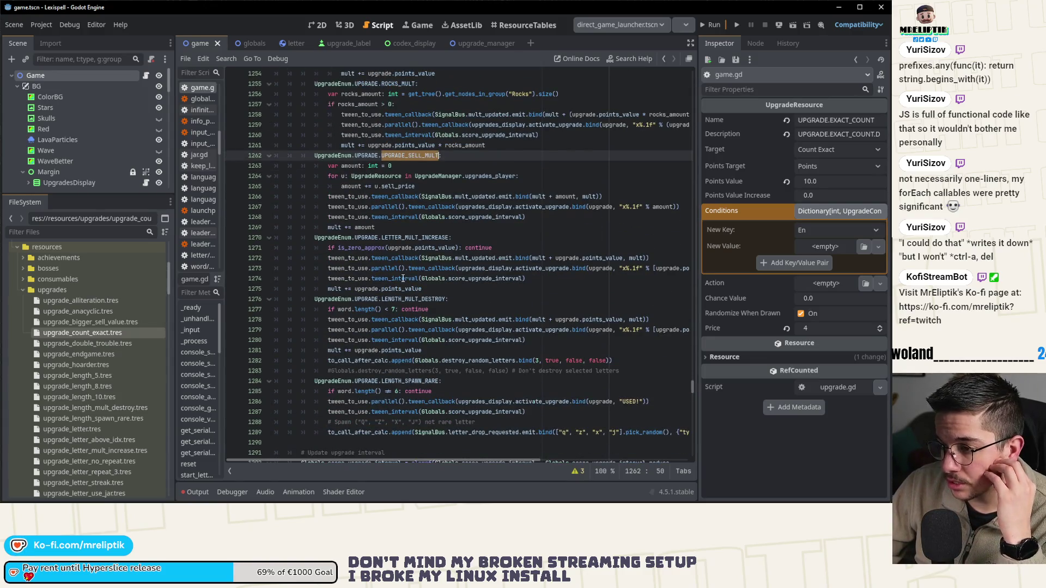
pyautogui.doubleClick(409, 238)
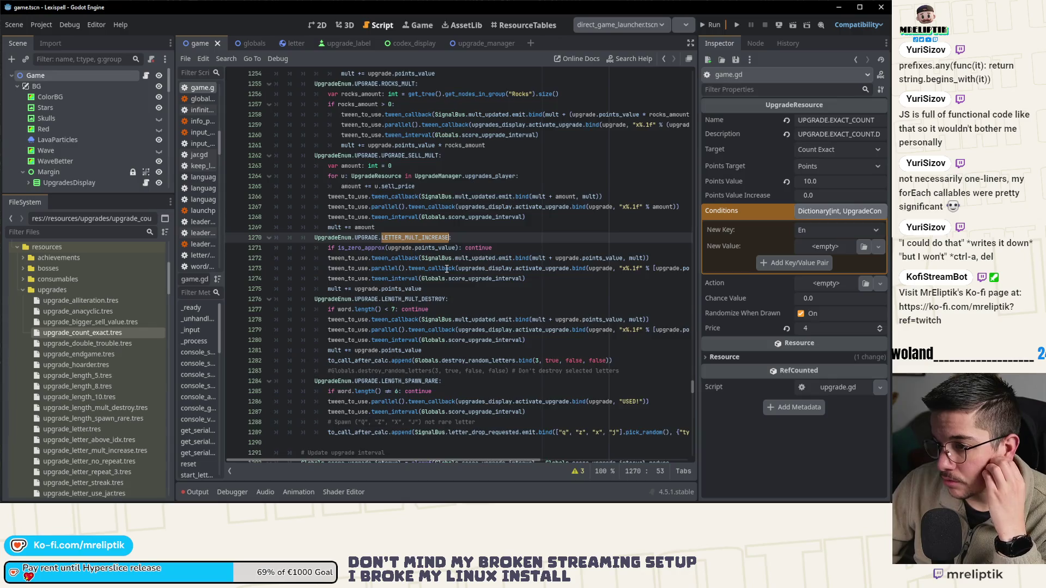
pyautogui.scroll(-1, 444, 267)
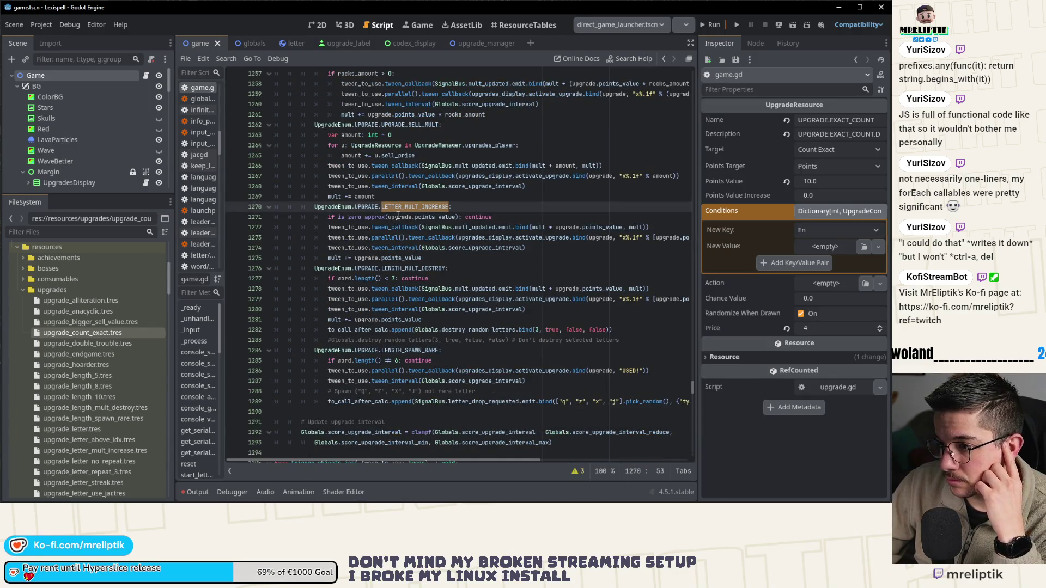
pyautogui.moveTo(433, 219)
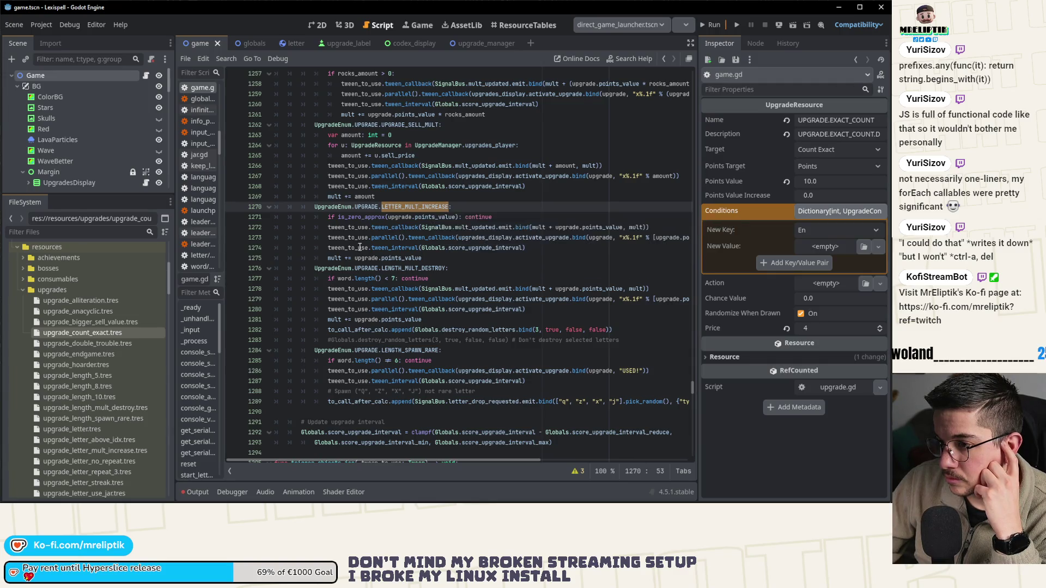
pyautogui.moveTo(359, 258)
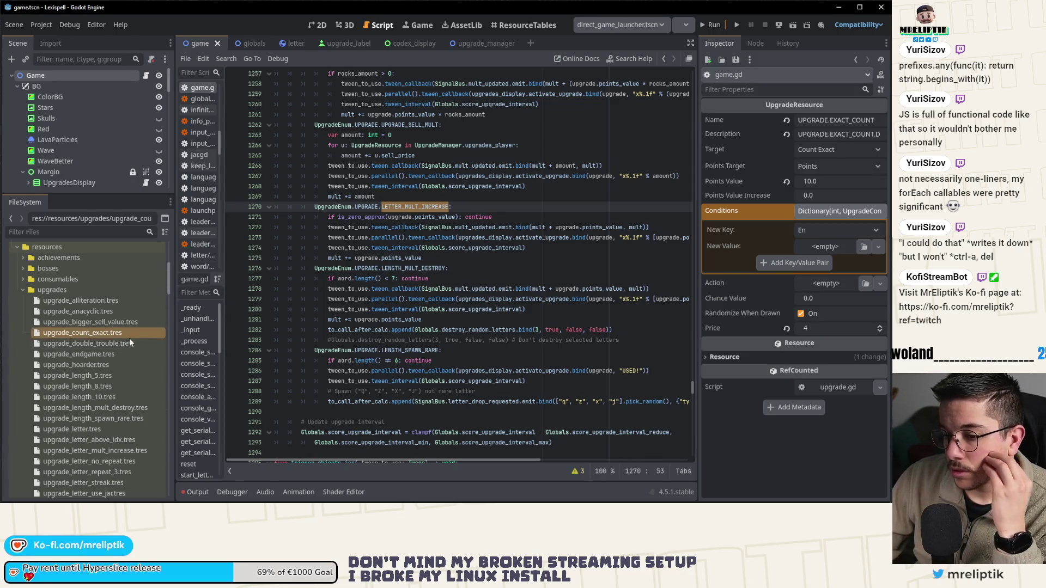
pyautogui.scroll(-2, 118, 366)
pyautogui.scroll(-5, 118, 366)
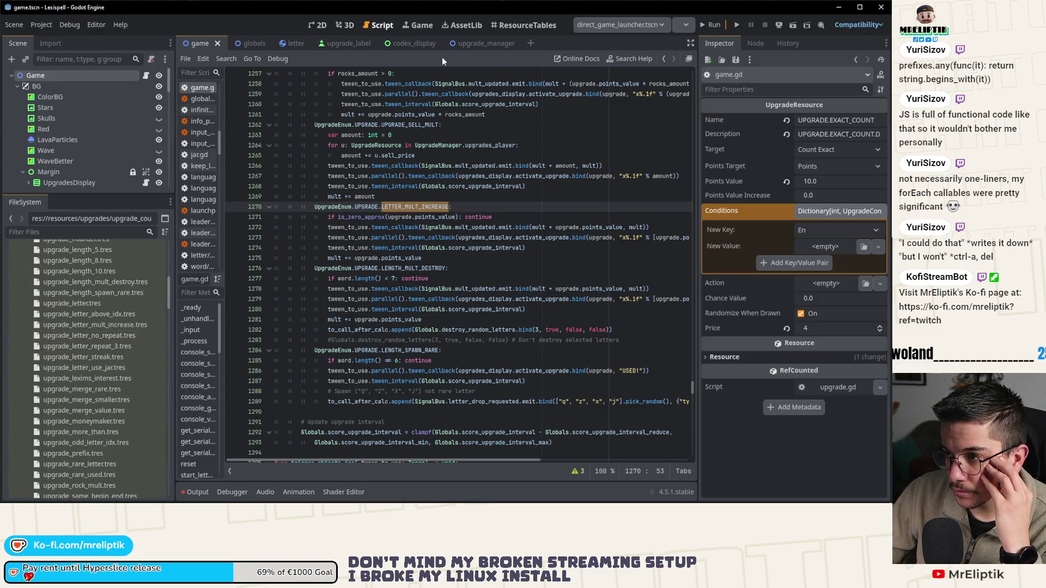
pyautogui.click(512, 27)
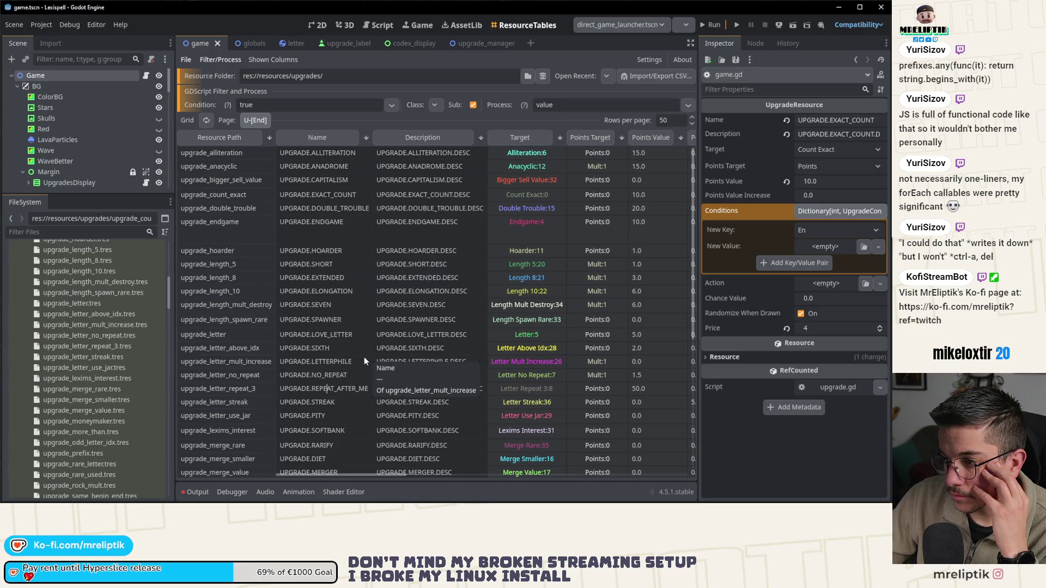
pyautogui.scroll(-1, 364, 358)
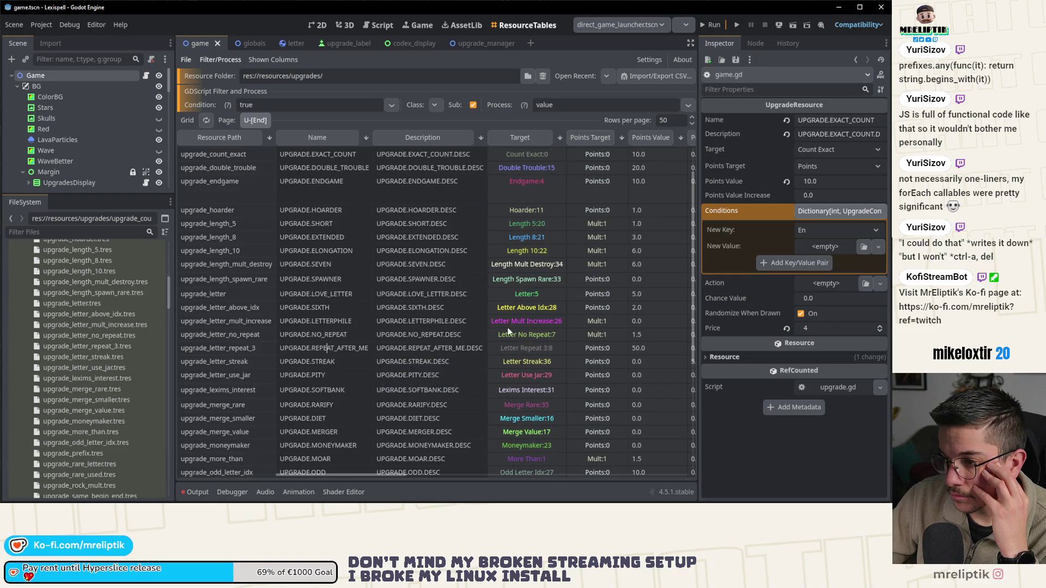
pyautogui.click(143, 76)
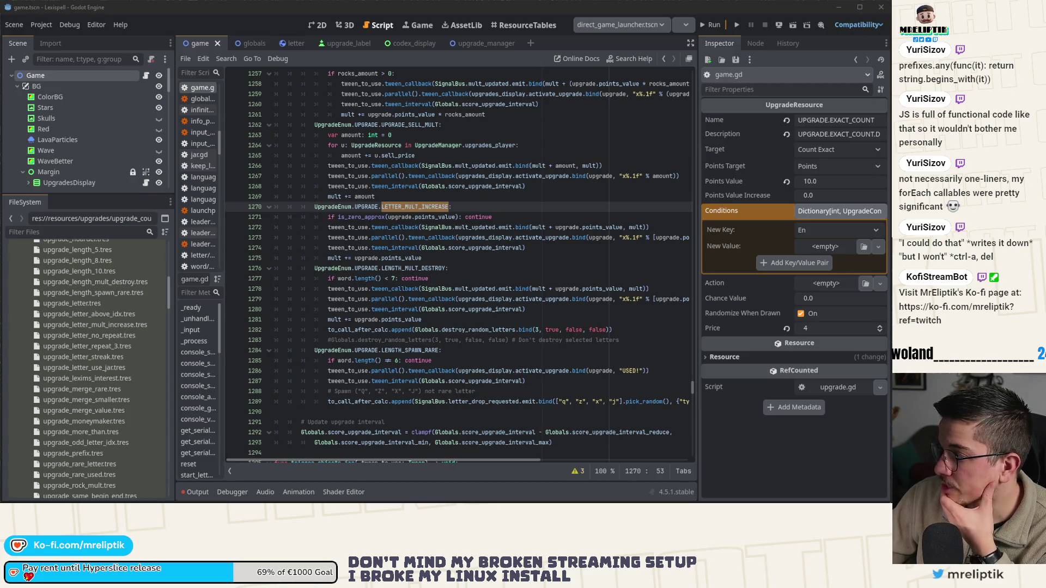
# Step: Search game.gd for LETTER_MULT_INCREASE and step through its three matches
pyautogui.click(364, 247)
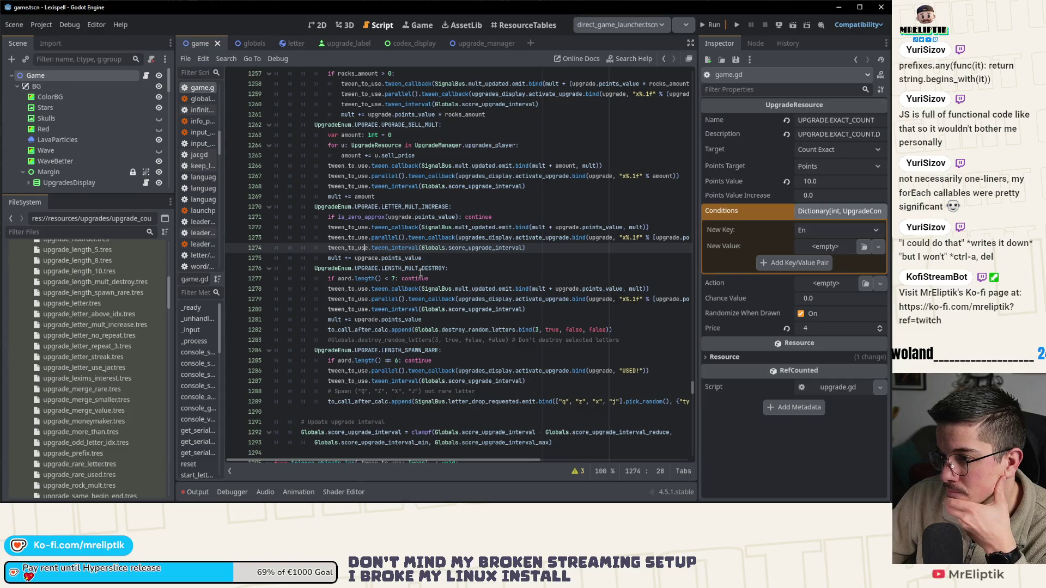
pyautogui.moveTo(420, 273)
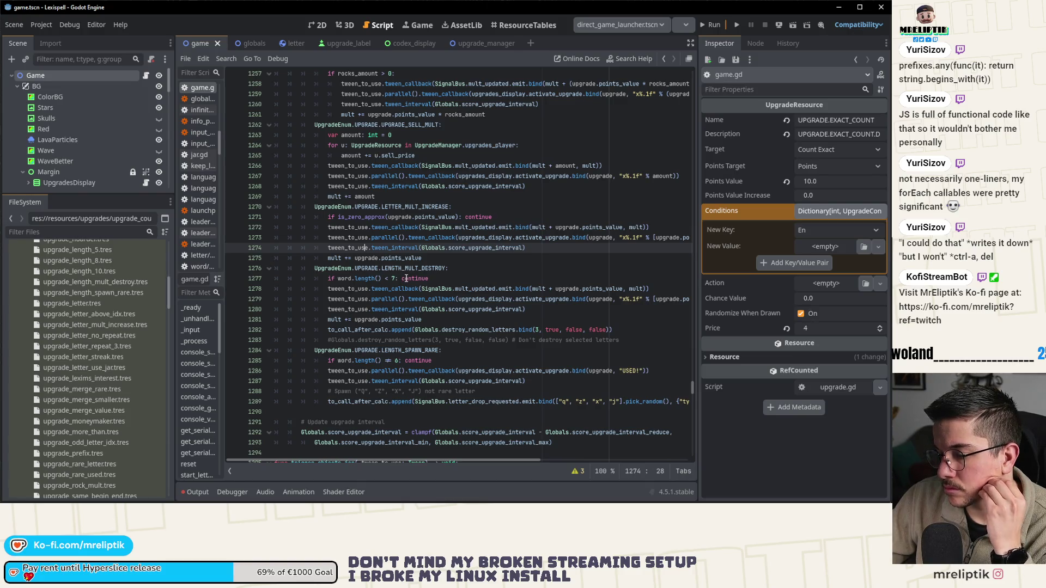
pyautogui.doubleClick(431, 207)
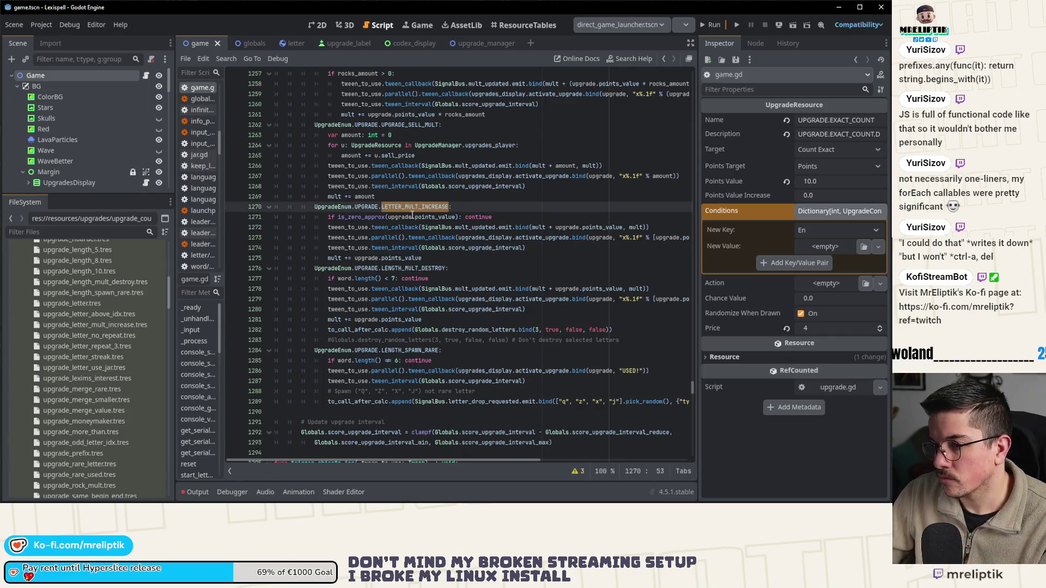
pyautogui.moveTo(433, 221)
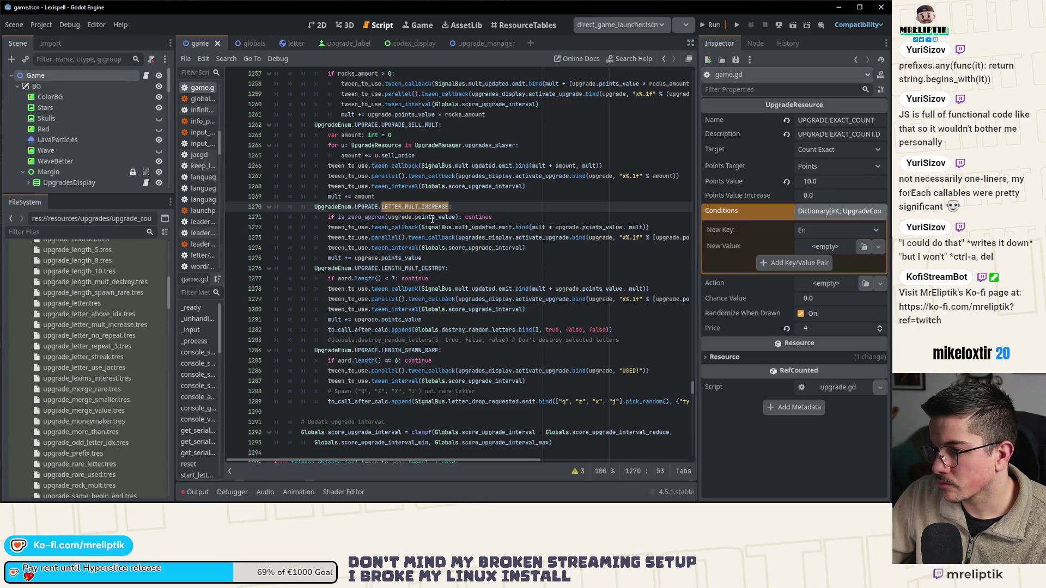
pyautogui.doubleClick(436, 217)
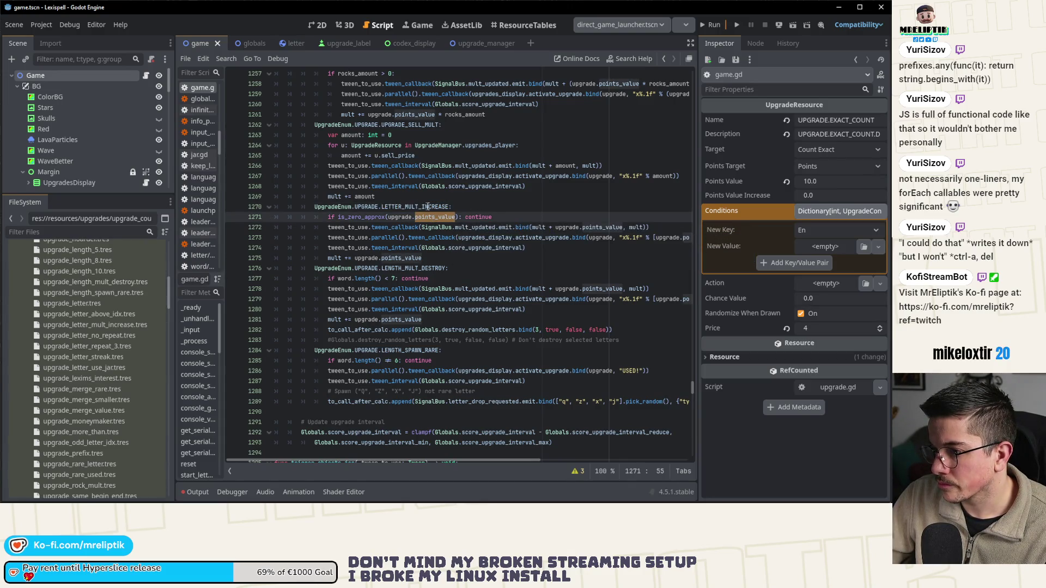
pyautogui.doubleClick(428, 207)
pyautogui.hotkey('ctrl', 'f')
pyautogui.click(564, 473)
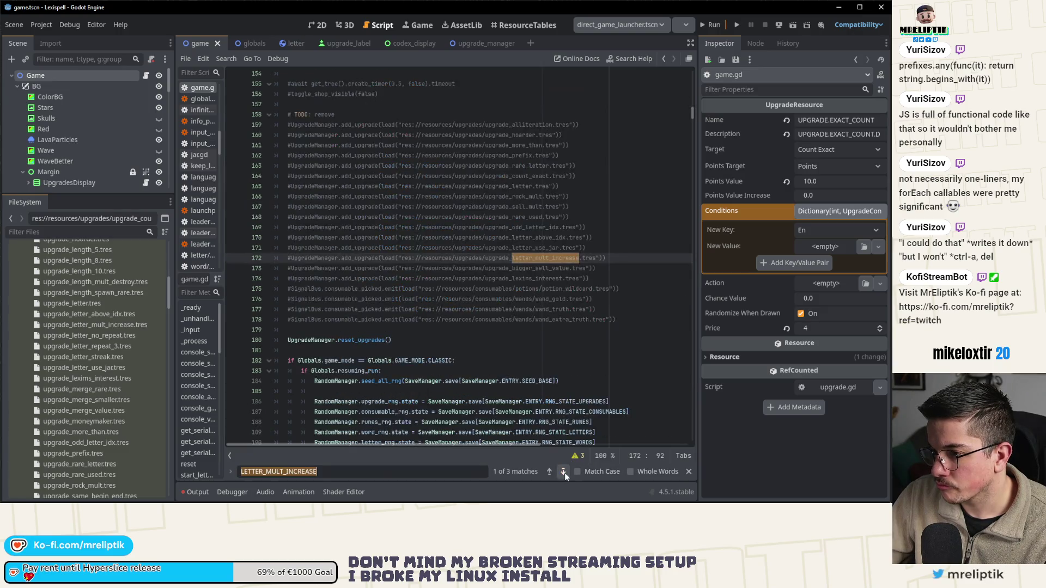
# Step: Replace upgrade.value on line 1116 and the 0.25 increment with the get_condition_value(Globals.language) call
pyautogui.click(564, 473)
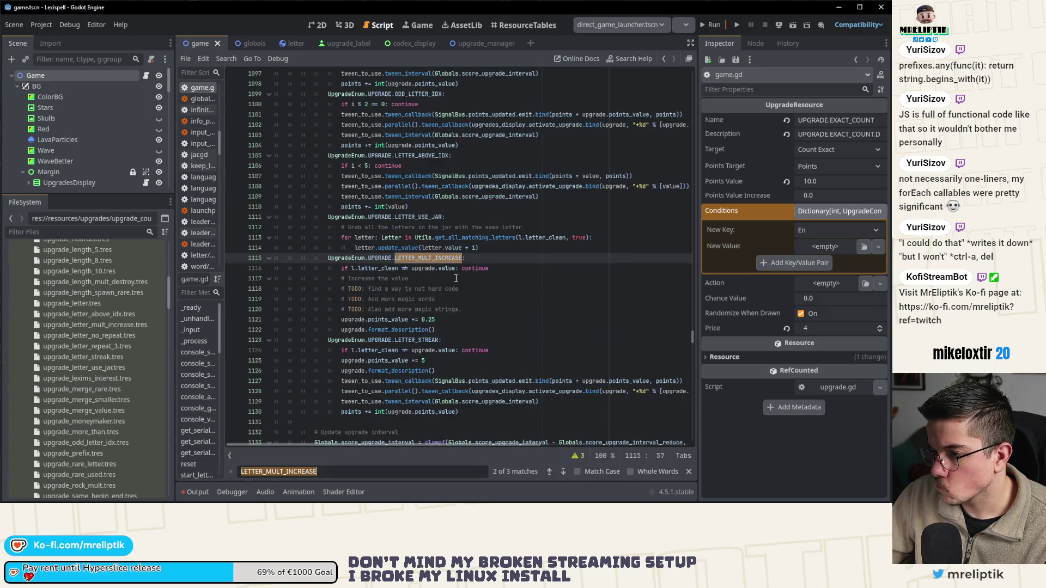
pyautogui.moveTo(413, 270); pyautogui.dragTo(457, 270)
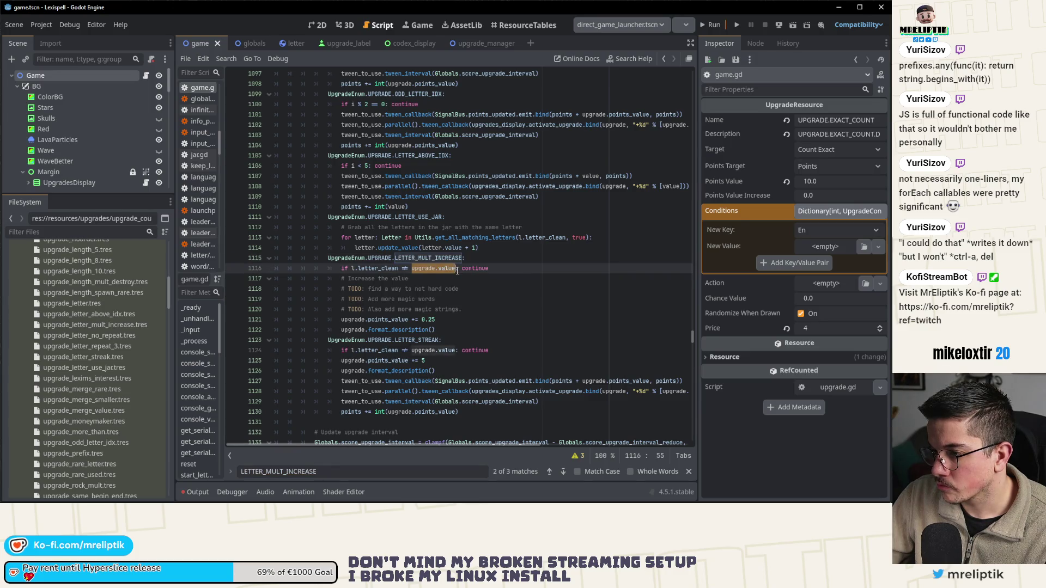
pyautogui.write('✅')
pyautogui.hotkey('ctrl', 'z')
pyautogui.press('super+v')
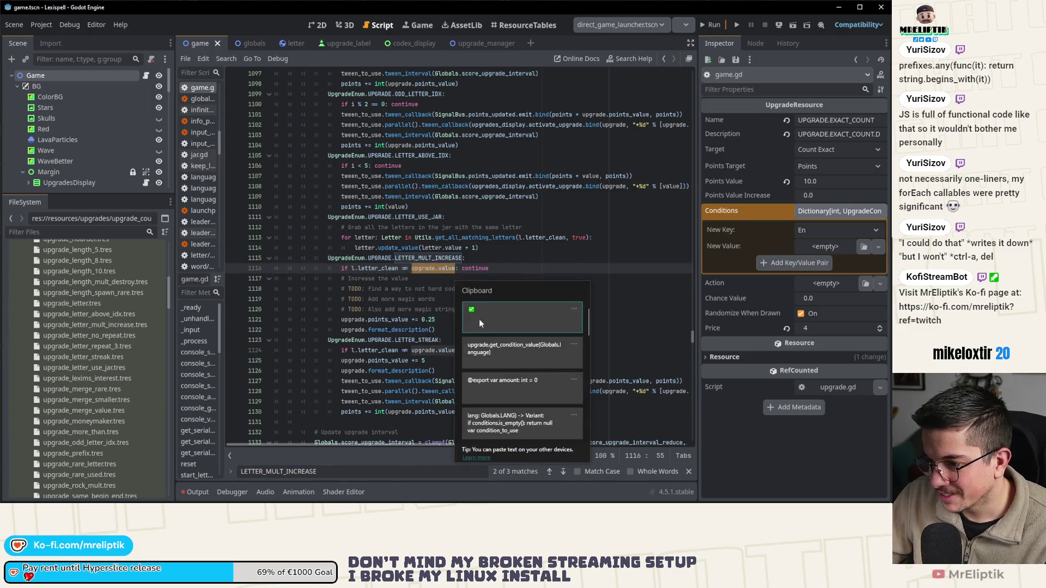
pyautogui.click(486, 354)
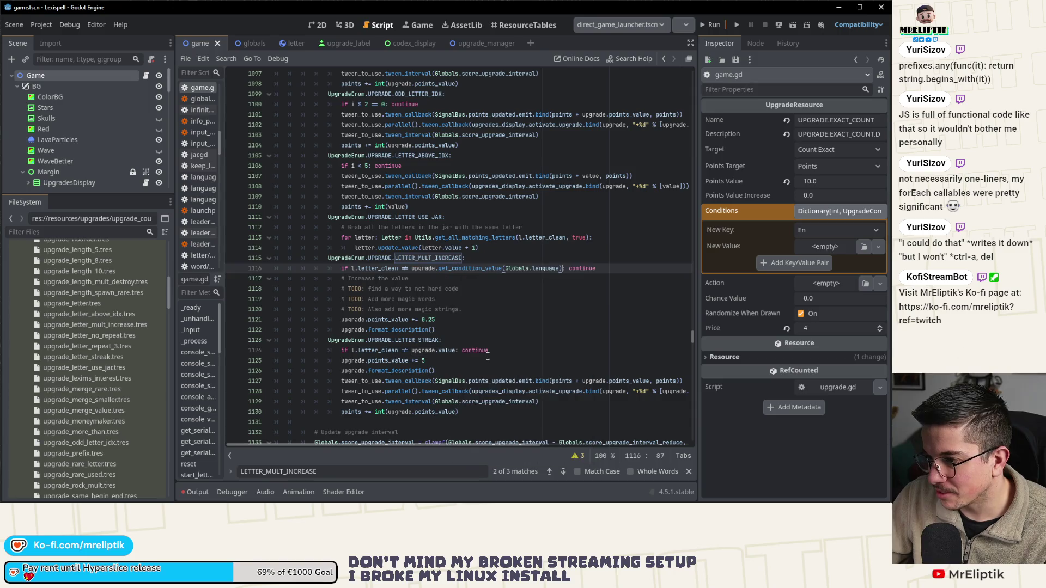
pyautogui.doubleClick(467, 269)
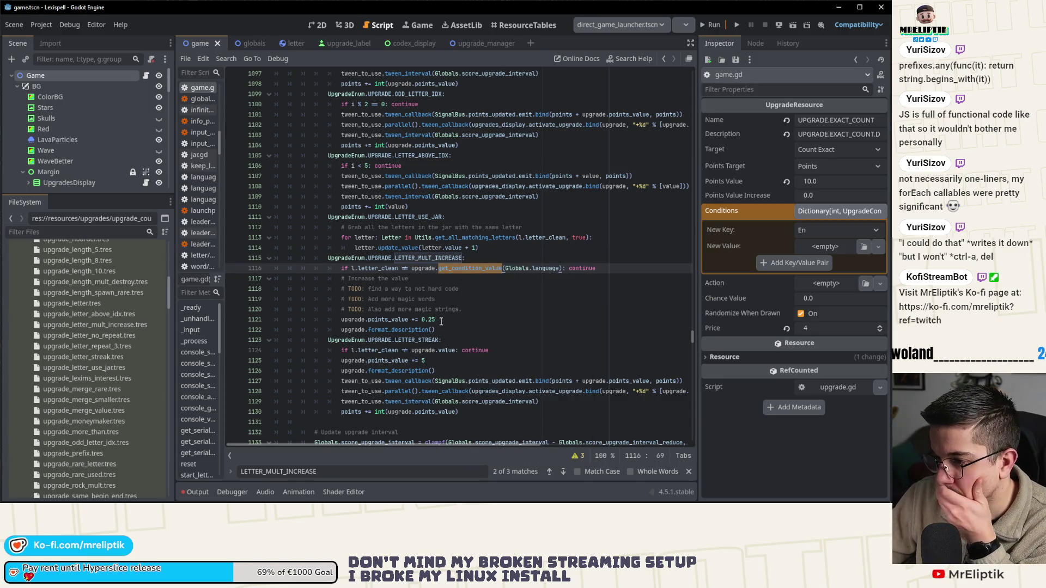
pyautogui.click(463, 320)
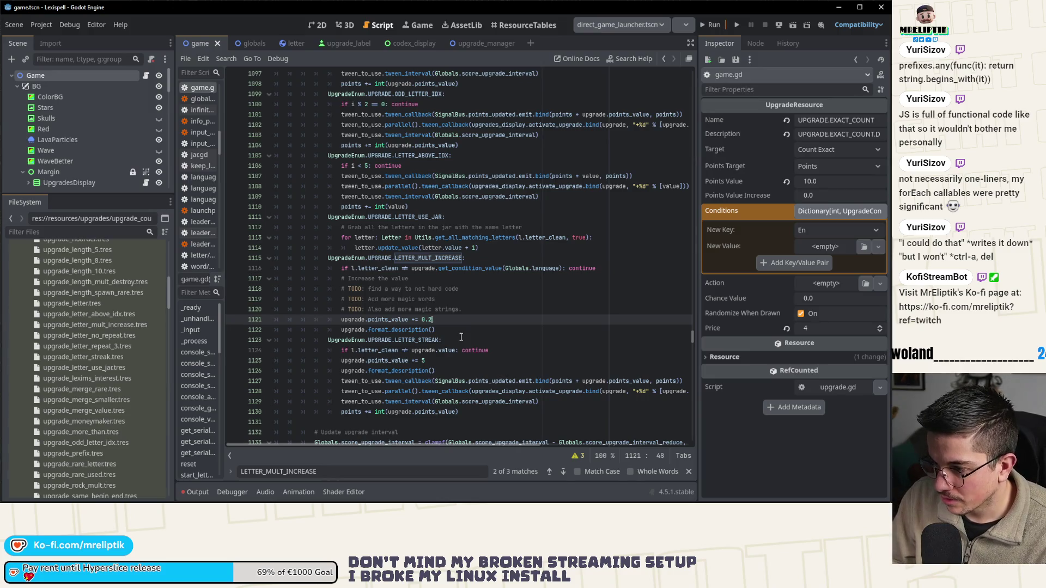
pyautogui.press('BackSpace')
pyautogui.press('BackSpace')
pyautogui.press('BackSpace')
pyautogui.write('upgrade.get_condition_value(Globals.language)')
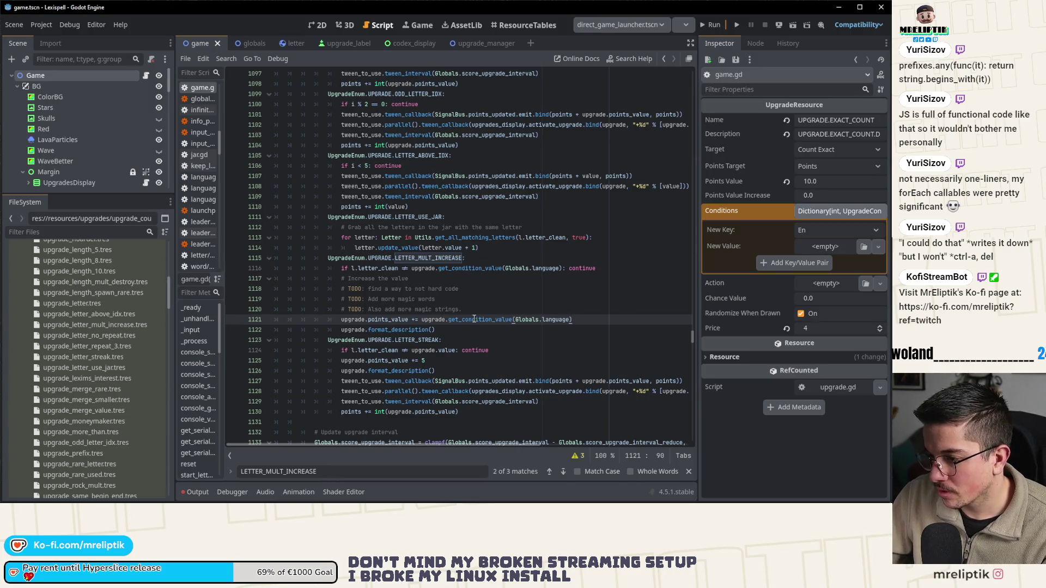
pyautogui.click(488, 351)
# Step: Change the increment to upgrade.action.amount on line 1121 and save game.gd
pyautogui.doubleClick(482, 319)
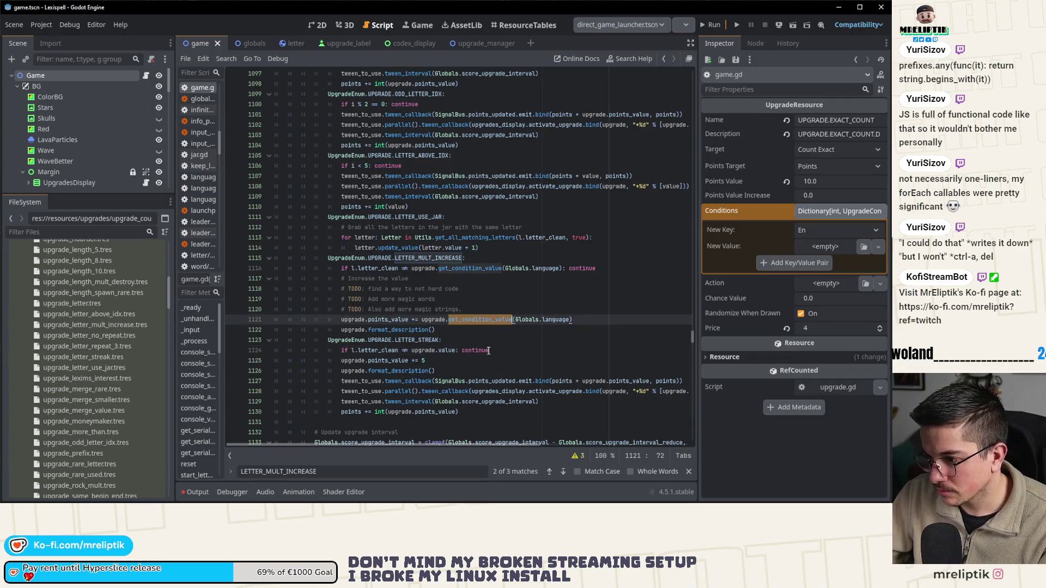
pyautogui.write('action')
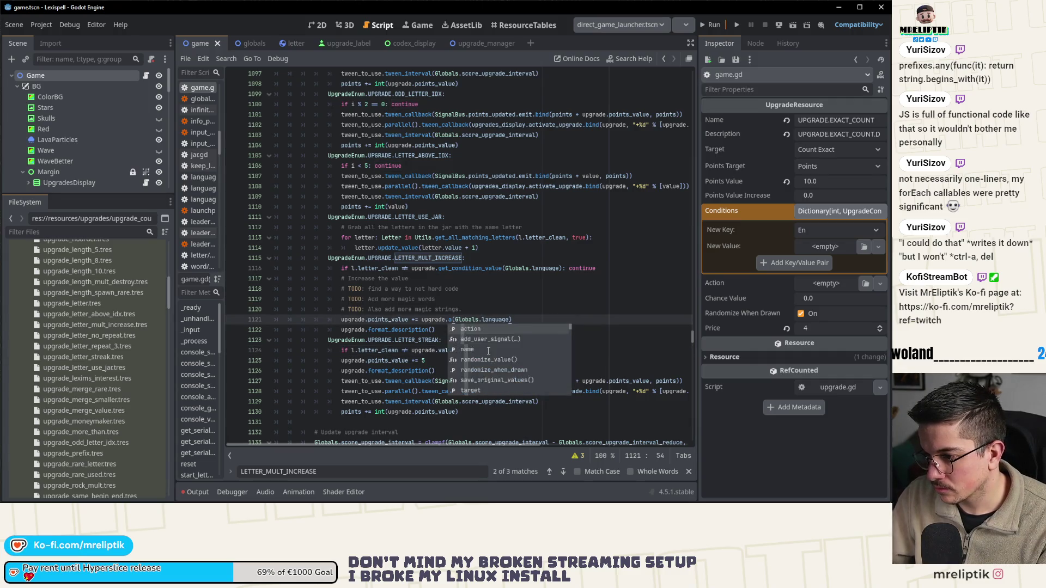
pyautogui.press('BackSpace')
pyautogui.hotkey('shift', 'End')
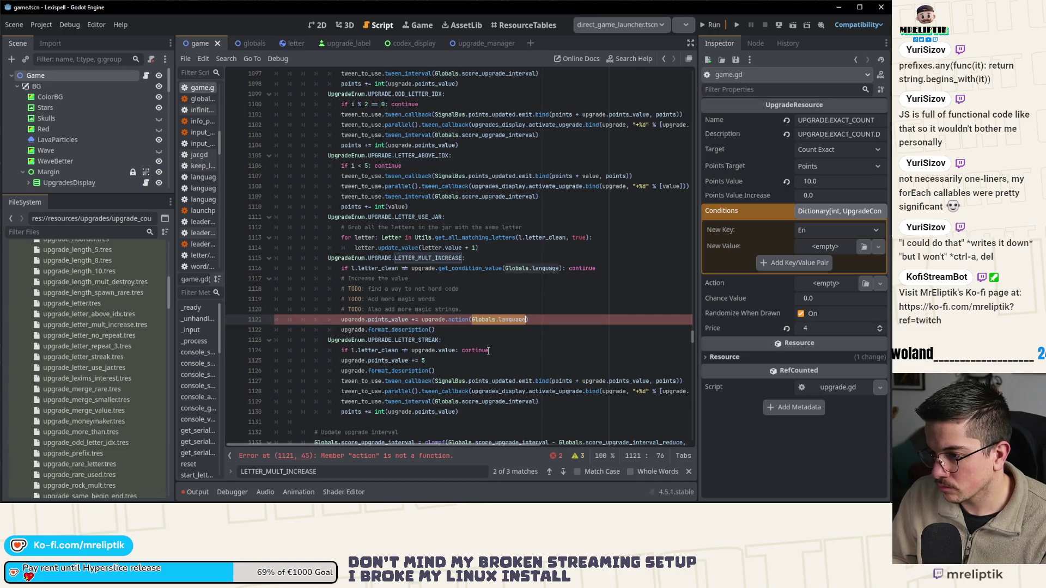
pyautogui.press('Delete')
pyautogui.write('.a')
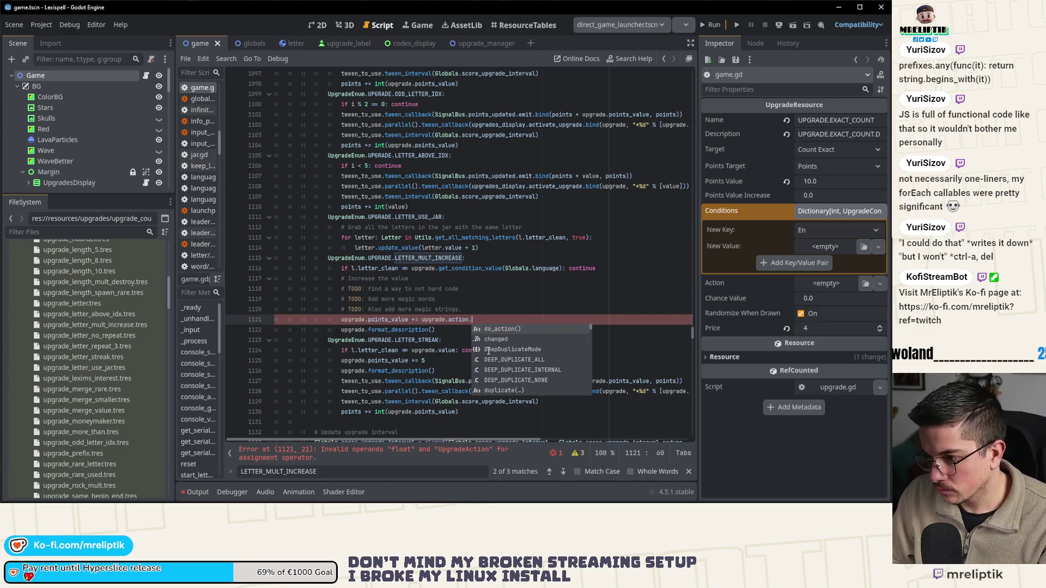
pyautogui.write('m')
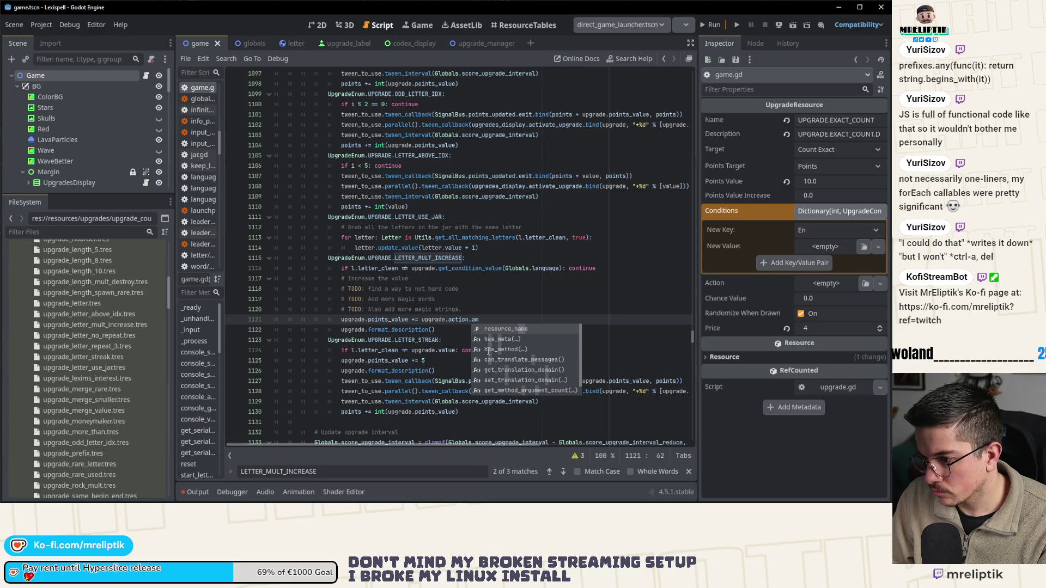
pyautogui.press('BackSpace')
pyautogui.press('BackSpace')
pyautogui.press('BackSpace')
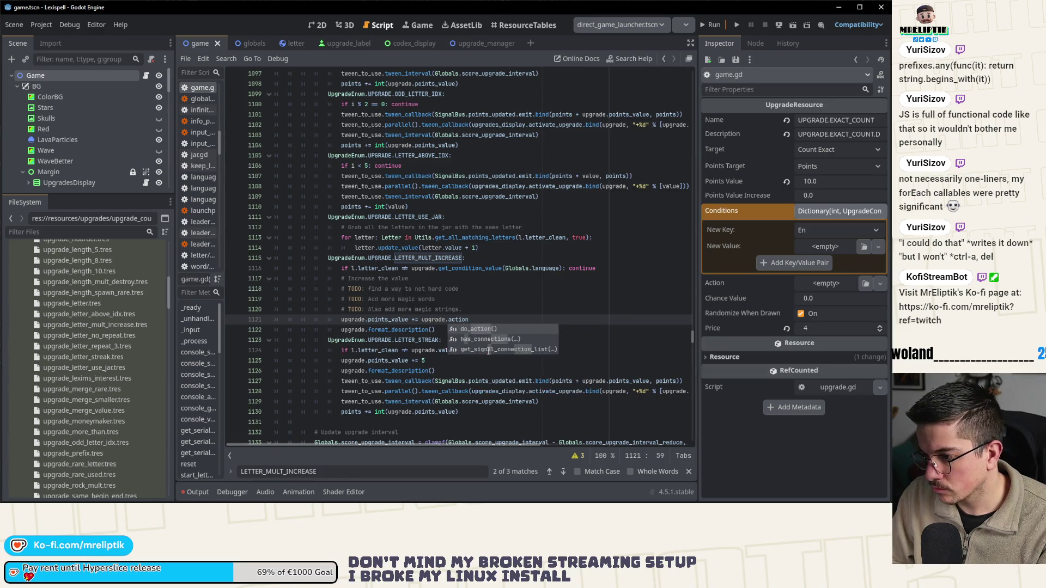
pyautogui.write('.')
pyautogui.scroll(-10, 488, 351)
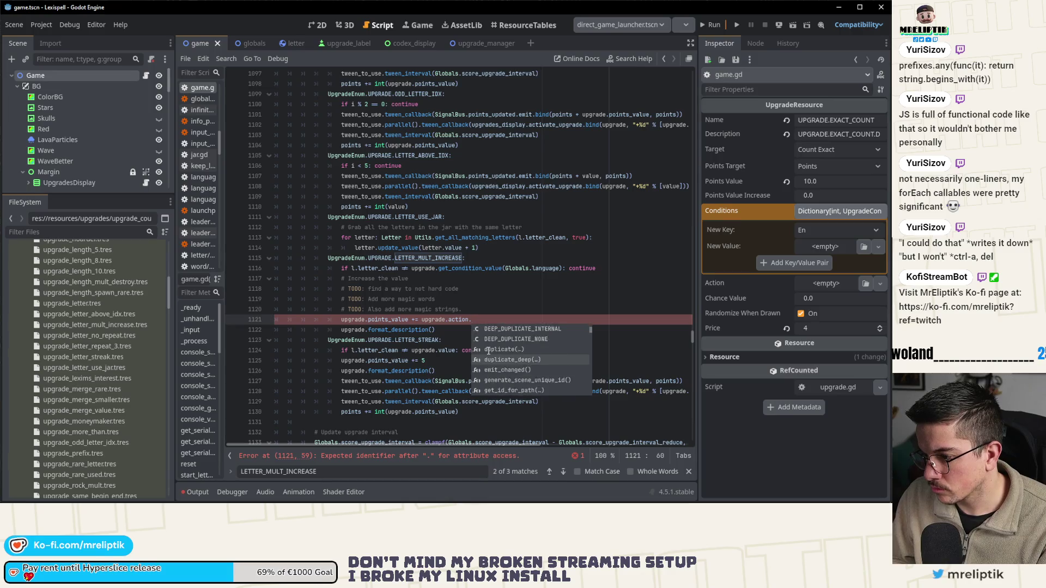
pyautogui.scroll(-10, 488, 351)
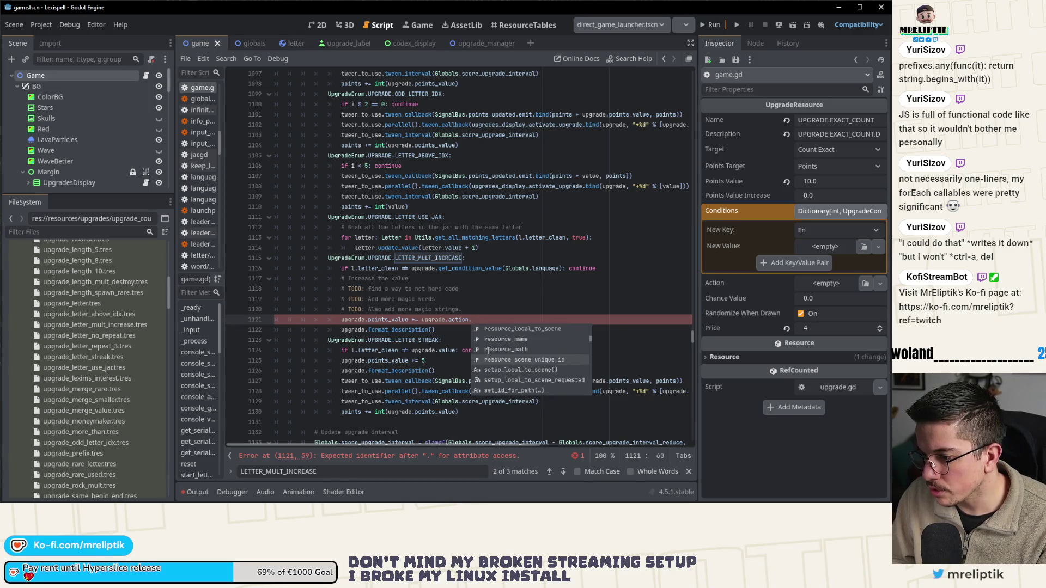
pyautogui.scroll(-5, 488, 351)
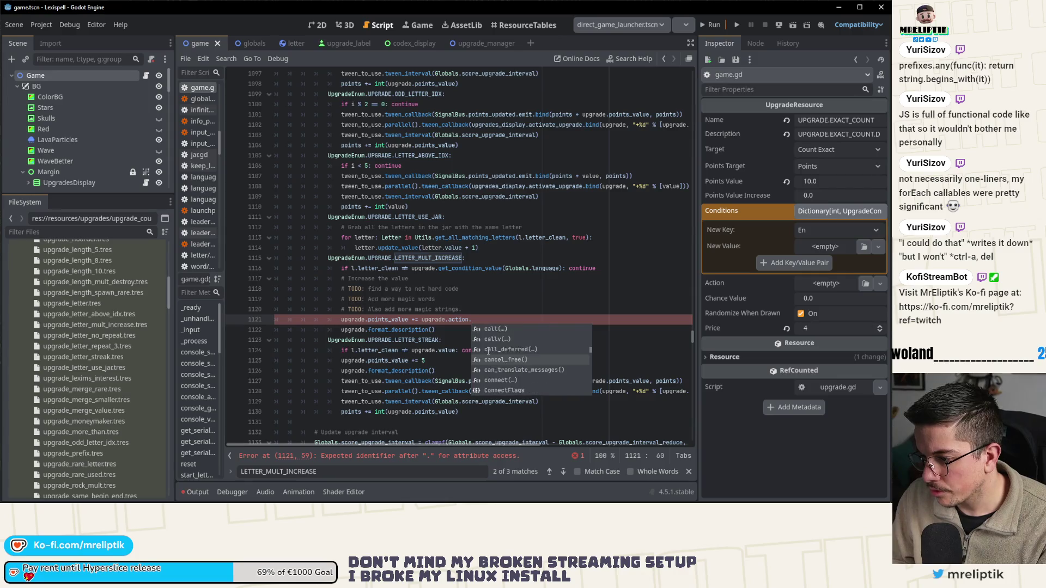
pyautogui.write('v')
pyautogui.press('BackSpace')
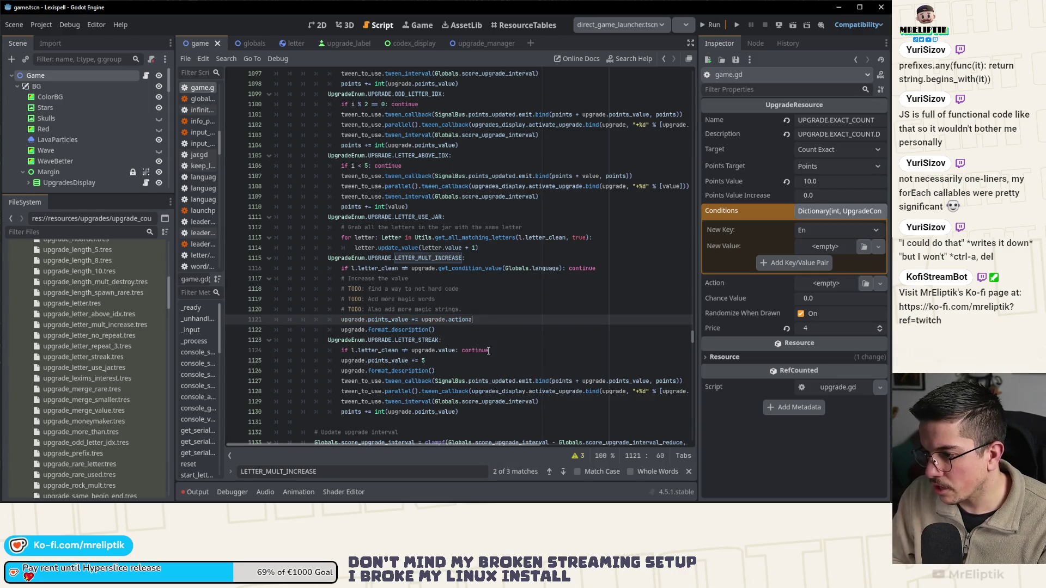
pyautogui.write('a')
pyautogui.write('mount')
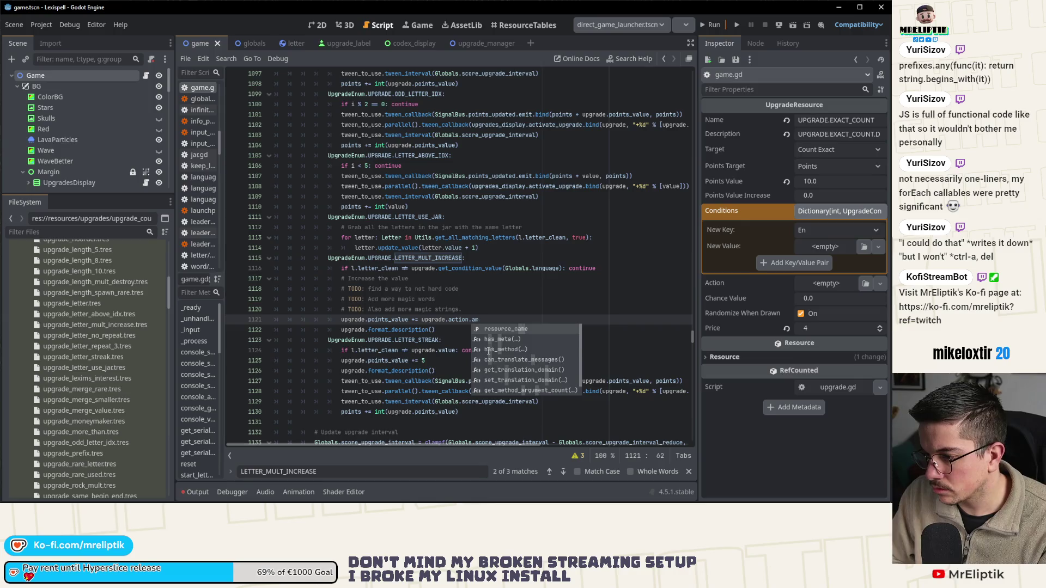
pyautogui.hotkey('ctrl', 's')
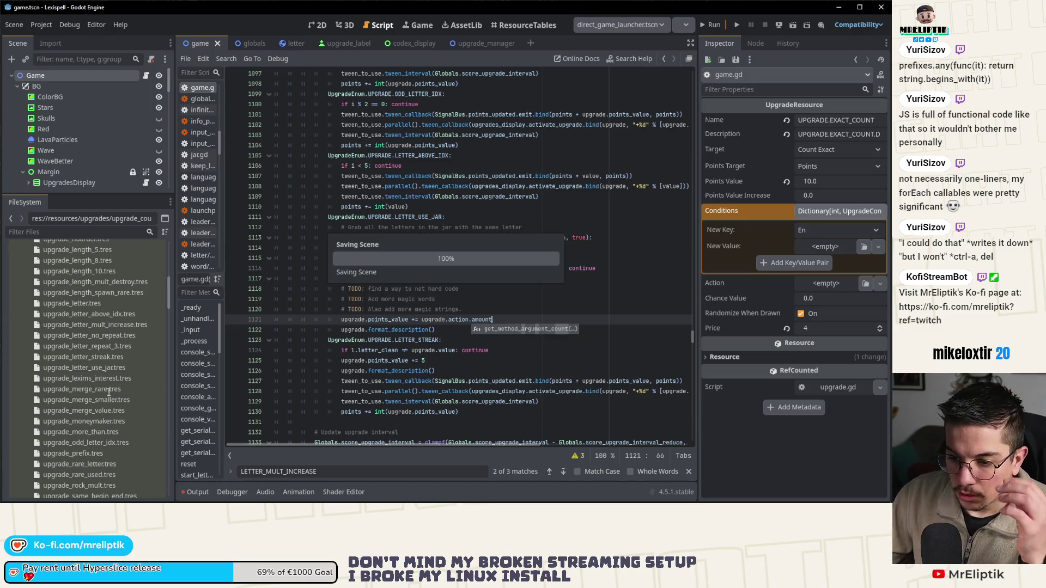
pyautogui.scroll(-10, 109, 391)
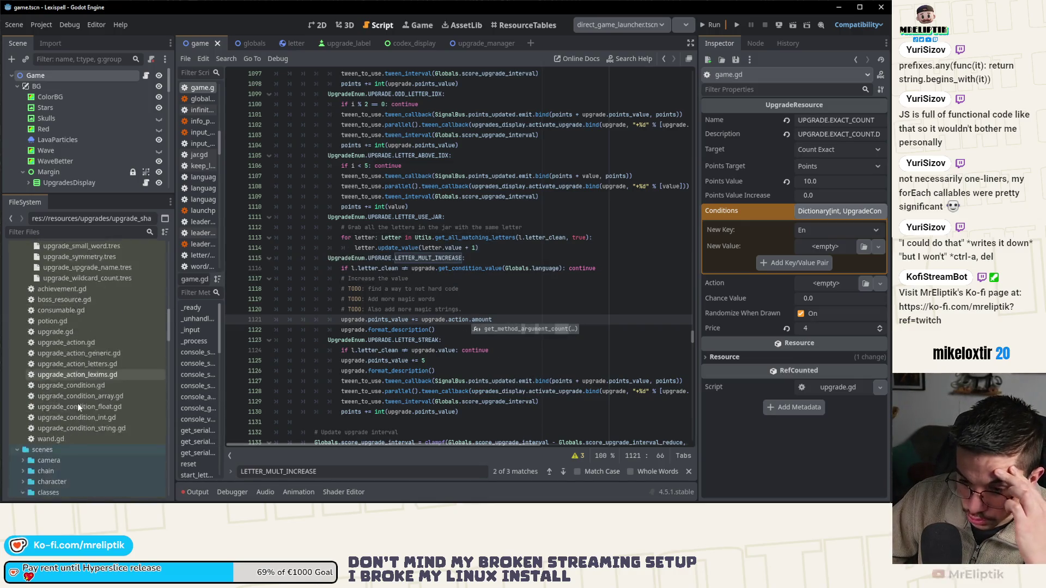
# Step: Check the amount fields in the UpgradeActionGeneric, Lexims and Letters scripts
pyautogui.scroll(-1, 78, 389)
pyautogui.doubleClick(84, 323)
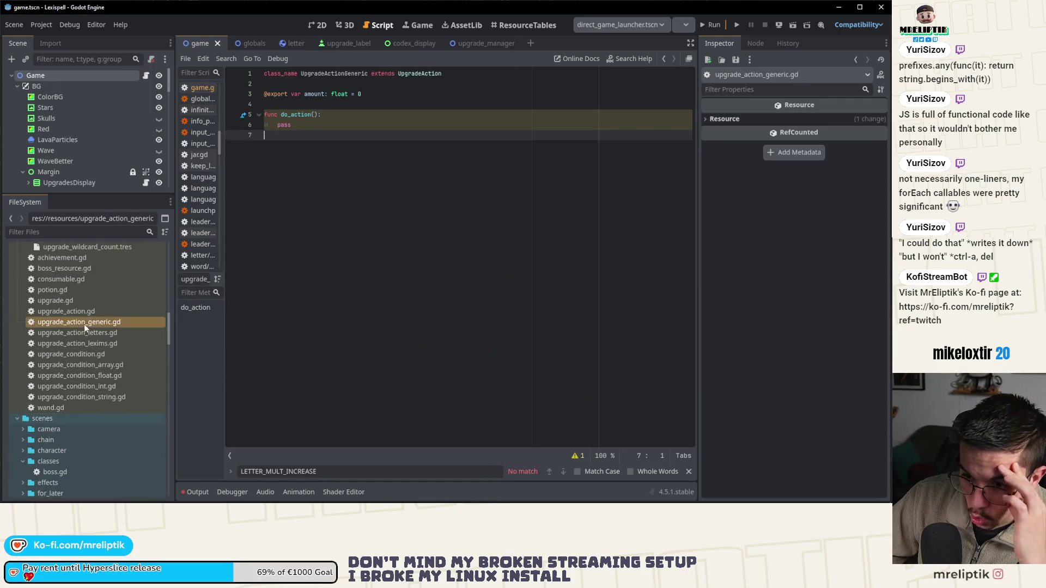
pyautogui.doubleClick(84, 332)
pyautogui.doubleClick(79, 342)
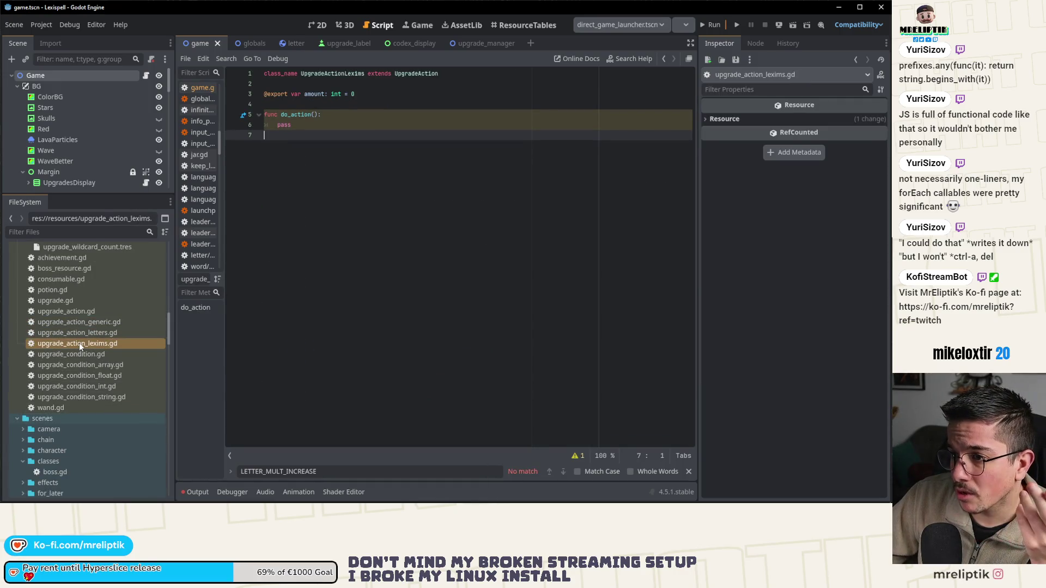
pyautogui.doubleClick(79, 332)
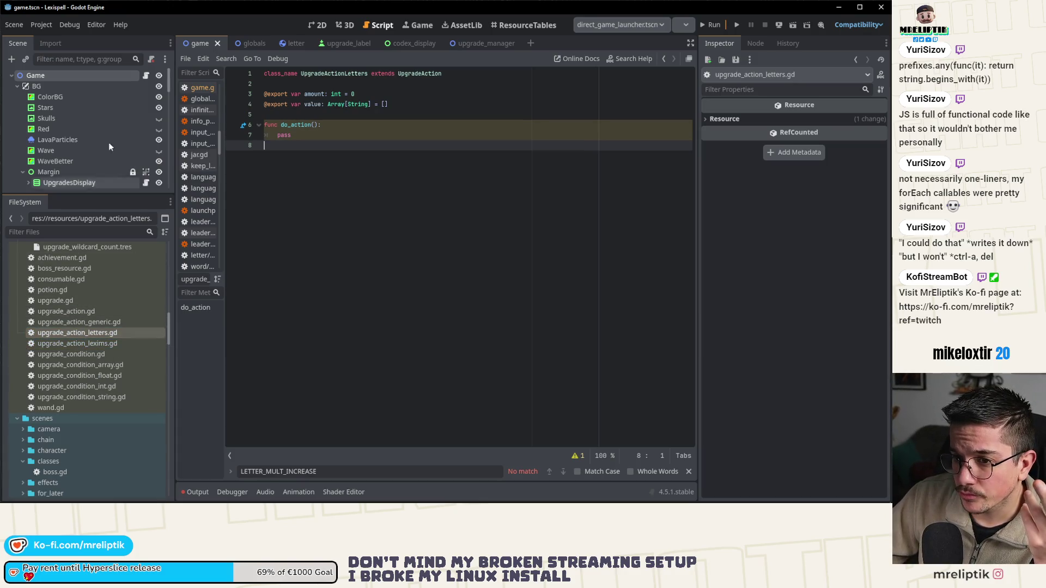
# Step: Back in game.gd, review the TODO comments and jump to the next LETTER_MULT_INCREASE match
pyautogui.click(146, 75)
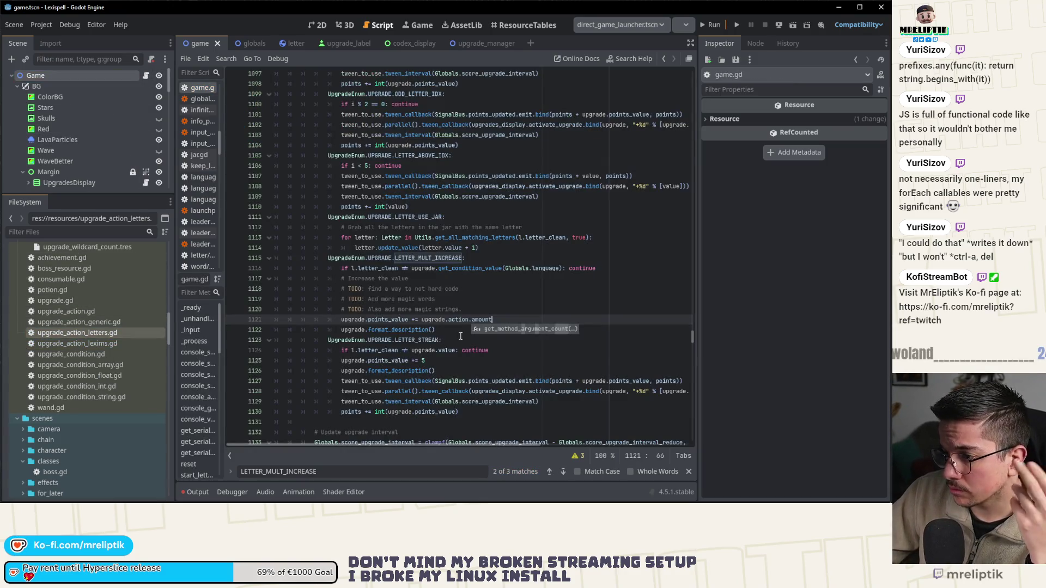
pyautogui.press('Left')
pyautogui.press('Left')
pyautogui.press('Left')
pyautogui.click(482, 288)
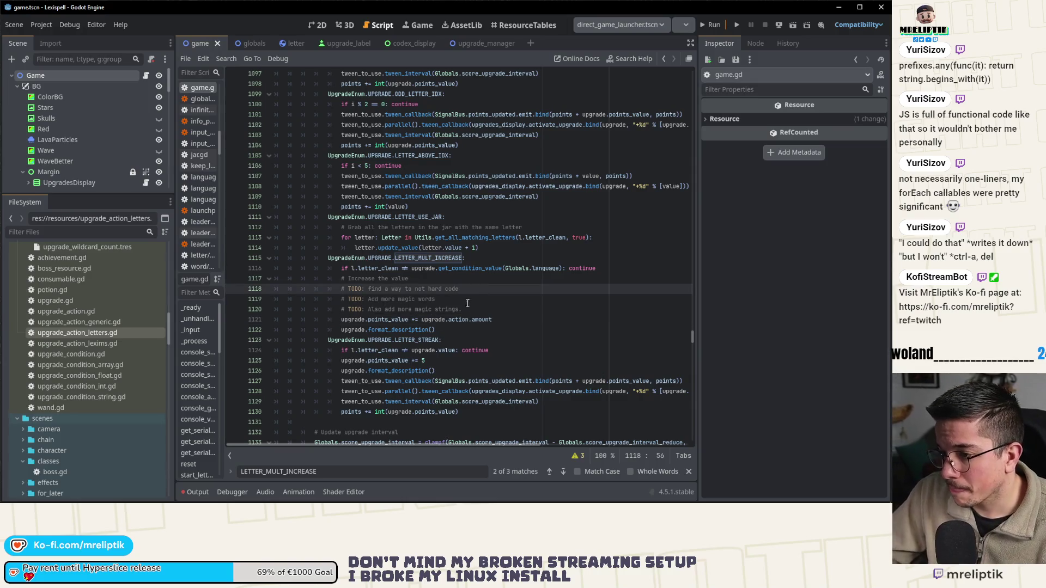
pyautogui.click(381, 308)
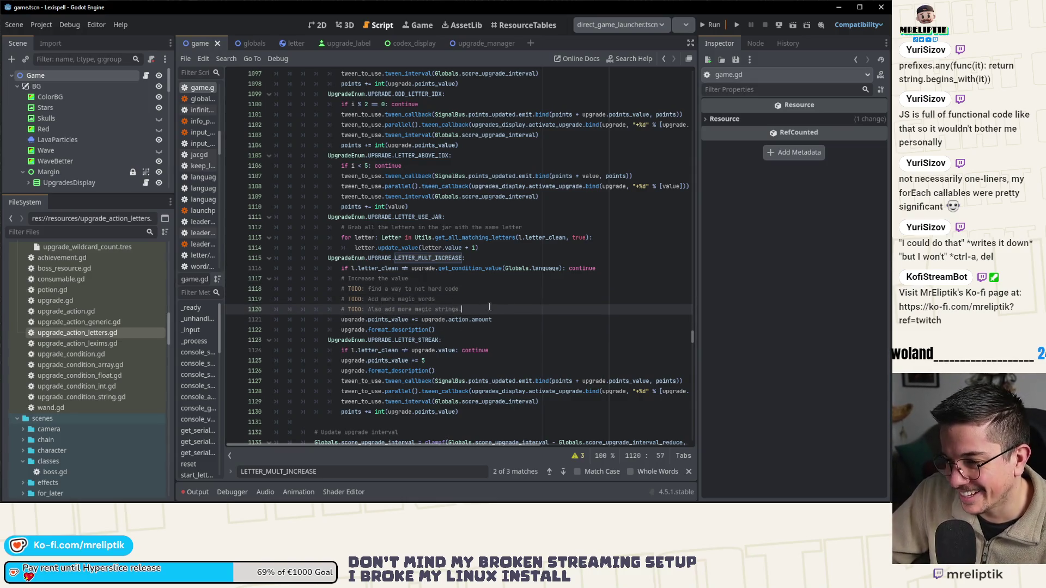
pyautogui.moveTo(338, 289); pyautogui.dragTo(457, 309)
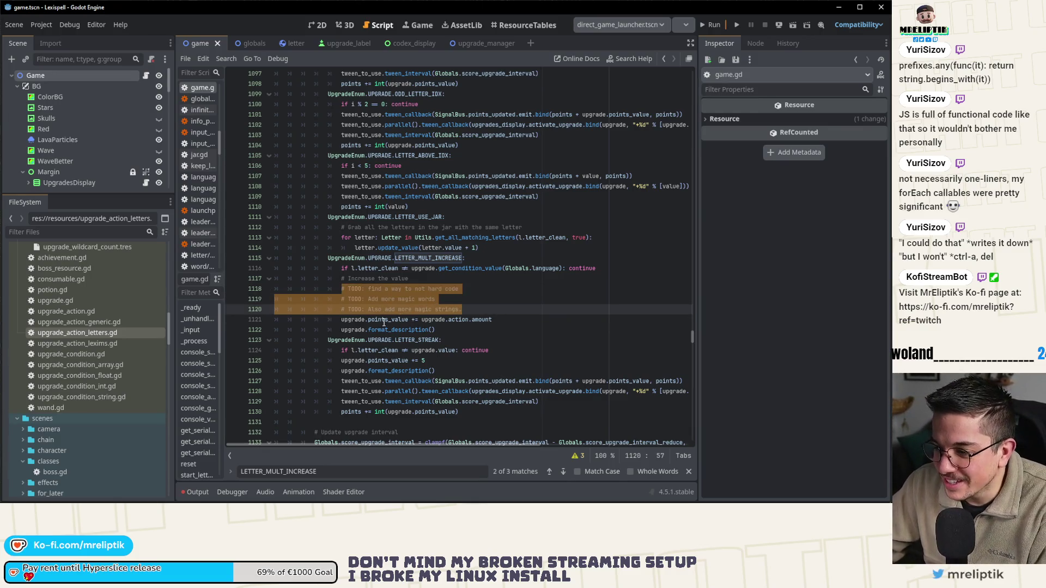
pyautogui.click(384, 320)
pyautogui.click(520, 321)
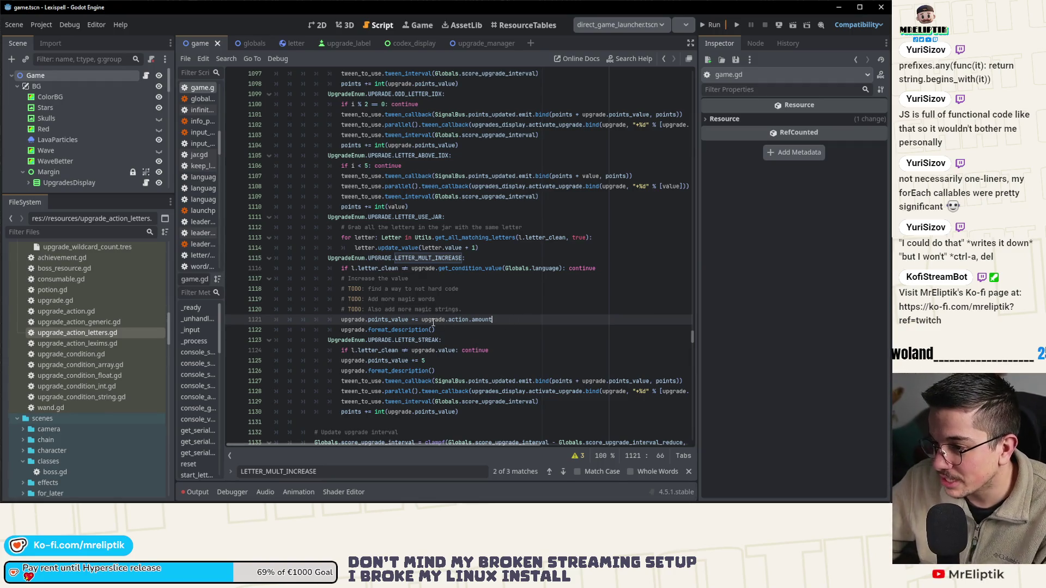
pyautogui.press('Return')
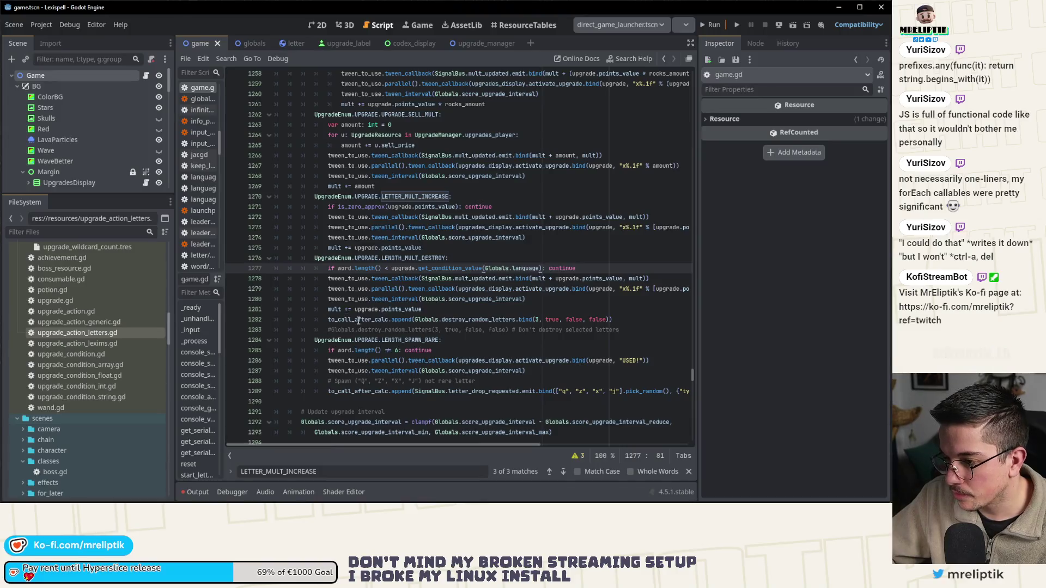
# Step: Pass upgrade.action.amount instead of 3 to destroy_random_letters on line 1282 and save
pyautogui.doubleClick(359, 320)
pyautogui.click(540, 319)
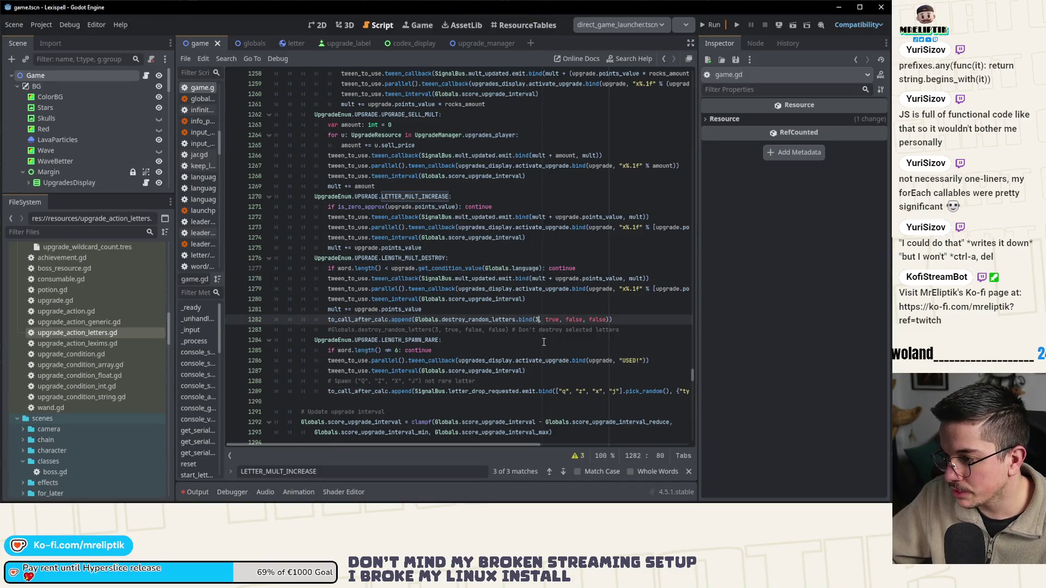
pyautogui.press('BackSpace')
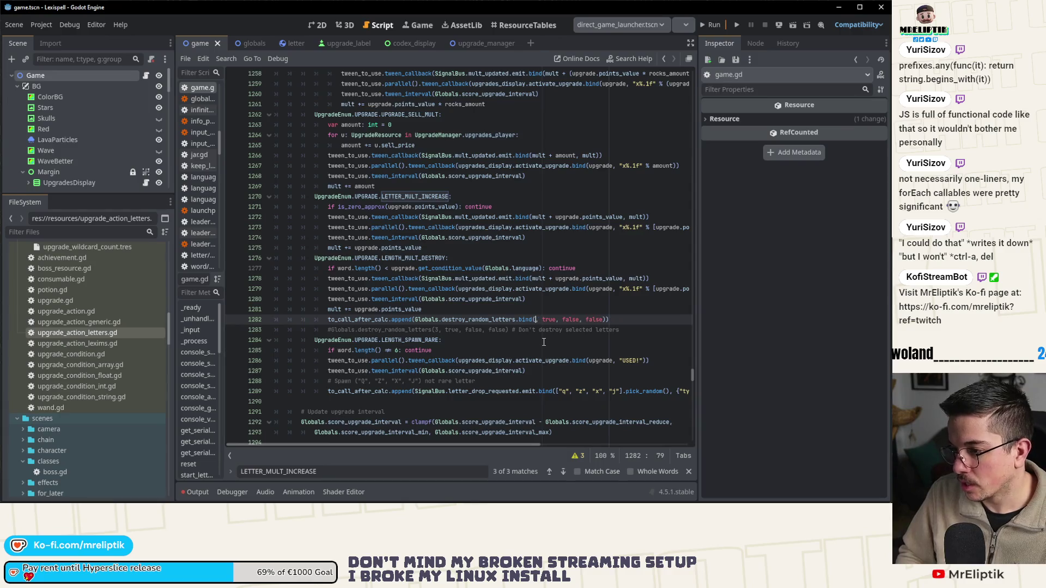
pyautogui.write('upgrade.get_condition_value(Globals.language)')
pyautogui.hotkey('ctrl', 'shift', 'Left')
pyautogui.hotkey('ctrl', 'shift', 'Left')
pyautogui.hotkey('ctrl', 'shift', 'Left')
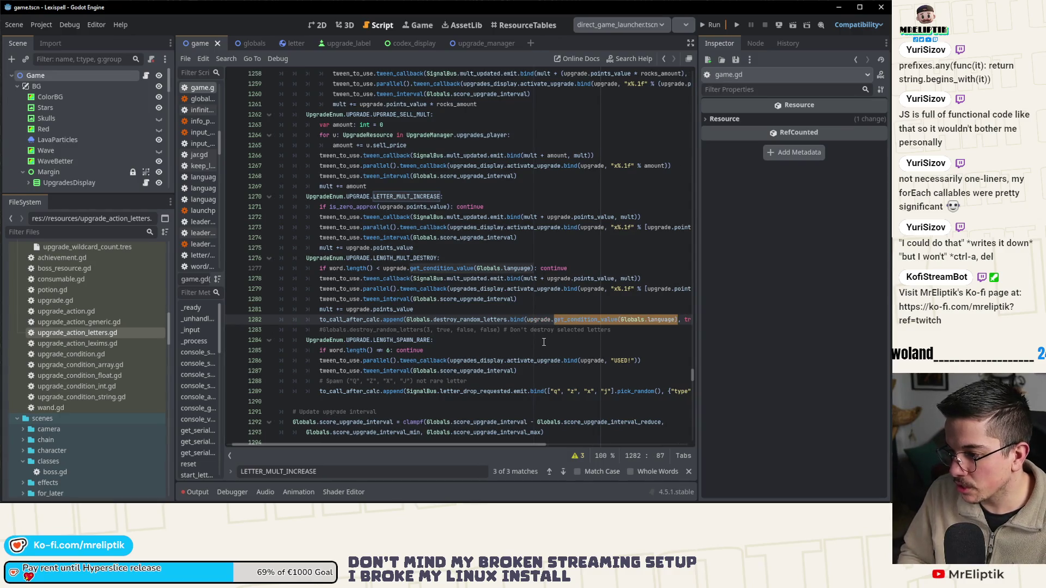
pyautogui.write('action.amoun')
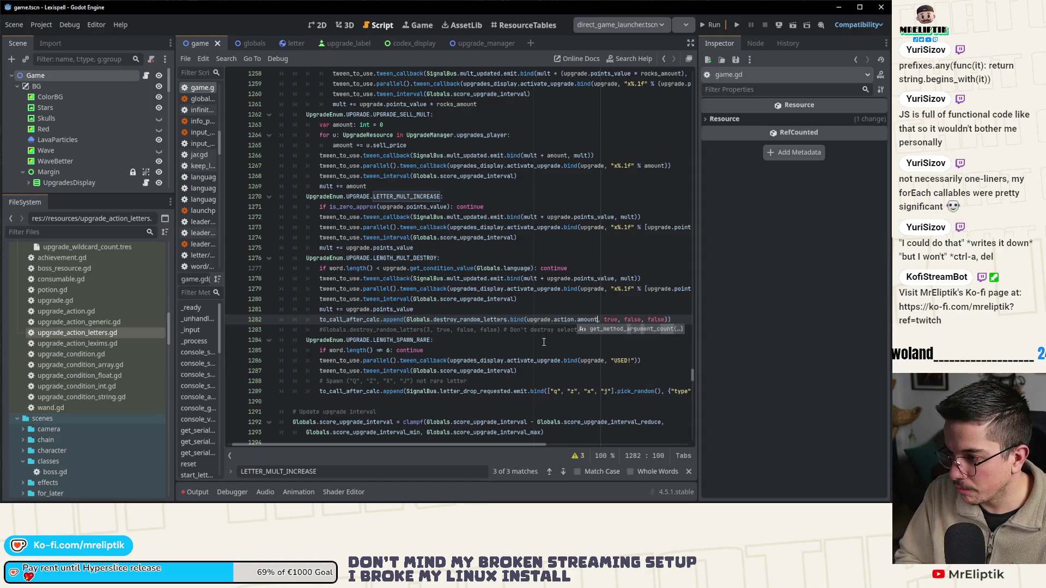
pyautogui.write('t')
pyautogui.hotkey('ctrl', 's')
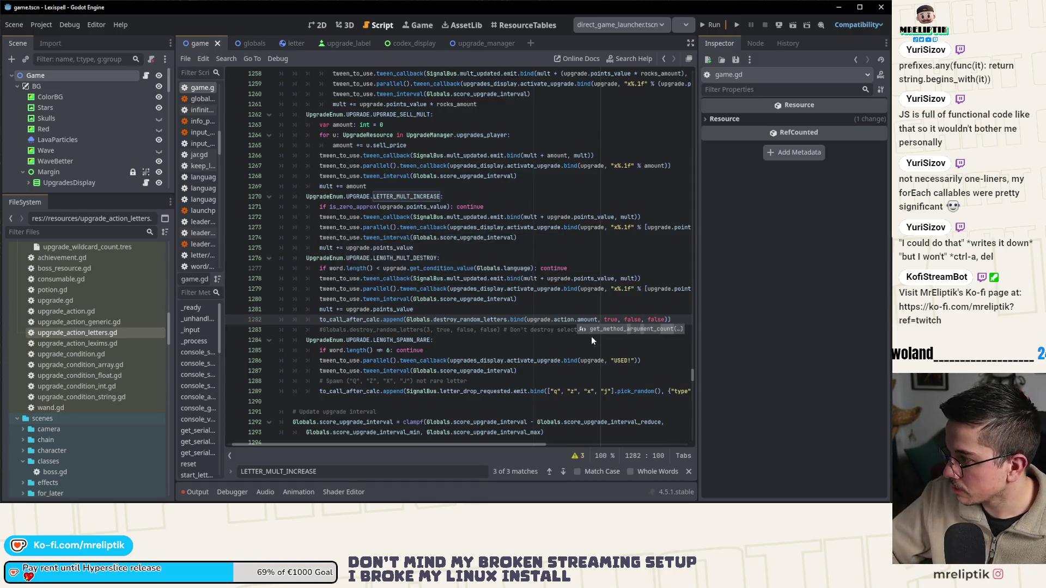
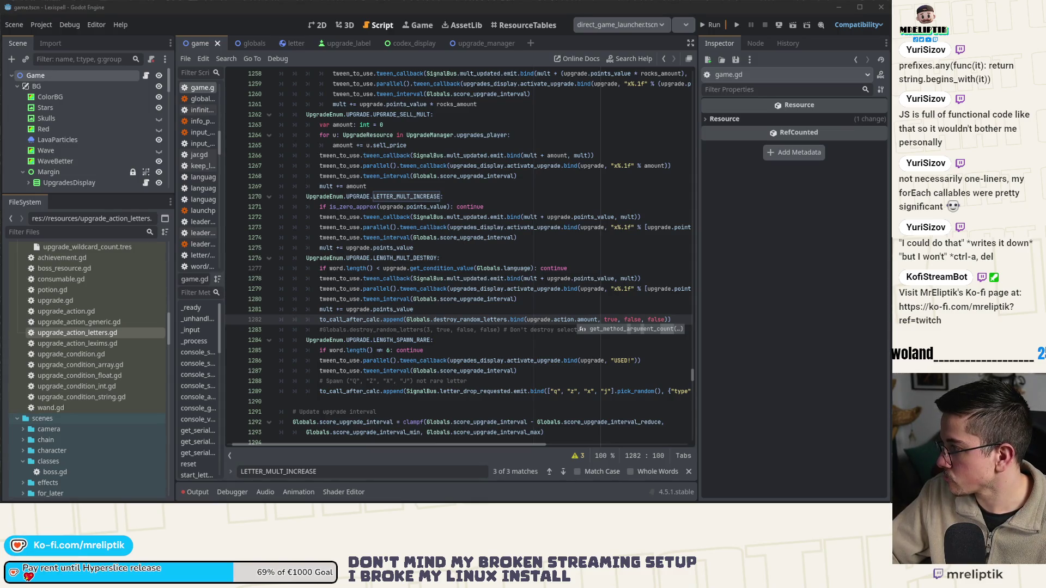
# Step: Add a TODO comment below line 1281 asking whether the resource should do the action, and save
pyautogui.click(477, 321)
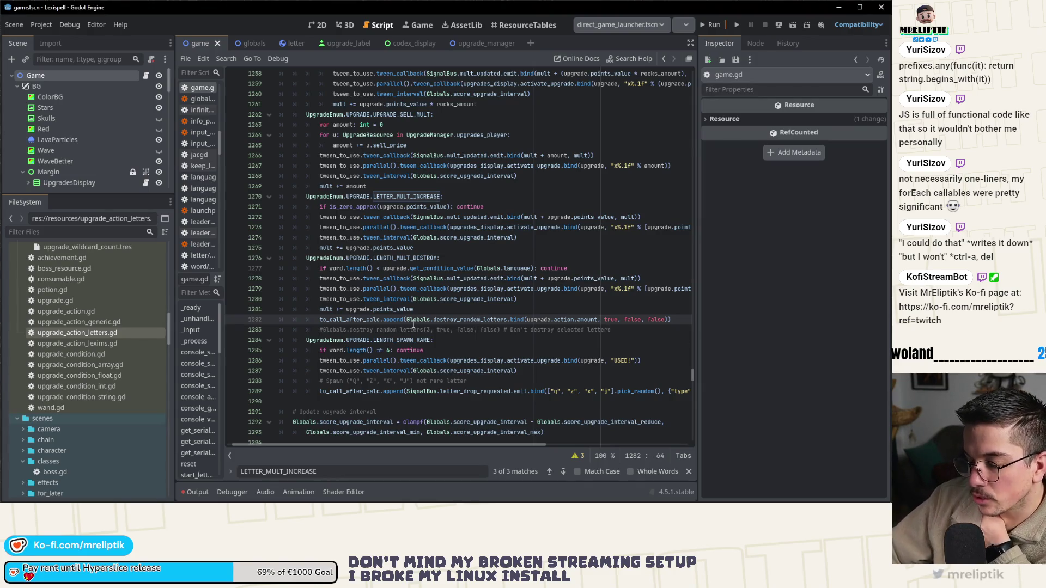
pyautogui.click(430, 311)
pyautogui.press('Return')
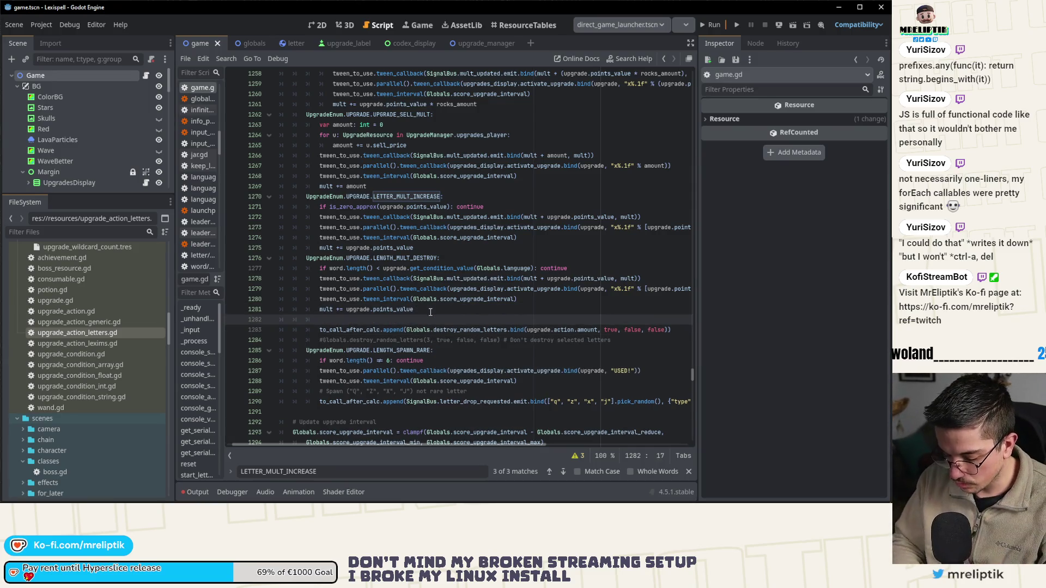
pyautogui.write('TODO: let t')
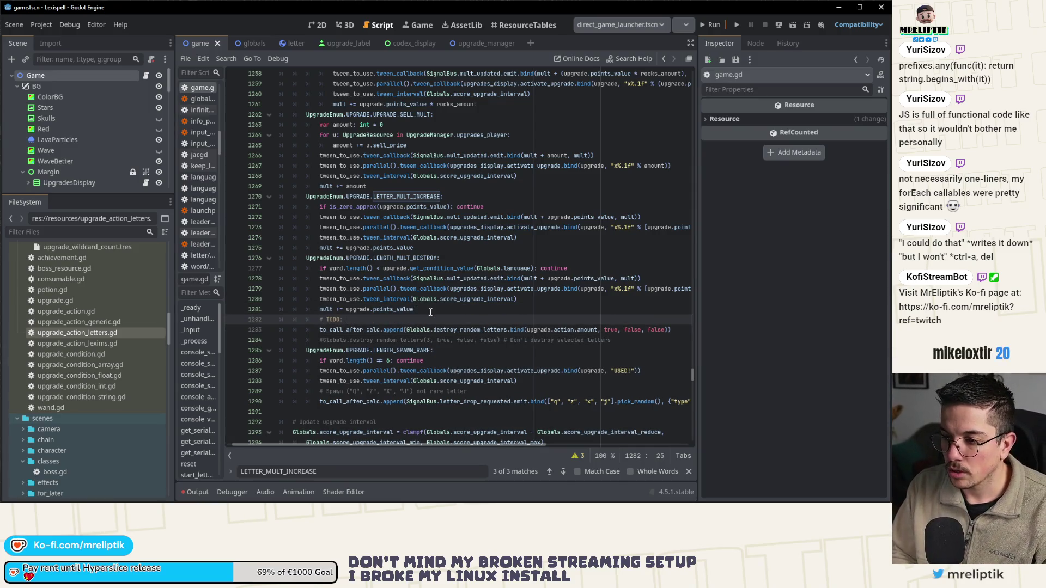
pyautogui.write('he resource do the action? We c')
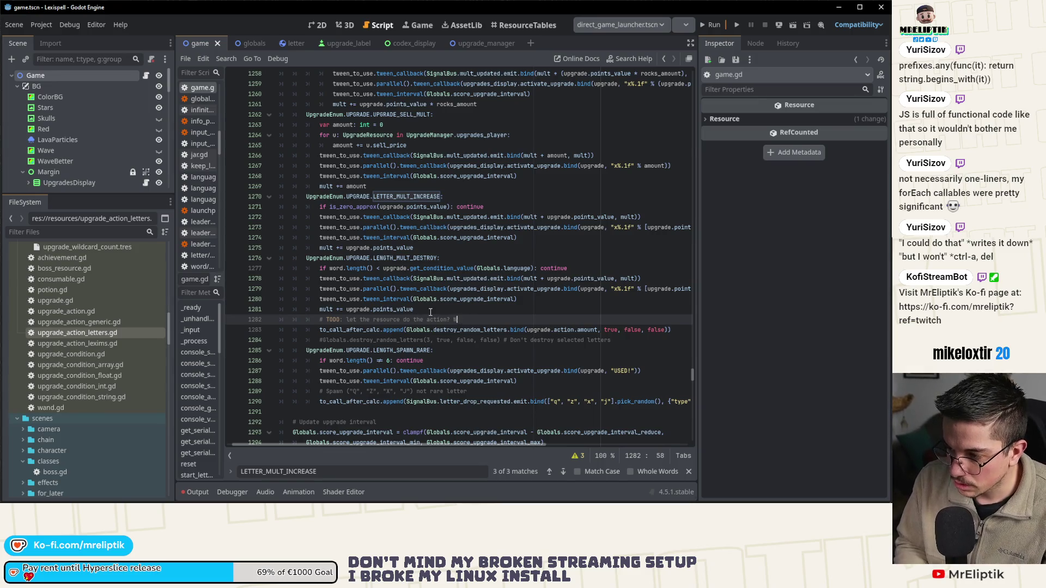
pyautogui.write("an call upgrade.action.do_action('")
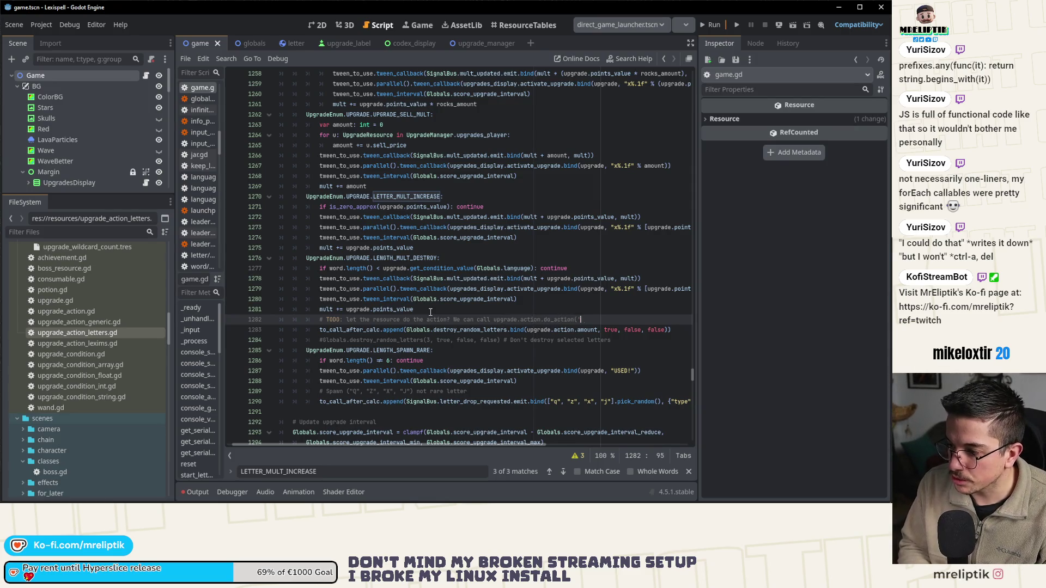
pyautogui.press('BackSpace')
pyautogui.hotkey('ctrl', 's')
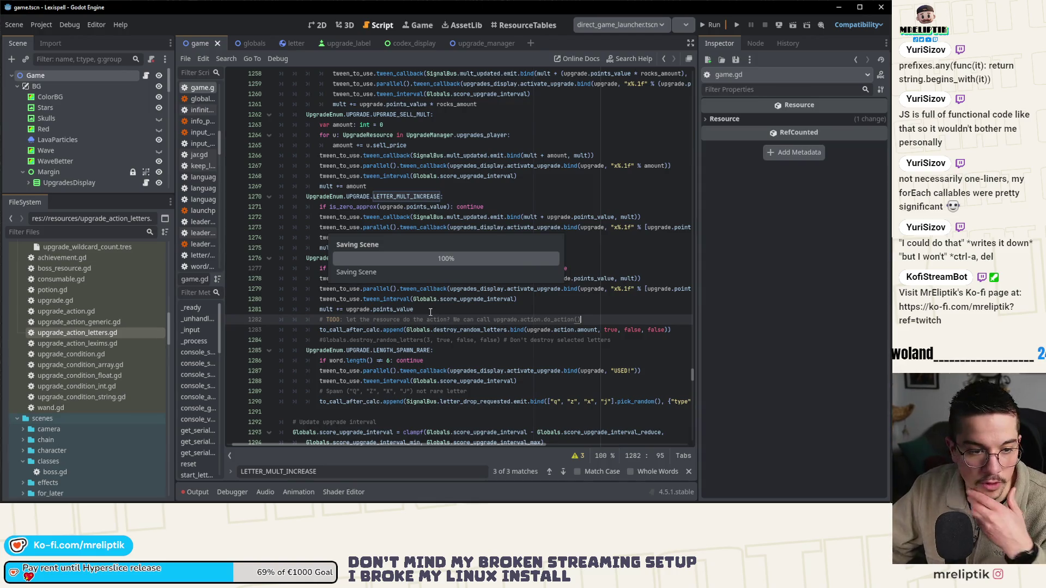
# Step: Delete the commented-out destroy_random_letters line under LENGTH_MULT_DESTROY and save
pyautogui.click(433, 341)
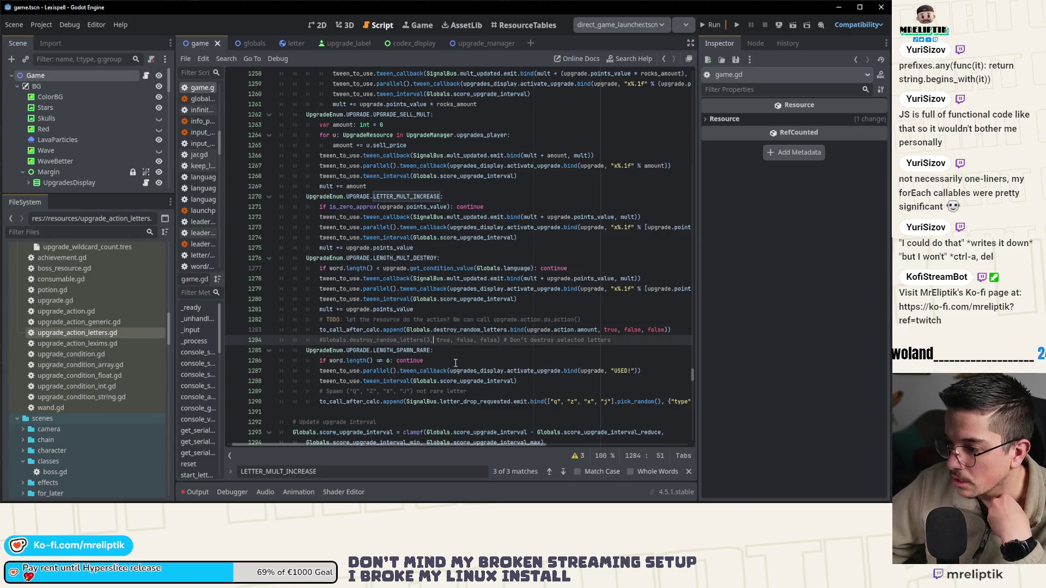
pyautogui.hotkey('ctrl', 'shift', 'k')
pyautogui.hotkey('ctrl', 's')
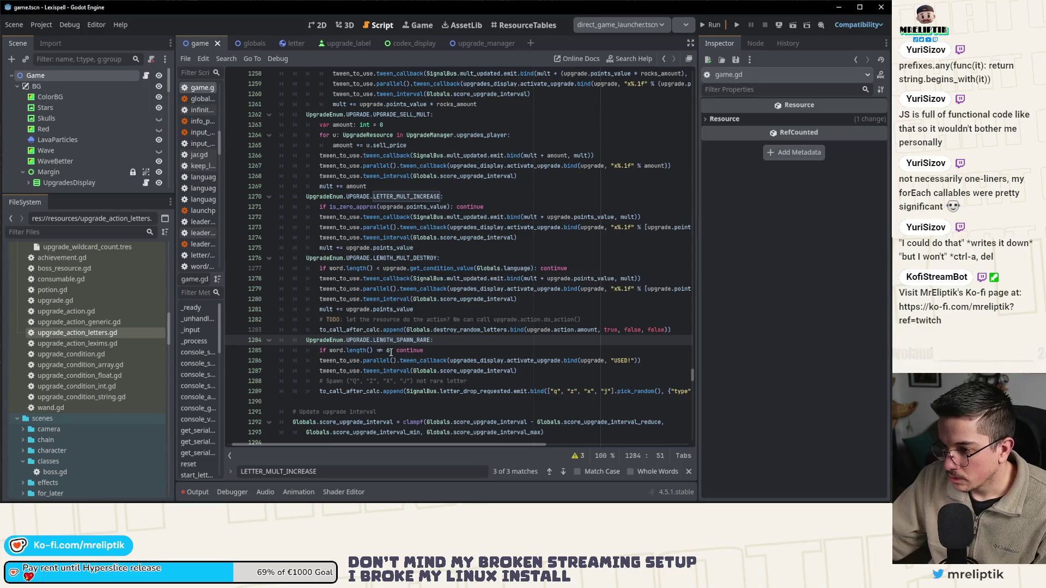
pyautogui.hotkey('ctrl', 'z')
pyautogui.hotkey('ctrl', 'z')
pyautogui.hotkey('ctrl', 'z')
pyautogui.hotkey('ctrl', 'z')
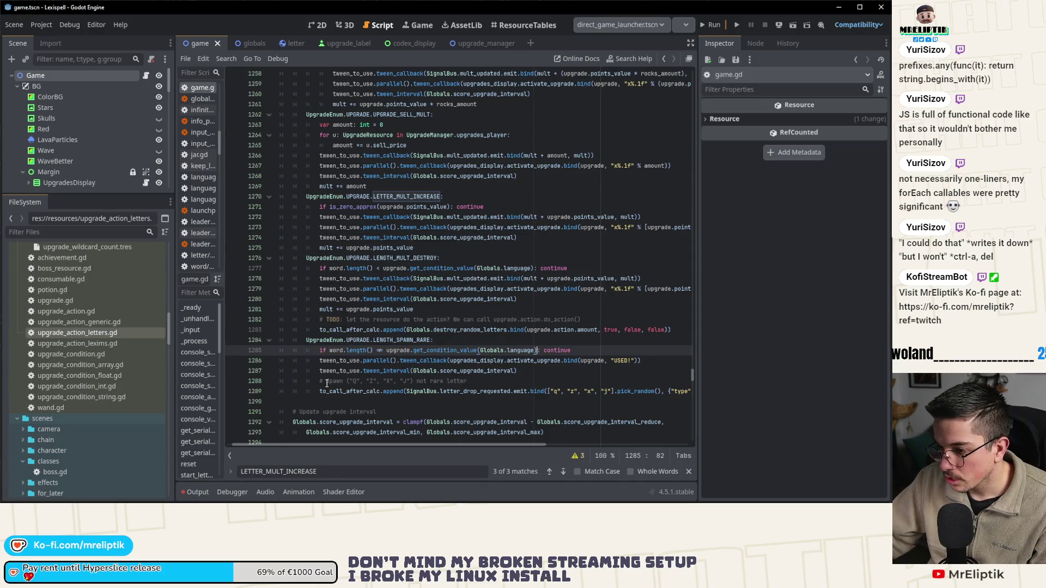
# Step: Replace the hardcoded ["q", "z", "x", "j"] list on line 1289 with upgrade.action.value before .pick_random()
pyautogui.click(479, 382)
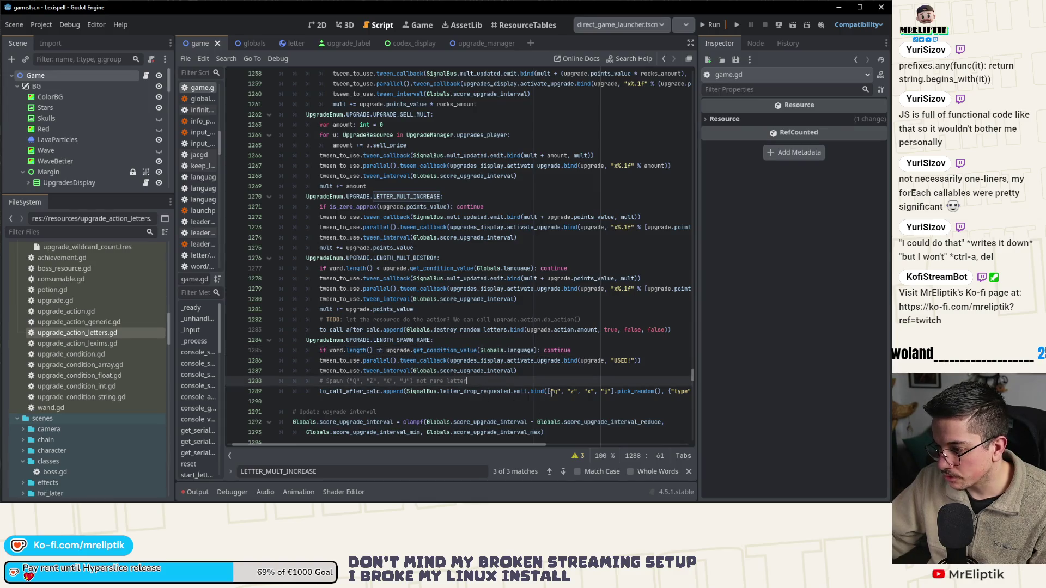
pyautogui.moveTo(615, 392); pyautogui.dragTo(548, 392)
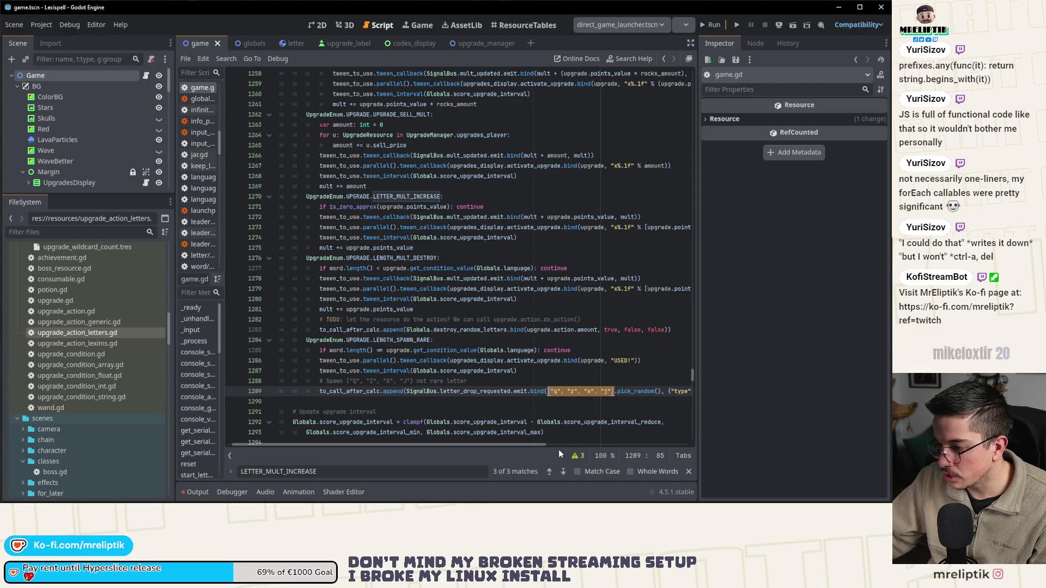
pyautogui.write('upgrade.get_condition_value(Globals.language)')
pyautogui.hotkey('ctrl', 'shift', 'Left')
pyautogui.hotkey('ctrl', 'shift', 'Left')
pyautogui.hotkey('ctrl', 'shift', 'Left')
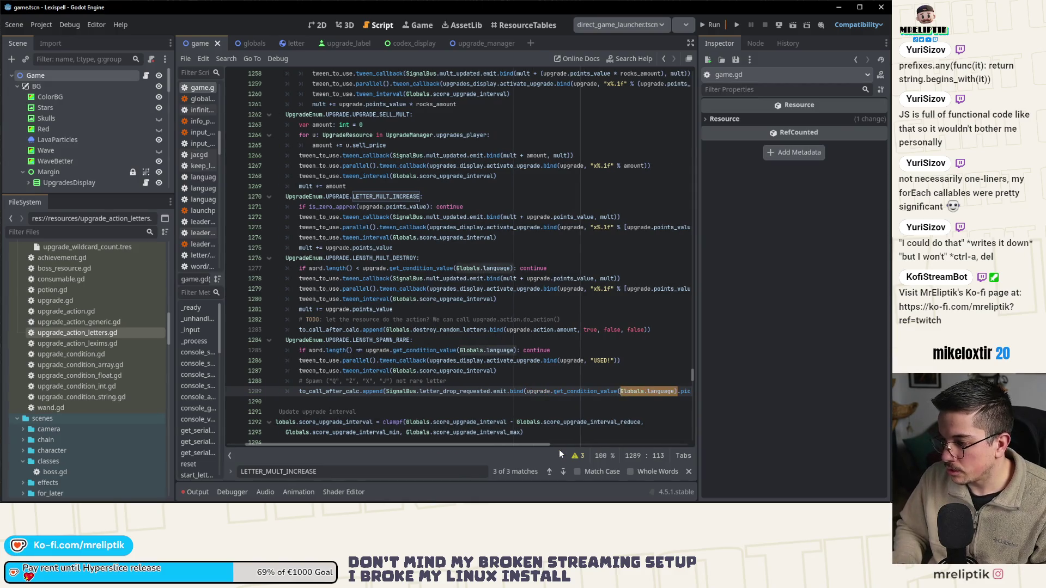
pyautogui.write('action.')
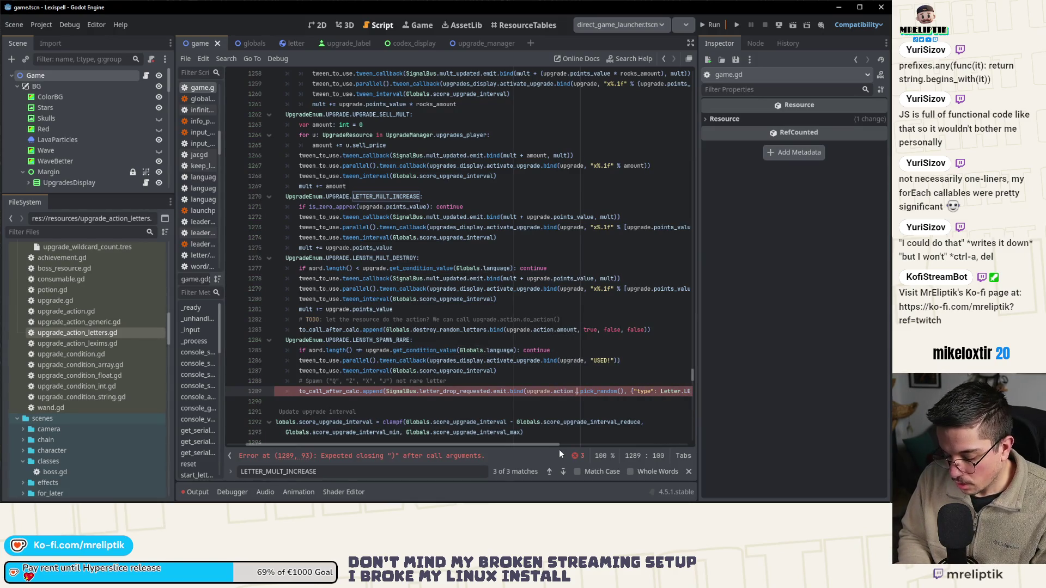
pyautogui.write('value')
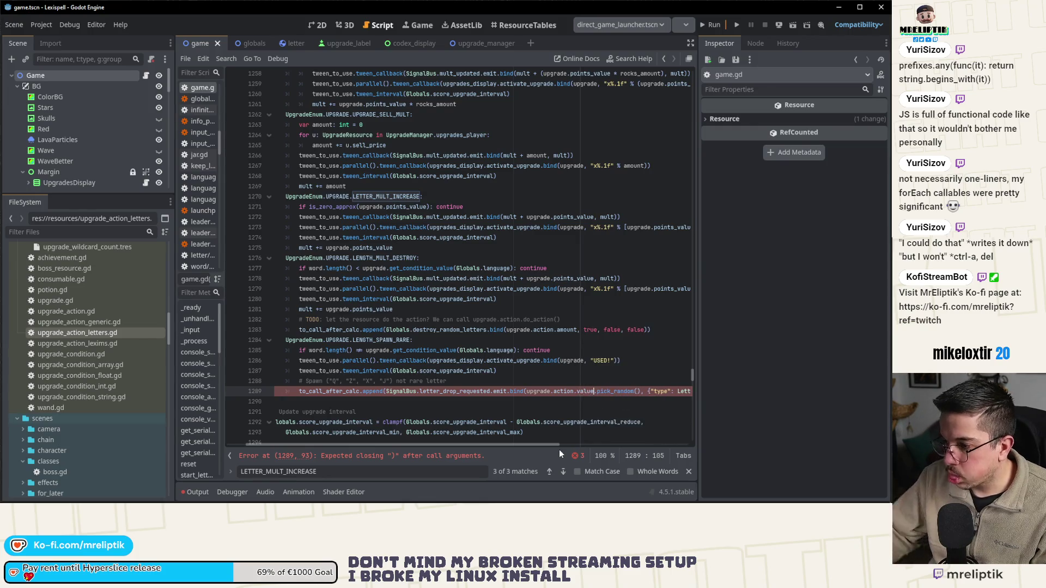
pyautogui.click(137, 388)
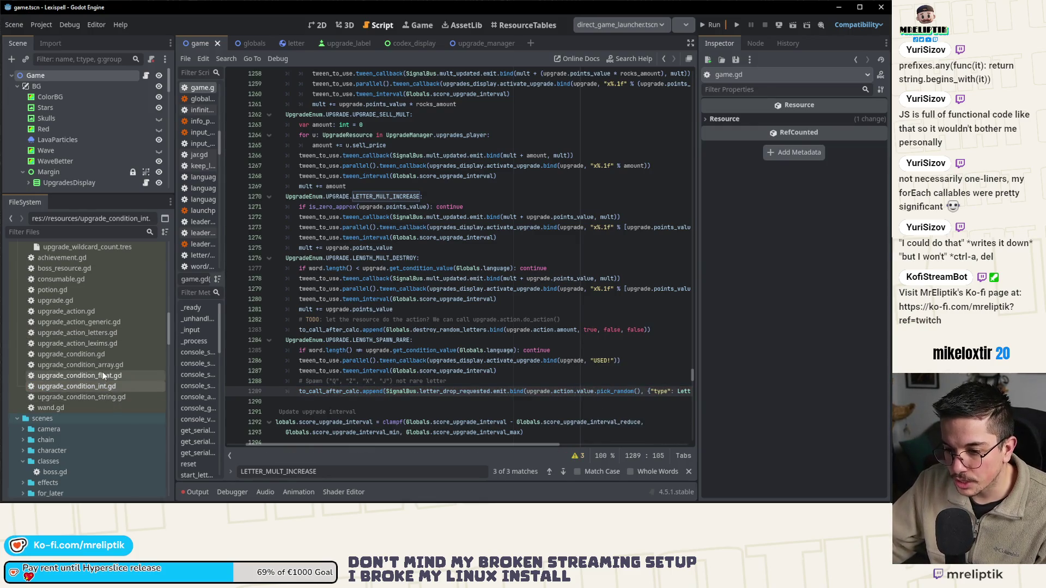
pyautogui.doubleClick(98, 363)
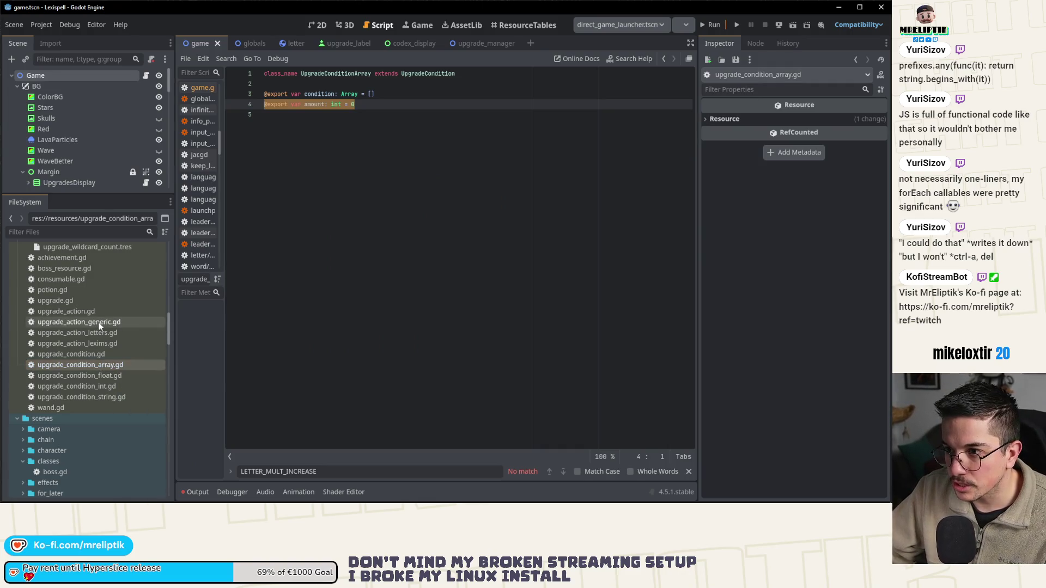
pyautogui.click(86, 333)
pyautogui.doubleClick(86, 331)
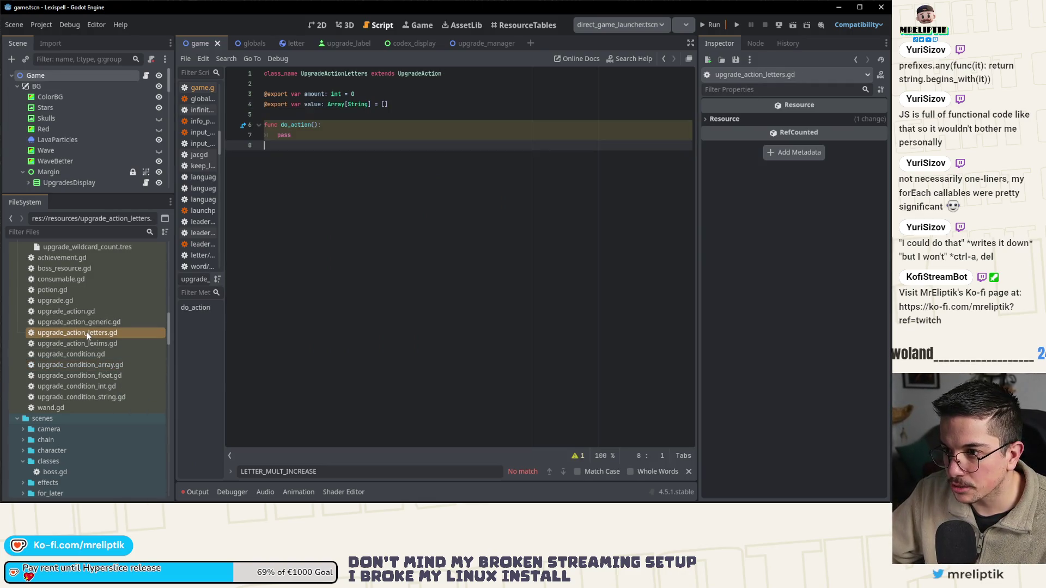
pyautogui.scroll(10, 111, 332)
pyautogui.scroll(3, 117, 333)
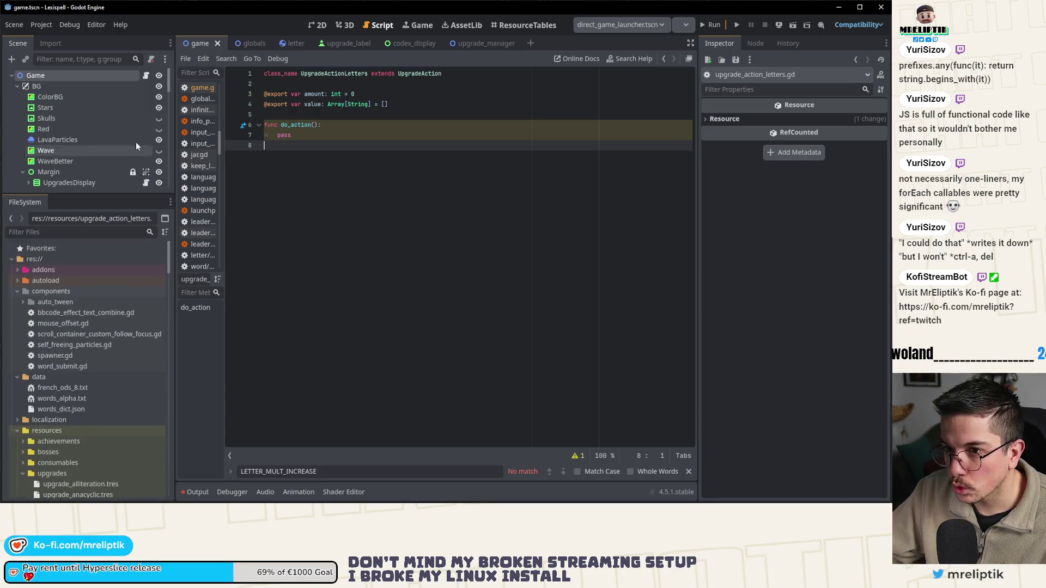
pyautogui.click(147, 75)
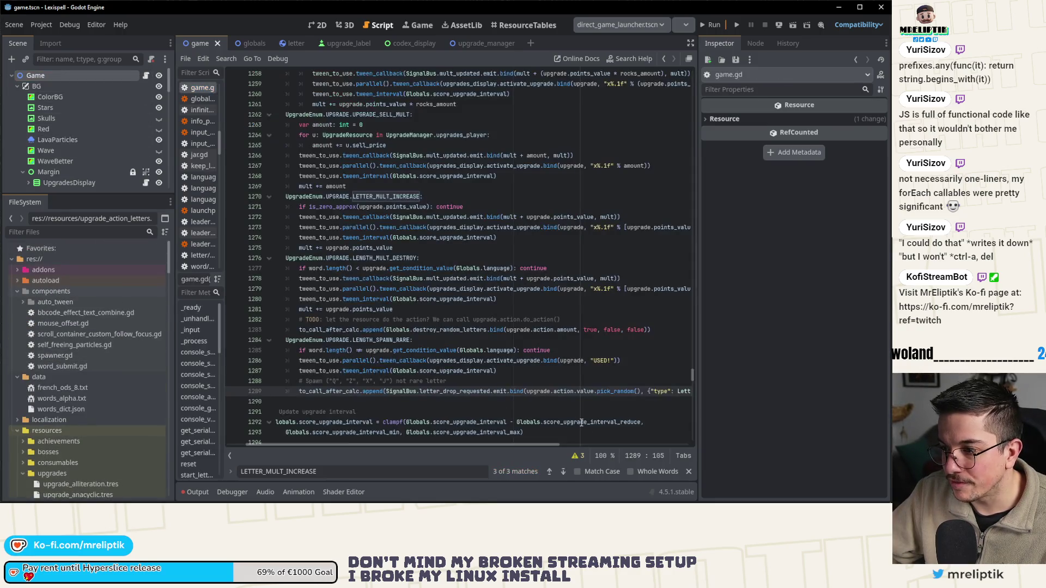
# Step: Select pick_random on line 1289 and save the script
pyautogui.click(550, 330)
pyautogui.click(587, 393)
pyautogui.doubleClick(613, 392)
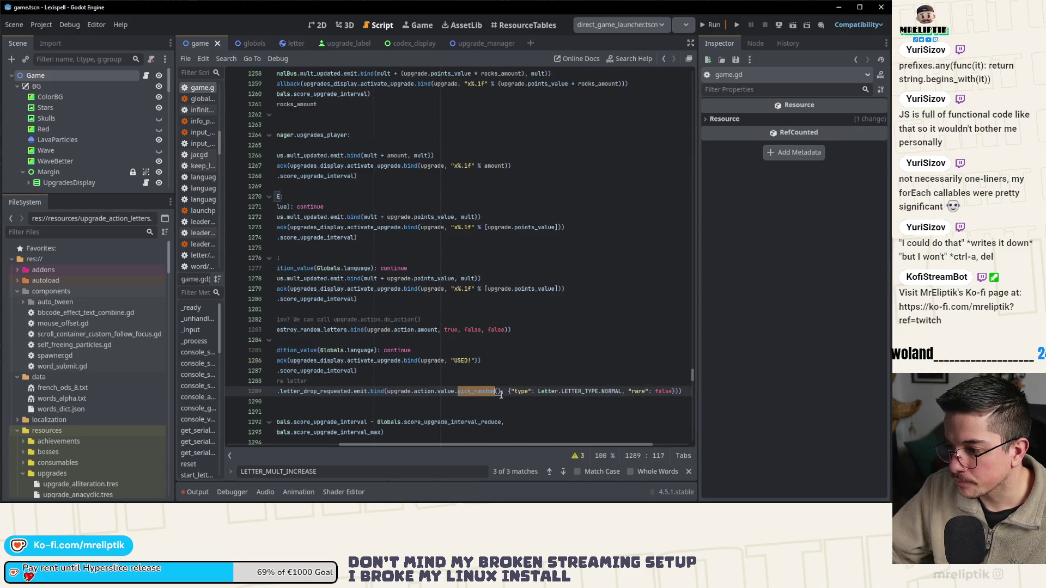
pyautogui.hscroll(-2, 502, 397)
pyautogui.hotkey('ctrl', 's')
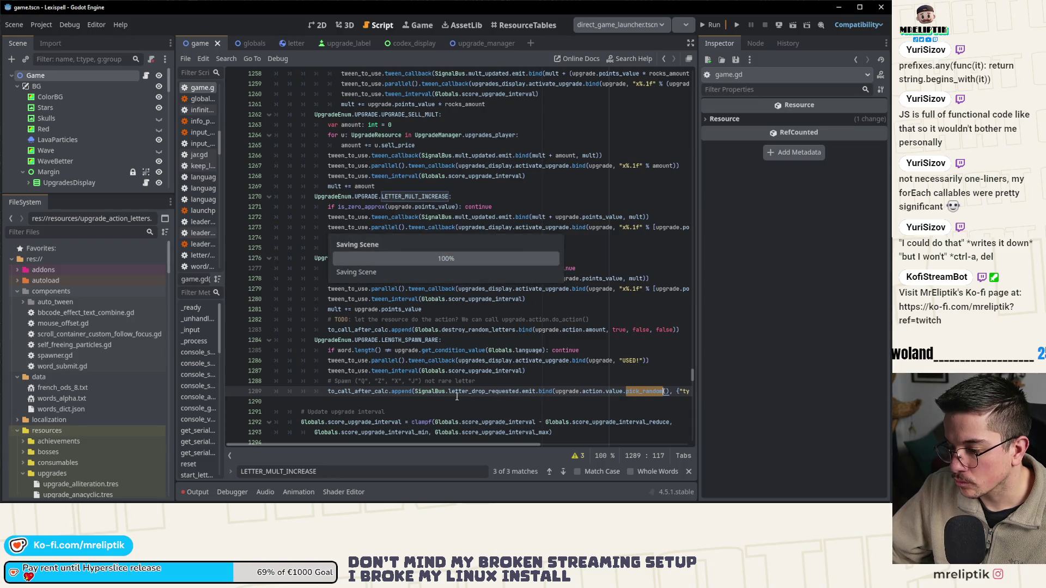
# Step: Duplicate the TODO comment and move the copy below the Spawn comment, then save
pyautogui.click(501, 382)
pyautogui.press('Up')
pyautogui.press('Up')
pyautogui.press('Up')
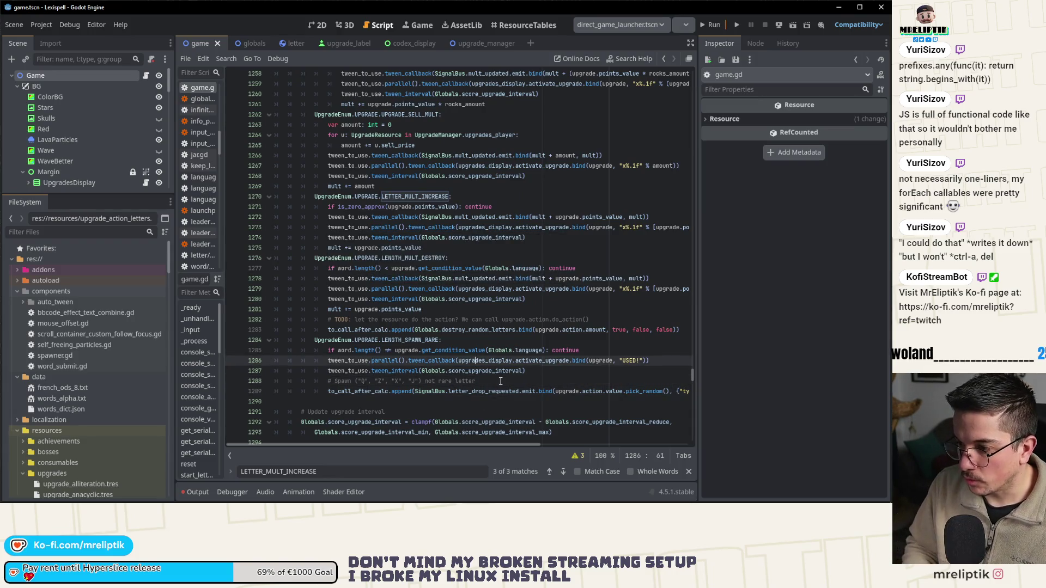
pyautogui.hotkey('ctrl', 'shift', 'd')
pyautogui.hotkey('alt', 'Down')
pyautogui.hotkey('alt', 'Down')
pyautogui.hotkey('alt', 'Down')
pyautogui.hotkey('alt', 'Down')
pyautogui.hotkey('alt', 'Down')
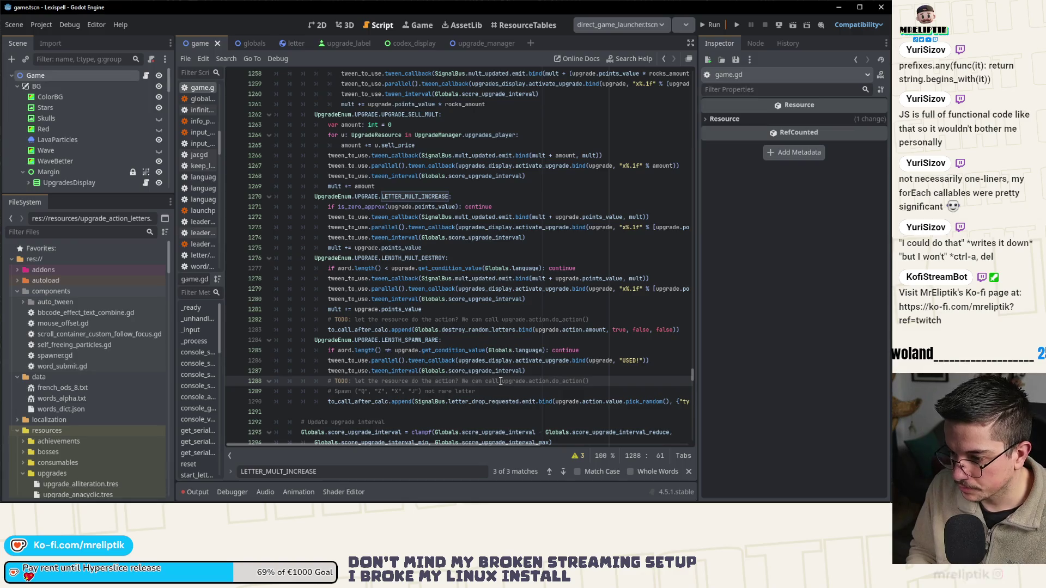
pyautogui.hotkey('ctrl', 's')
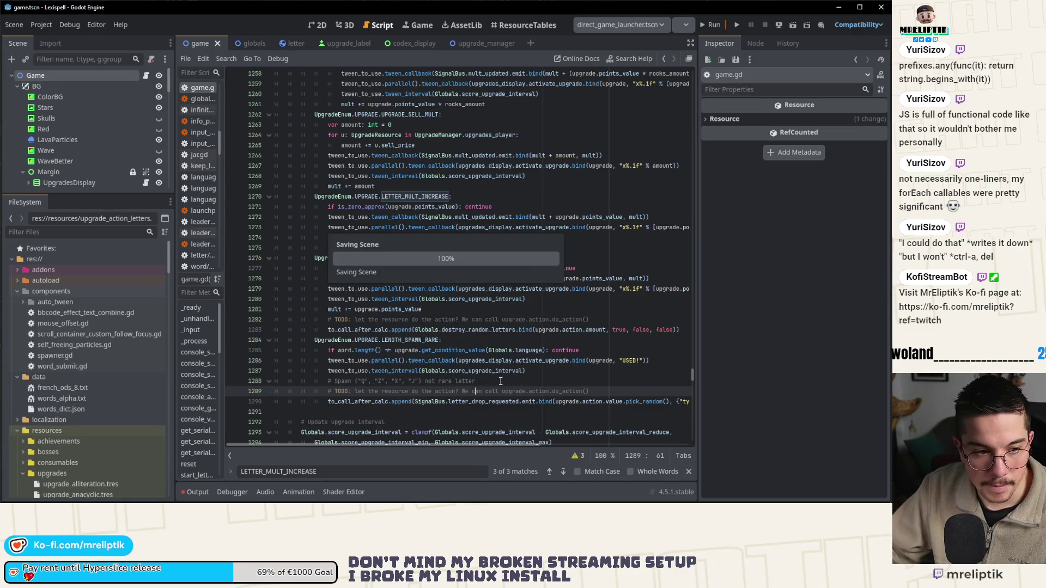
# Step: Append '(localized with the language)' to the Spawn comment on line 1288 and save
pyautogui.click(491, 383)
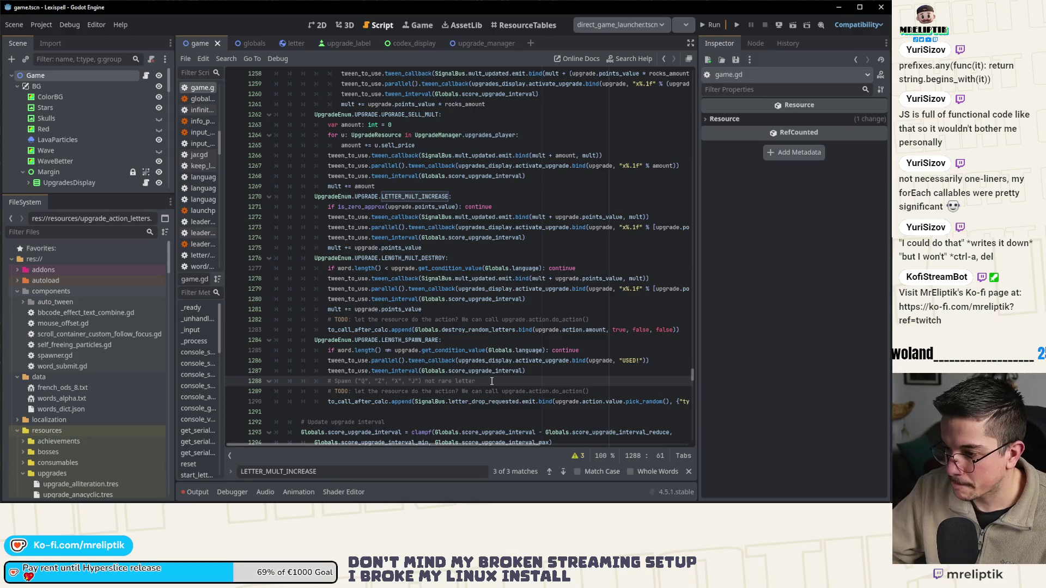
pyautogui.hotkey('ctrl', 'shift', 'k')
pyautogui.hotkey('ctrl', 's')
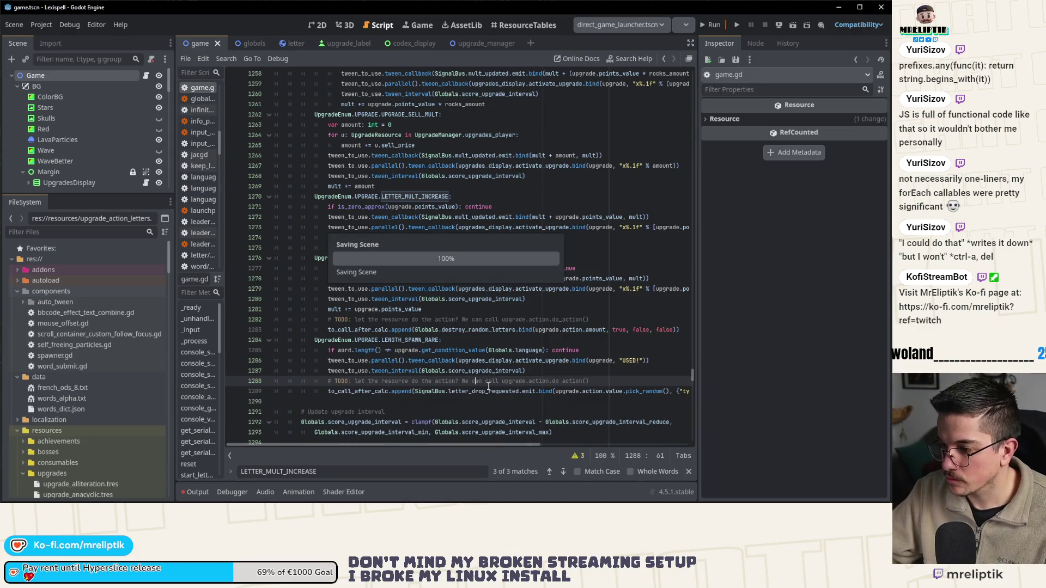
pyautogui.hotkey('ctrl', 'z')
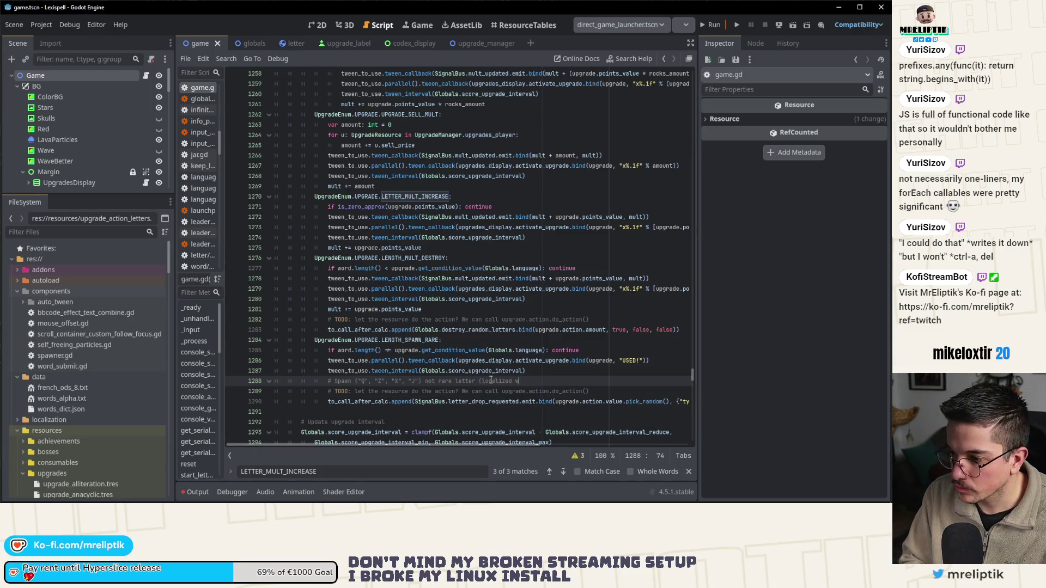
pyautogui.write('he language)')
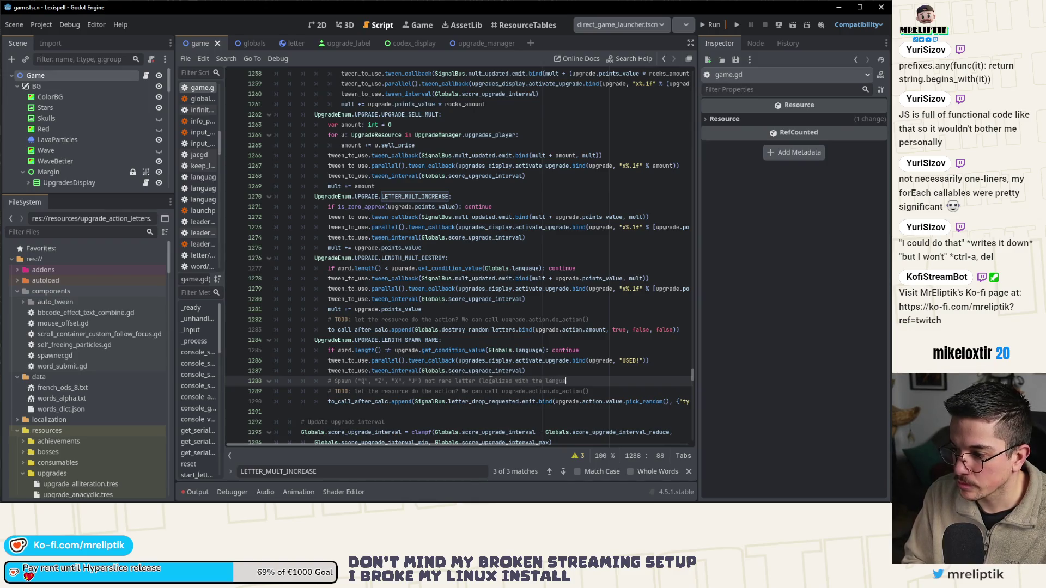
pyautogui.hotkey('ctrl', 's')
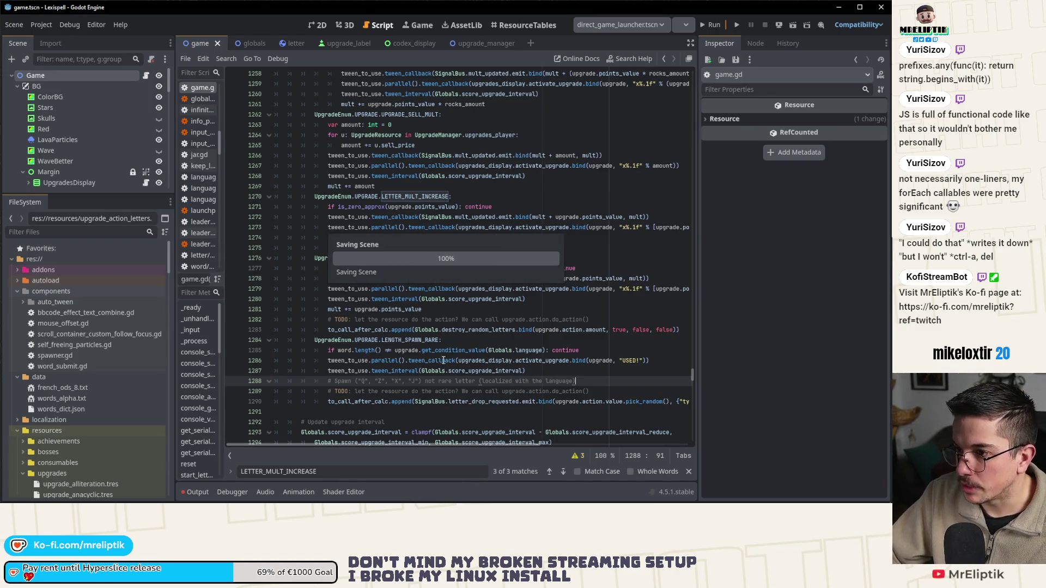
pyautogui.scroll(20, 462, 339)
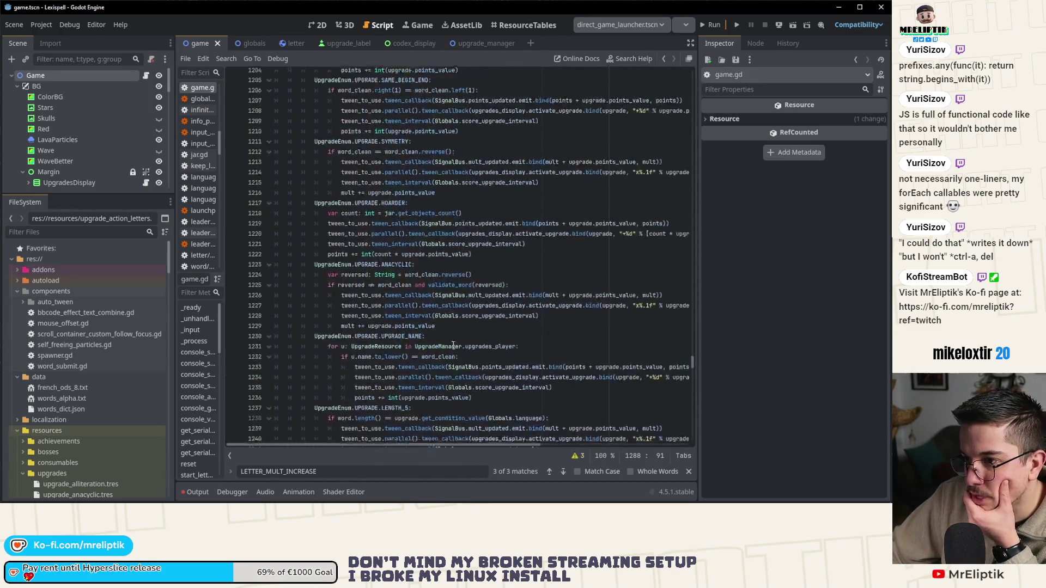
pyautogui.scroll(-9, 455, 347)
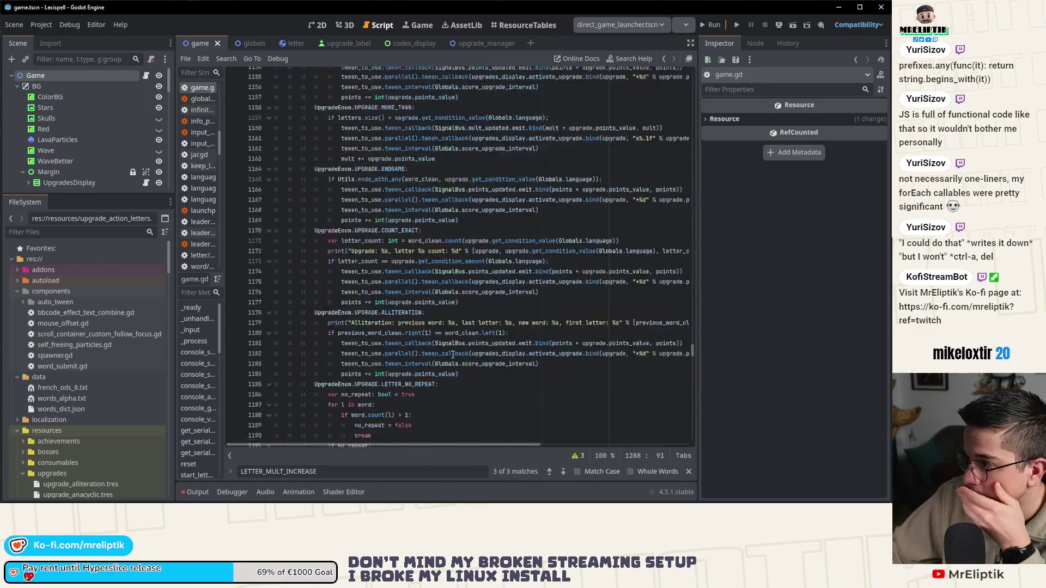
pyautogui.scroll(-10, 454, 355)
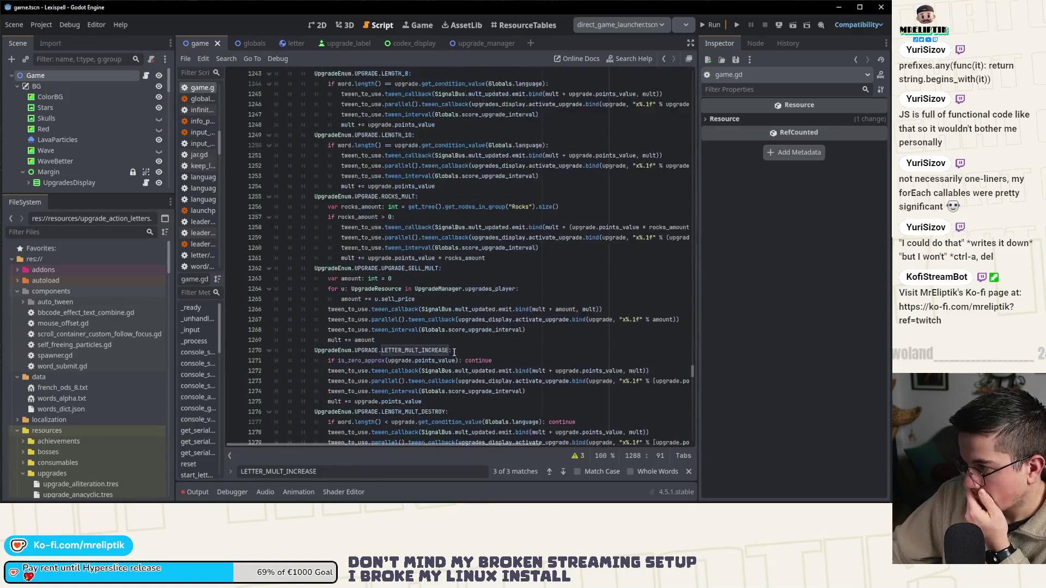
pyautogui.scroll(-3, 454, 353)
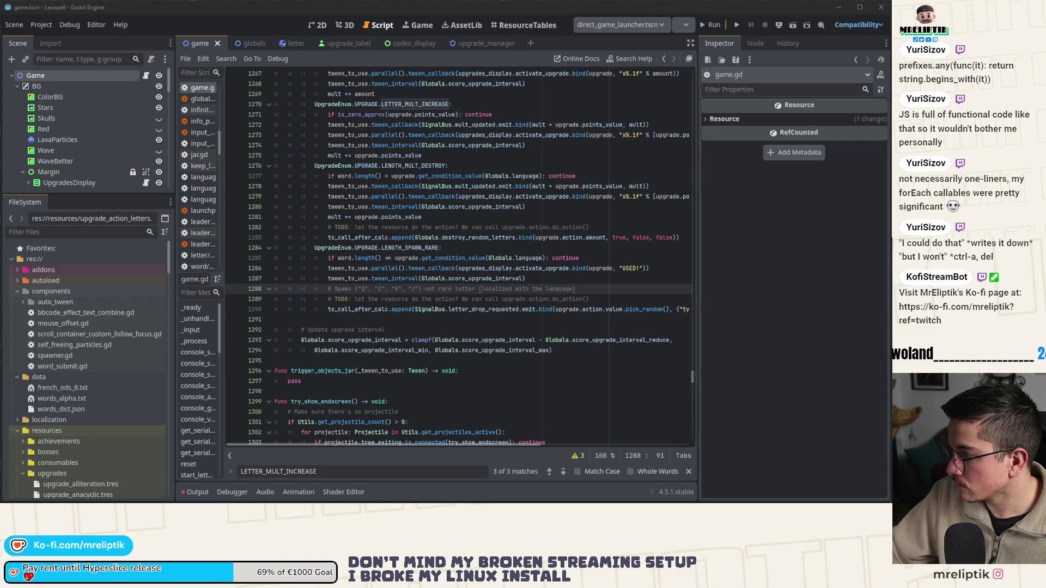
pyautogui.click(498, 327)
pyautogui.scroll(-4, 490, 325)
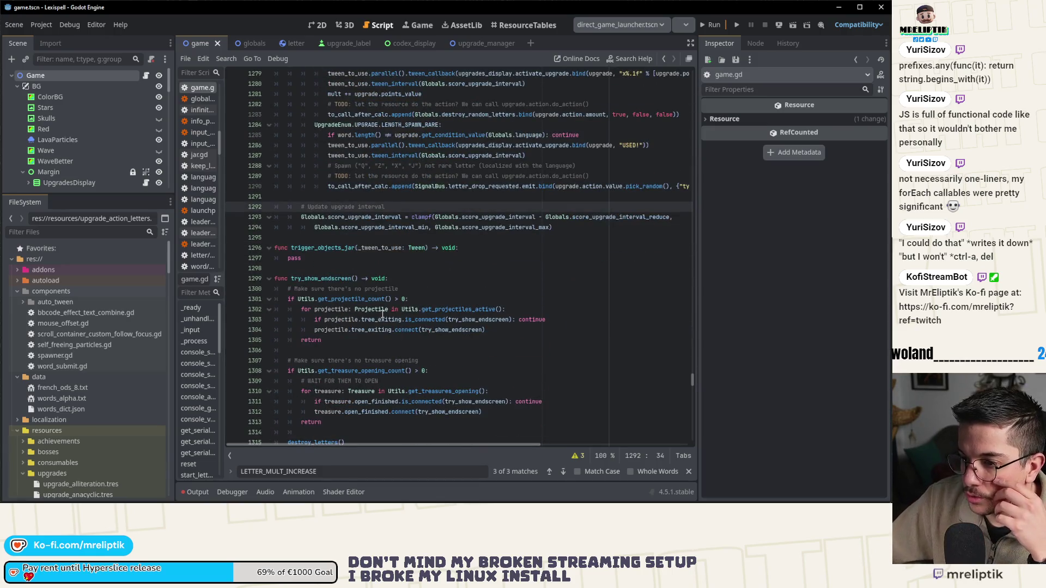
pyautogui.scroll(4, 422, 269)
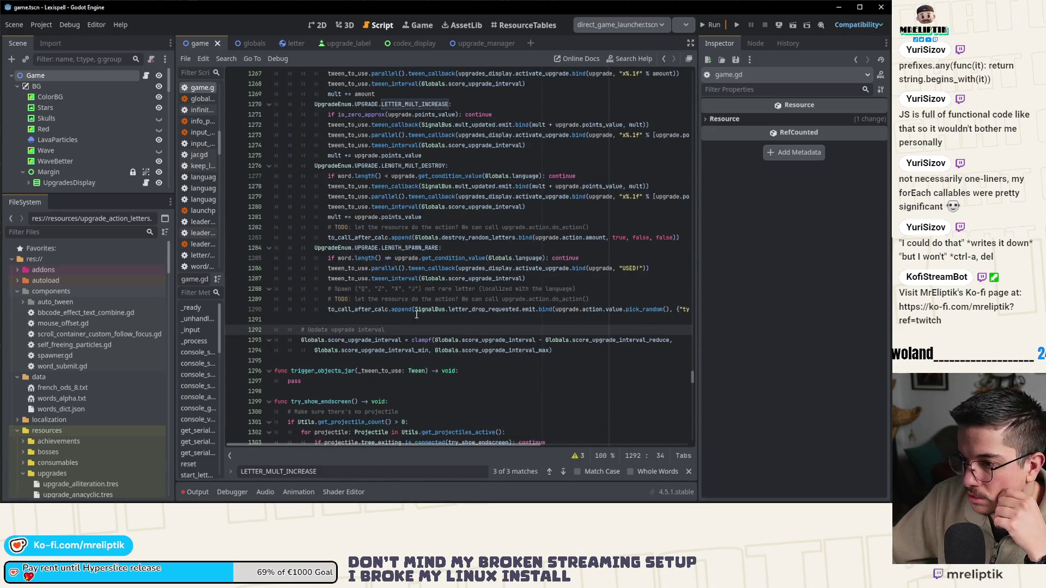
pyautogui.scroll(4, 418, 317)
pyautogui.scroll(6, 422, 314)
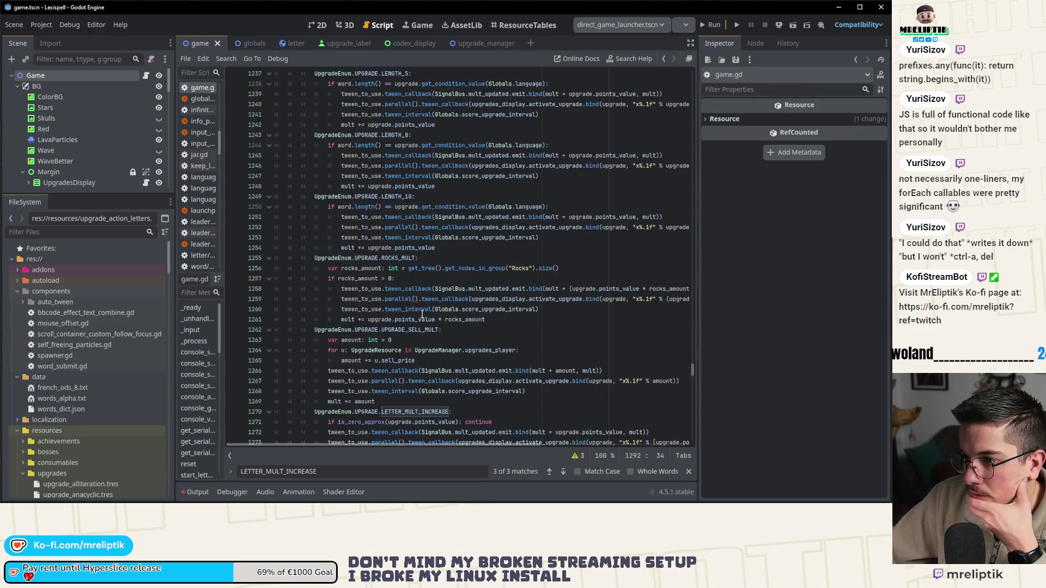
pyautogui.scroll(20, 430, 309)
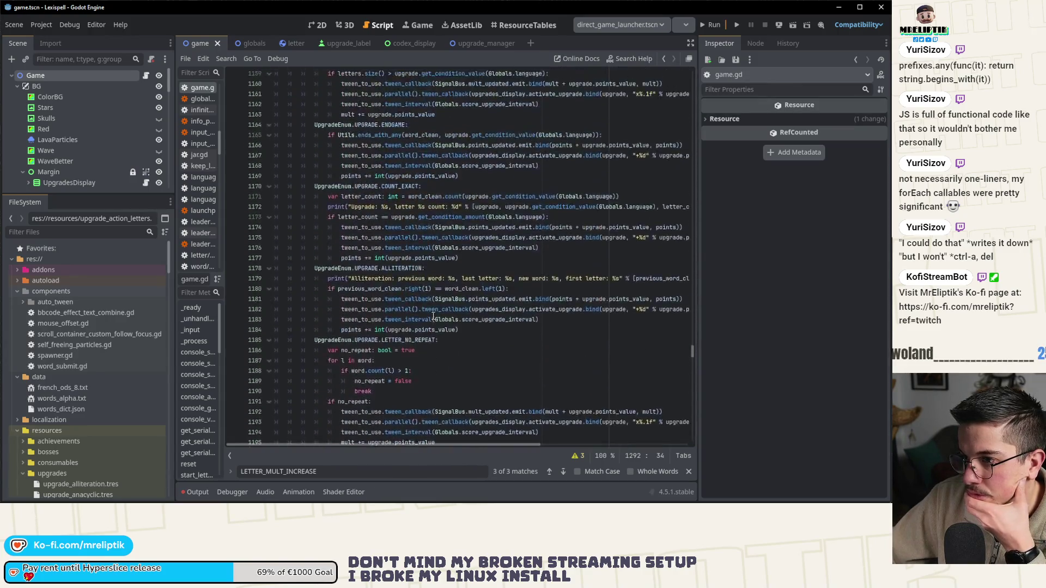
pyautogui.scroll(14, 408, 316)
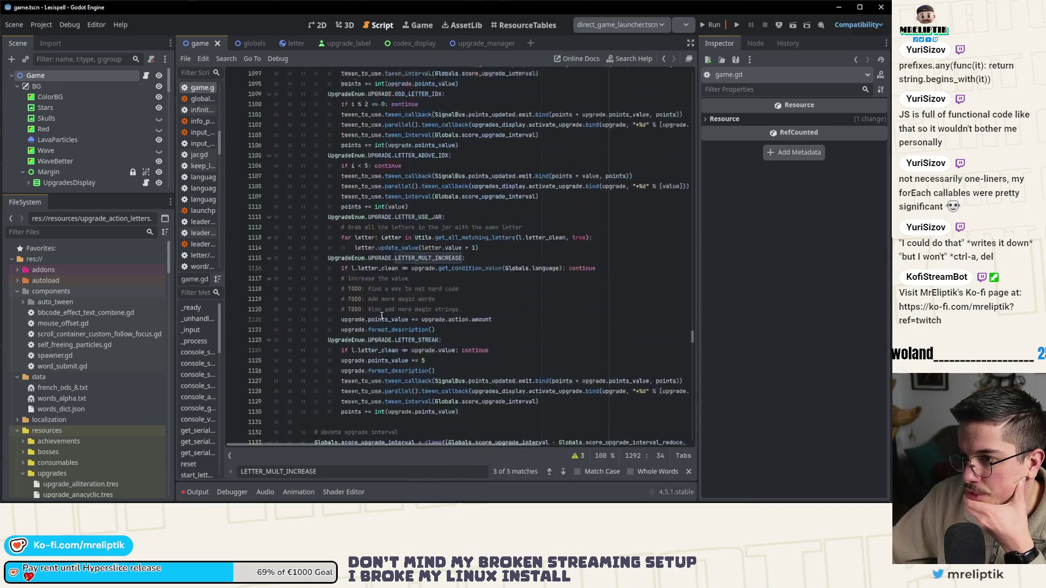
pyautogui.scroll(-2, 381, 316)
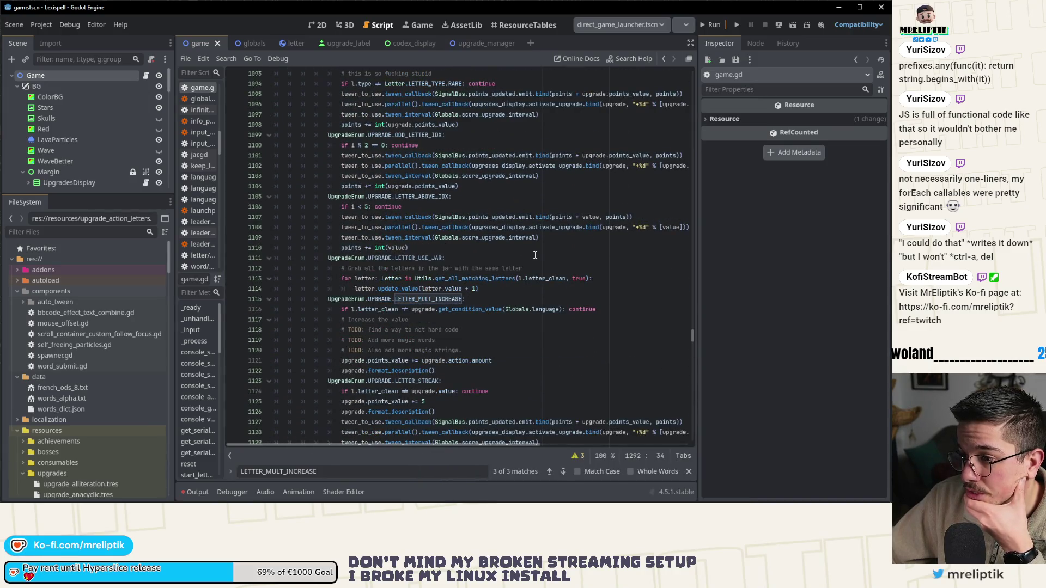
pyautogui.scroll(-4, 535, 255)
pyautogui.scroll(-6, 561, 282)
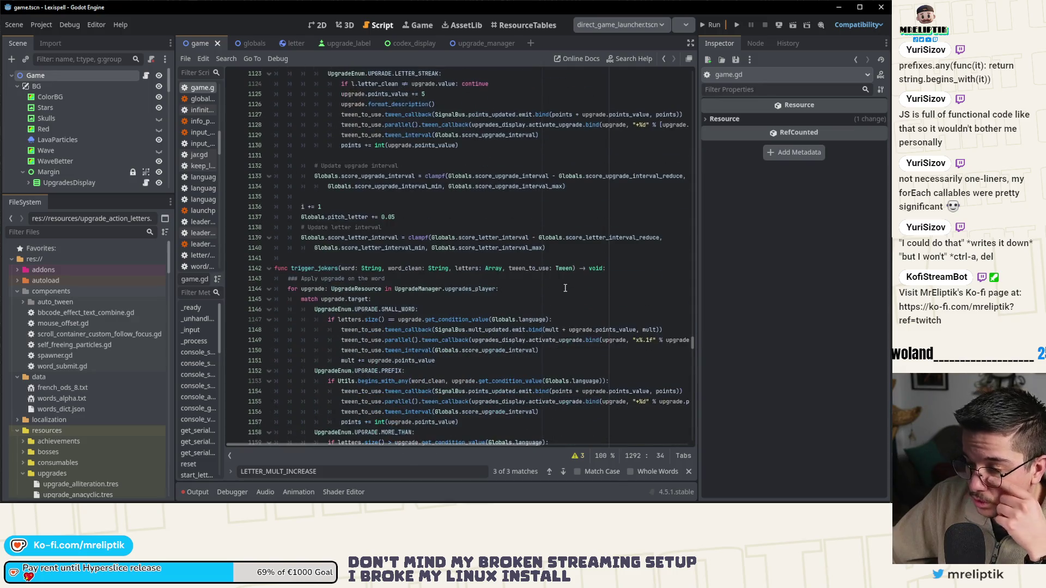
pyautogui.scroll(20, 467, 293)
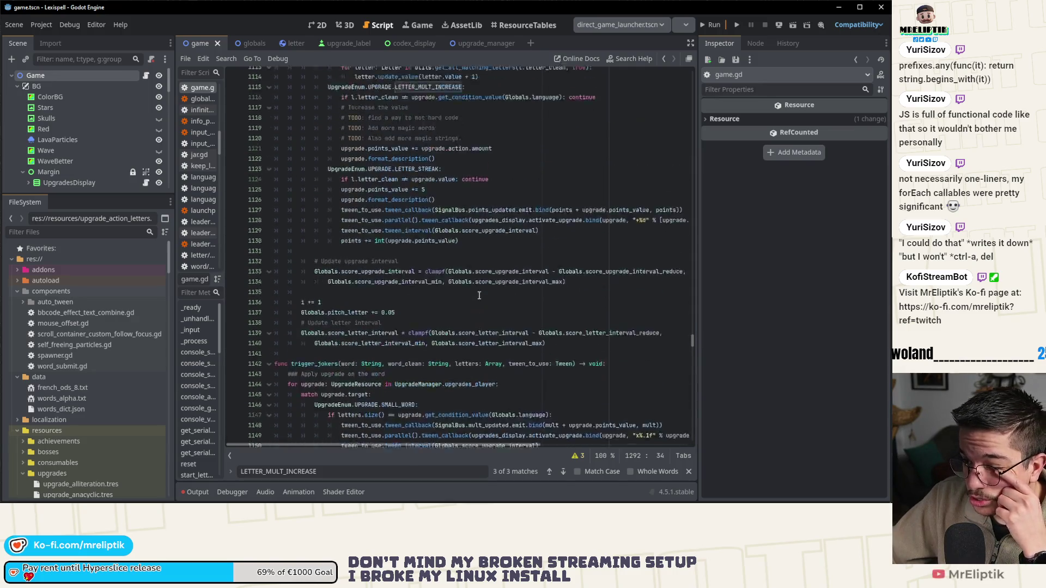
pyautogui.scroll(-4, 480, 301)
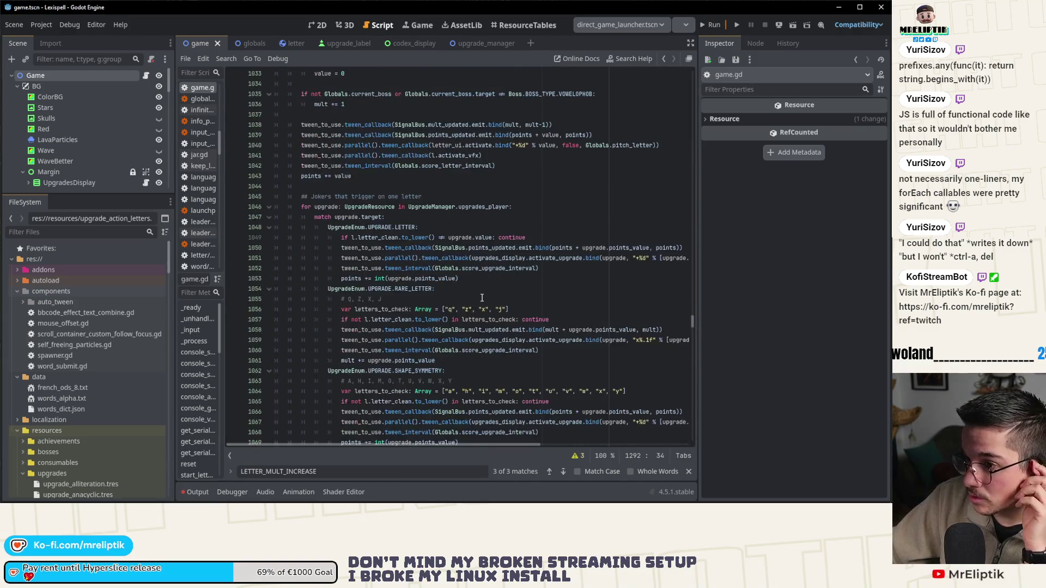
pyautogui.scroll(-2, 484, 298)
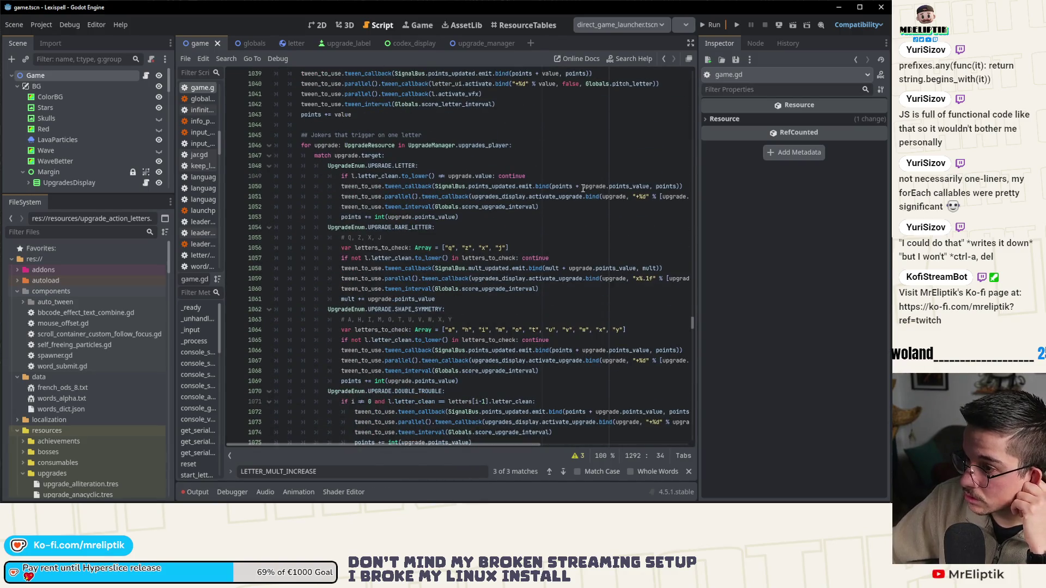
# Step: Replace letters_to_check in the RARE_LETTER condition with upgrade.get_condition_value(Globals.language)
pyautogui.doubleClick(381, 248)
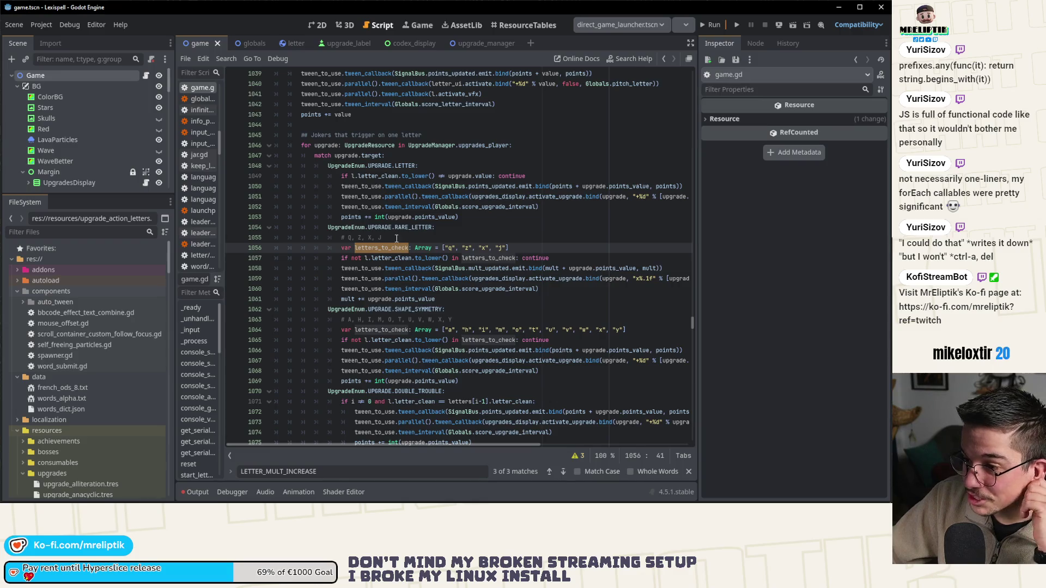
pyautogui.doubleClick(489, 257)
pyautogui.write('✅')
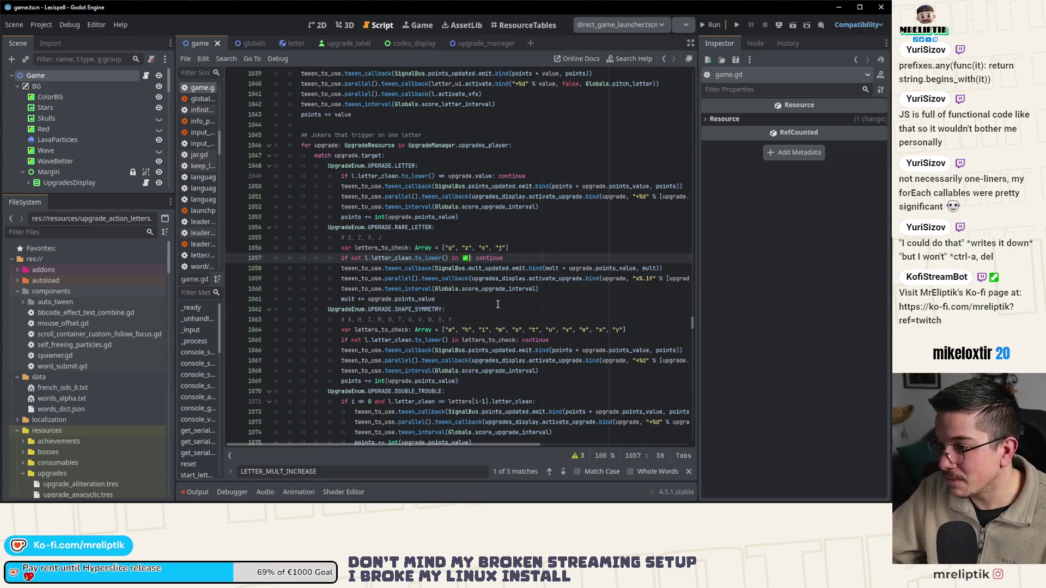
pyautogui.hotkey('ctrl', 'z')
pyautogui.press('super+v')
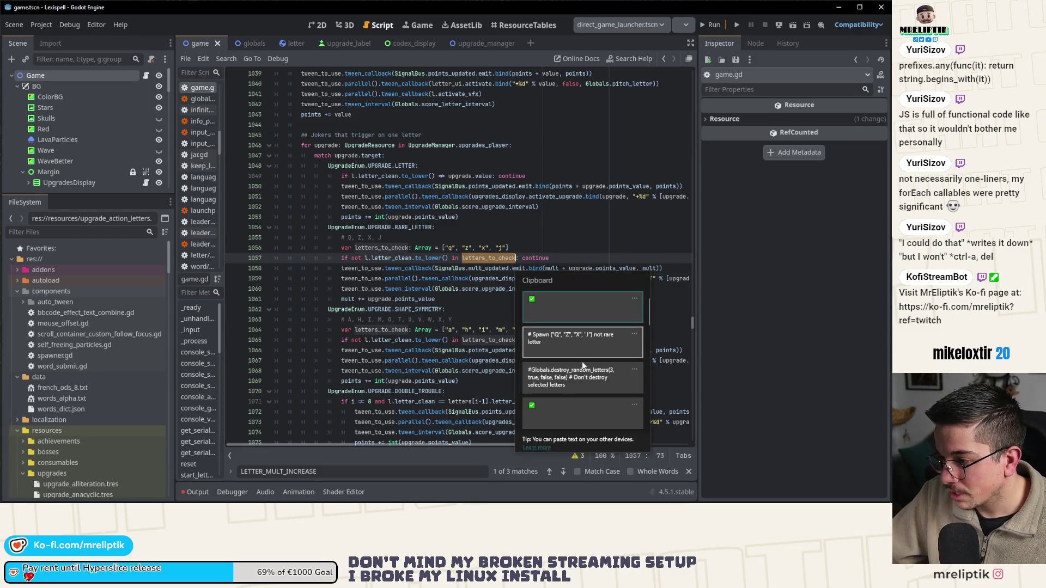
pyautogui.scroll(-2, 580, 394)
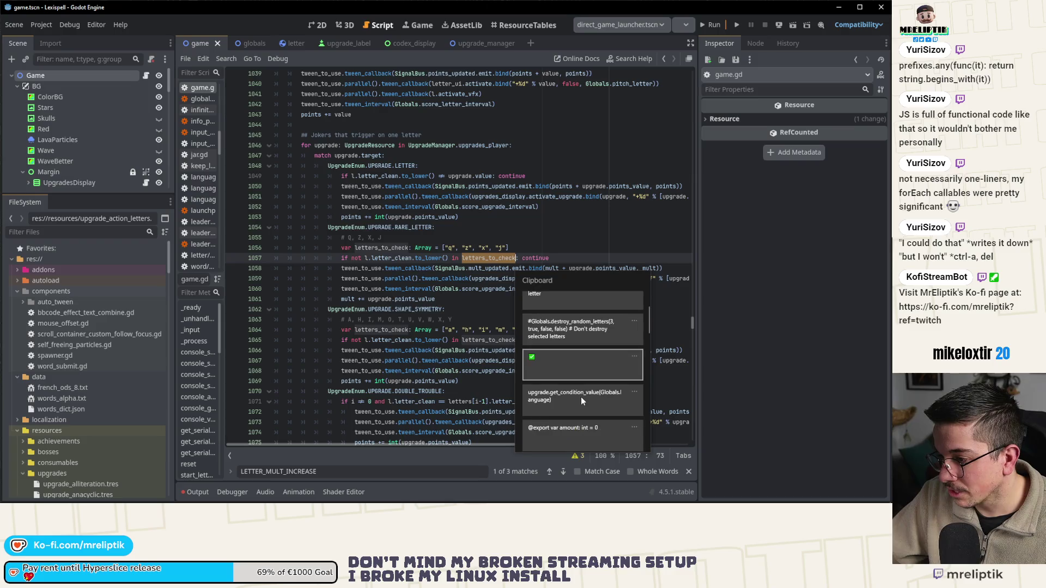
pyautogui.click(581, 400)
# Step: Add a '(localized in other lang)' note to the rare-letter and symmetry letter comments
pyautogui.click(516, 246)
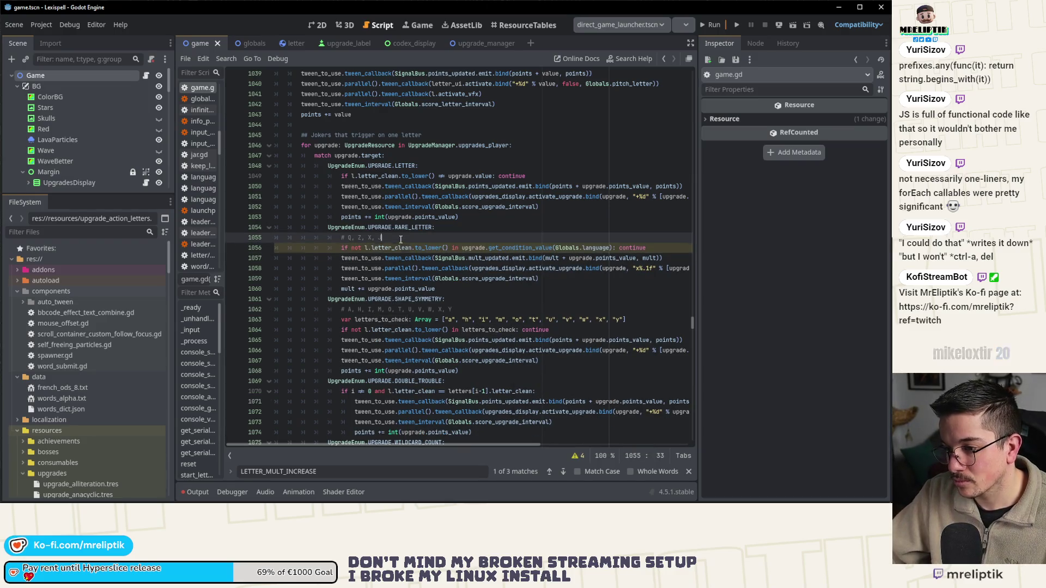
pyautogui.write('(localiza')
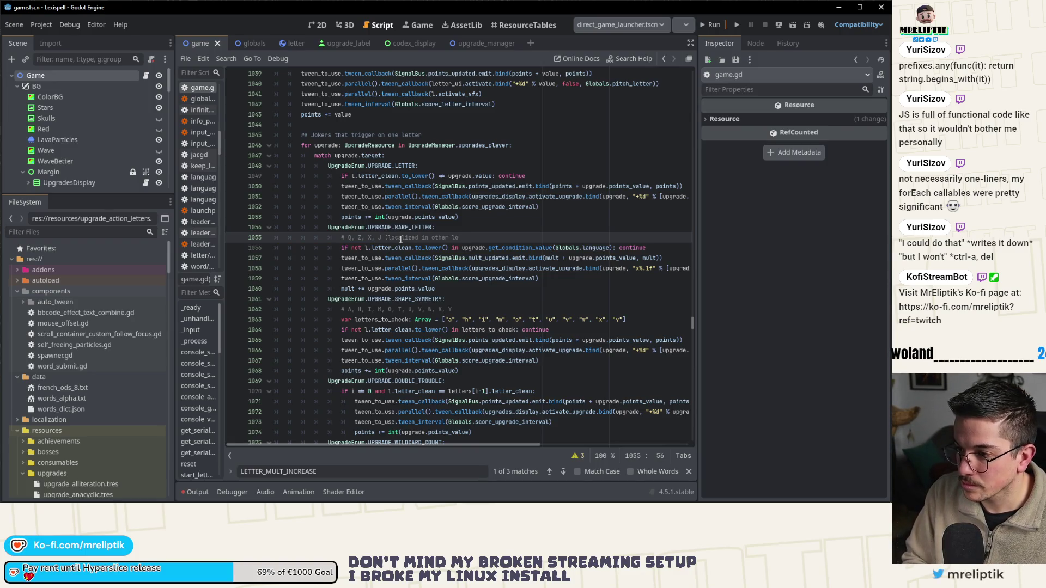
pyautogui.write('ang)')
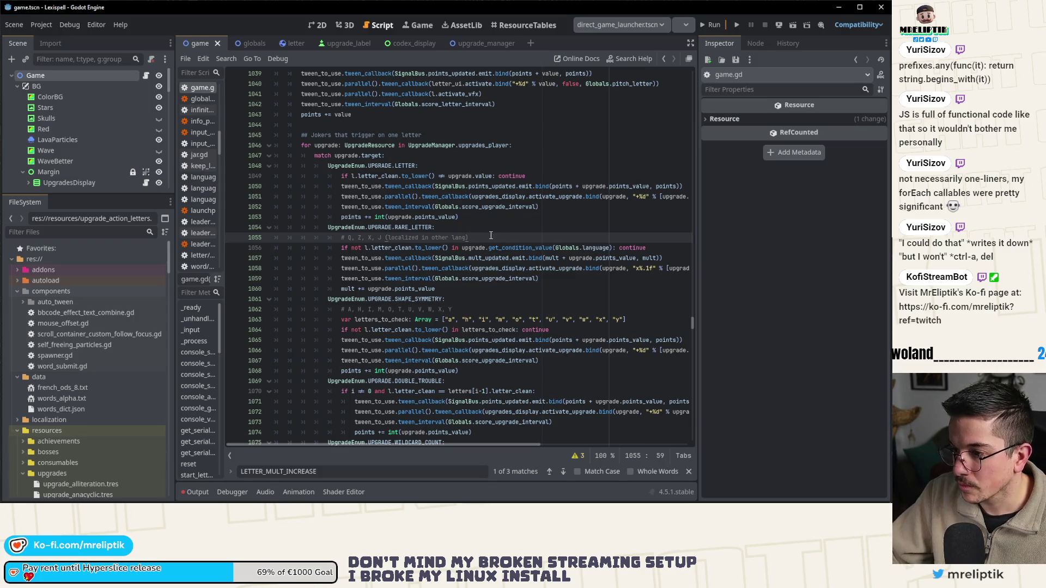
pyautogui.click(469, 309)
pyautogui.write('(localized in other lang)')
# Step: Remove the SHAPE_SYMMETRY letters_to_check declaration, use the get_condition_value call instead, and save
pyautogui.click(472, 320)
pyautogui.hotkey('ctrl', 'x')
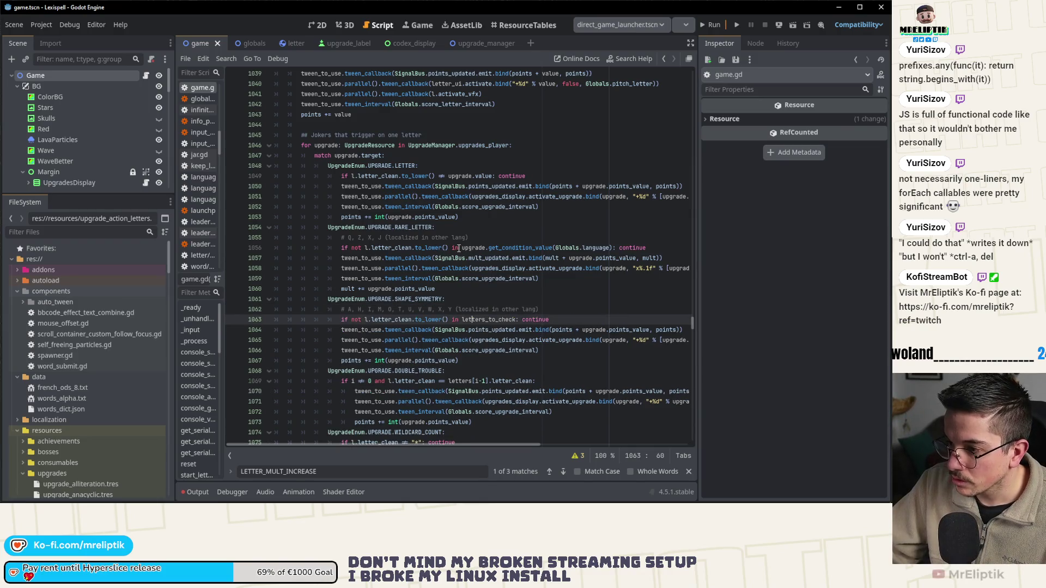
pyautogui.moveTo(462, 248); pyautogui.dragTo(621, 251)
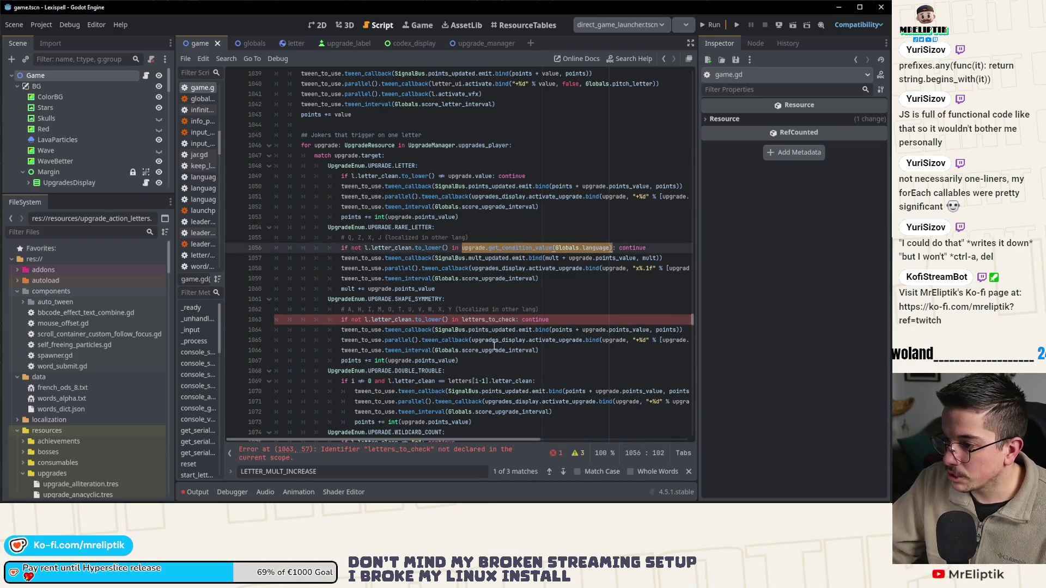
pyautogui.hotkey('ctrl', 'c')
pyautogui.doubleClick(488, 320)
pyautogui.hotkey('ctrl', 'v')
pyautogui.hotkey('ctrl', 's')
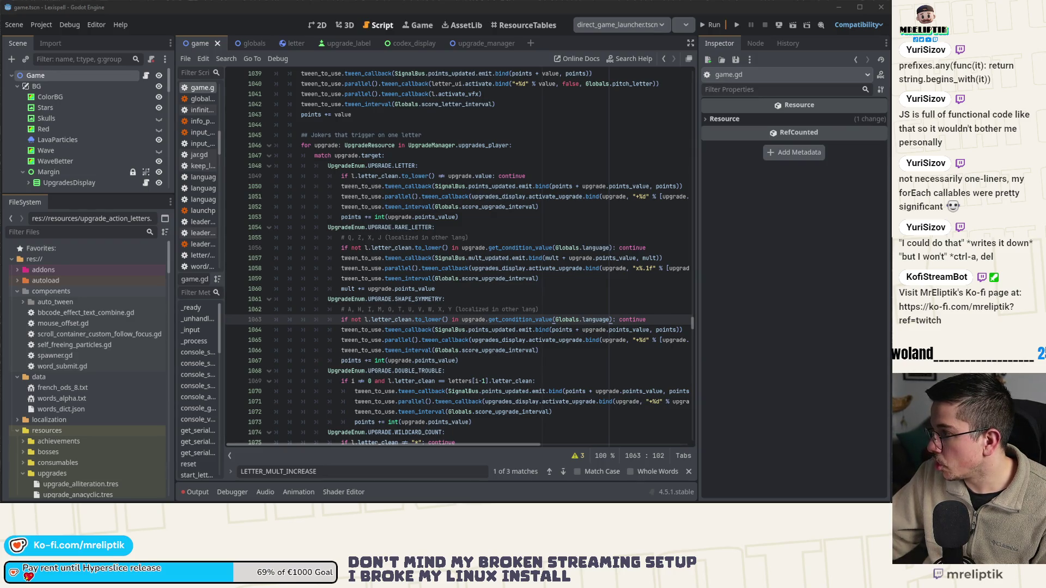
# Step: Replace upgrade.value in the LETTER condition with the language-condition call and save
pyautogui.click(443, 227)
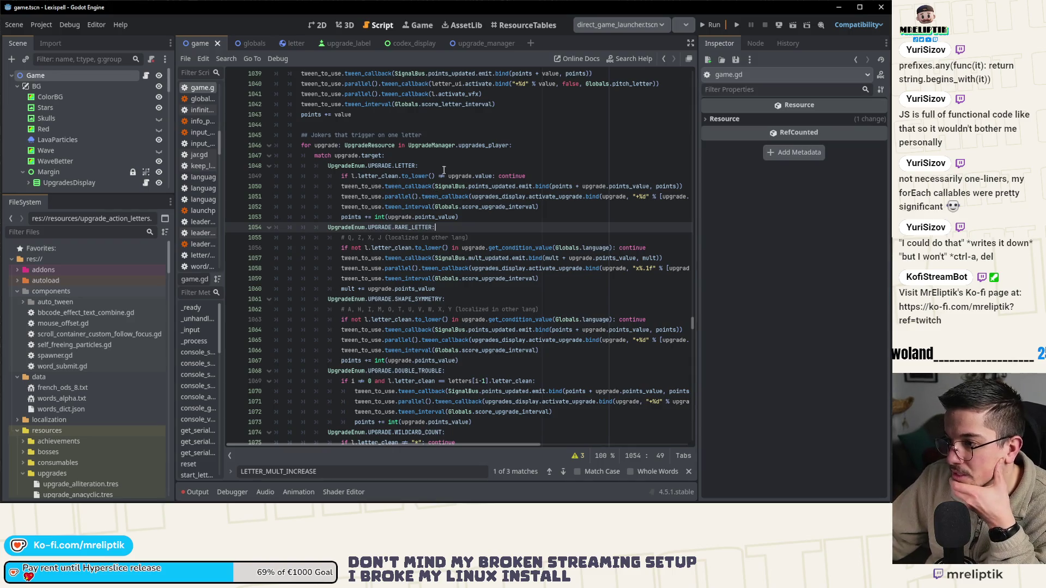
pyautogui.moveTo(448, 175); pyautogui.dragTo(496, 176)
pyautogui.write('✅')
pyautogui.hotkey('ctrl', 'z')
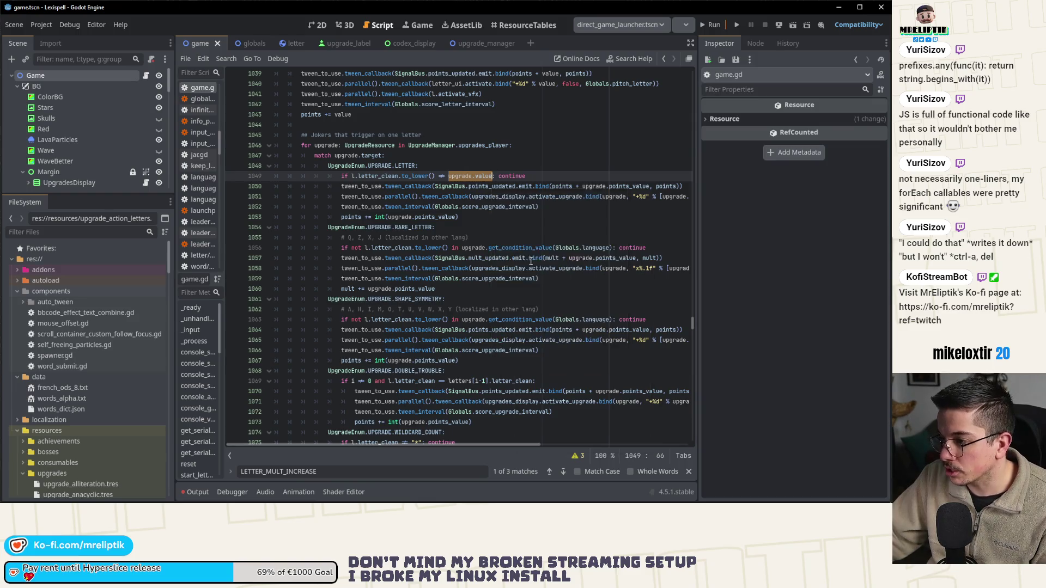
pyautogui.hotkey('ctrl', 's')
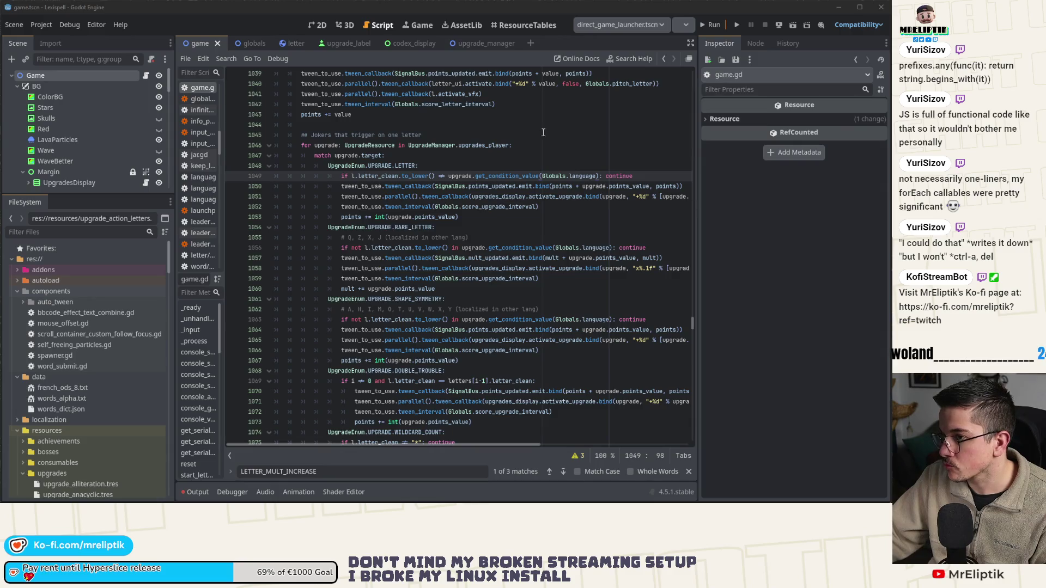
# Step: Check the upgrade resources table and 2D view, then open game.gd from the Game node
pyautogui.click(526, 25)
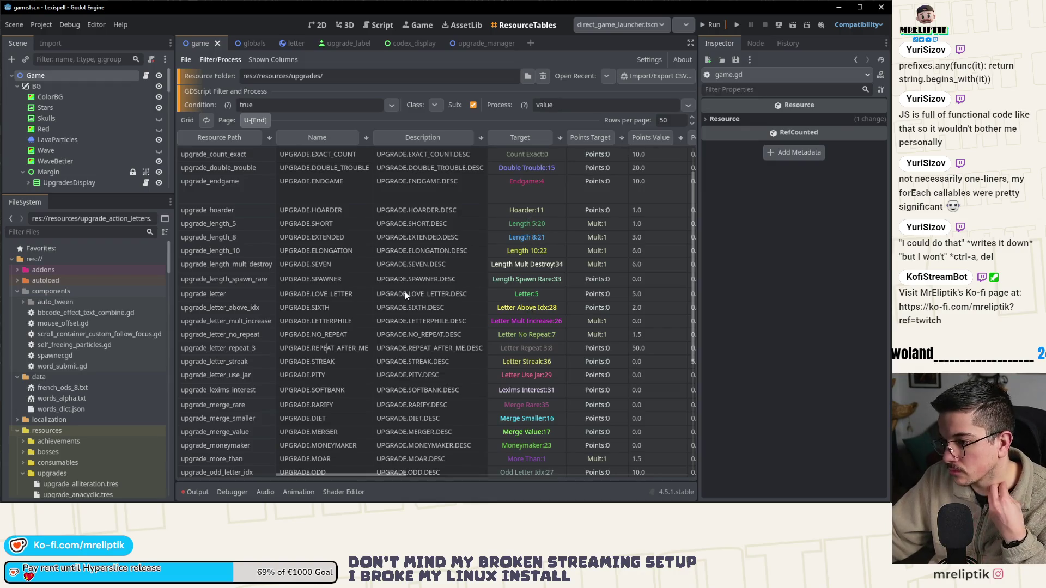
pyautogui.click(318, 25)
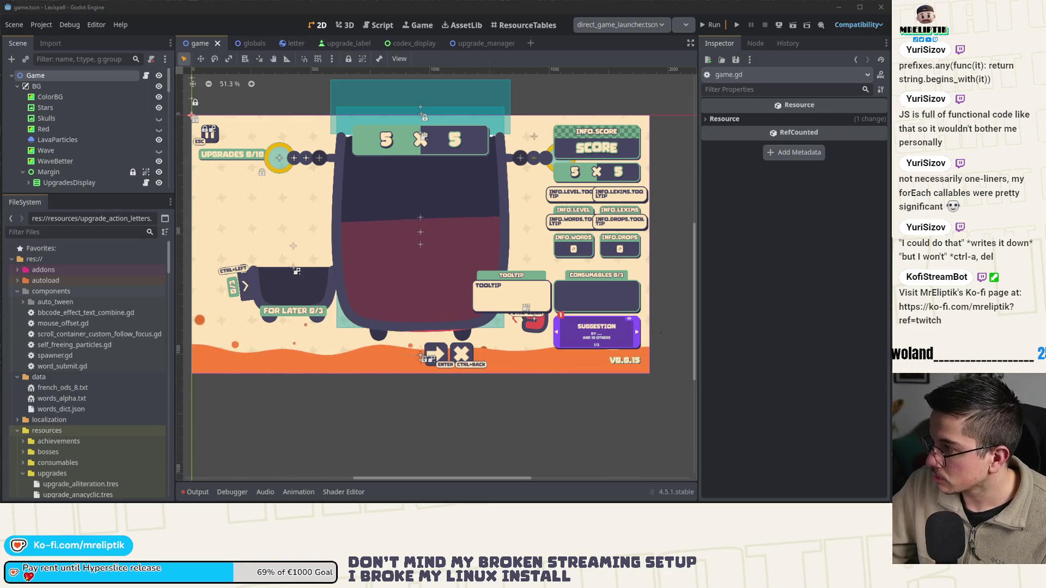
pyautogui.click(146, 75)
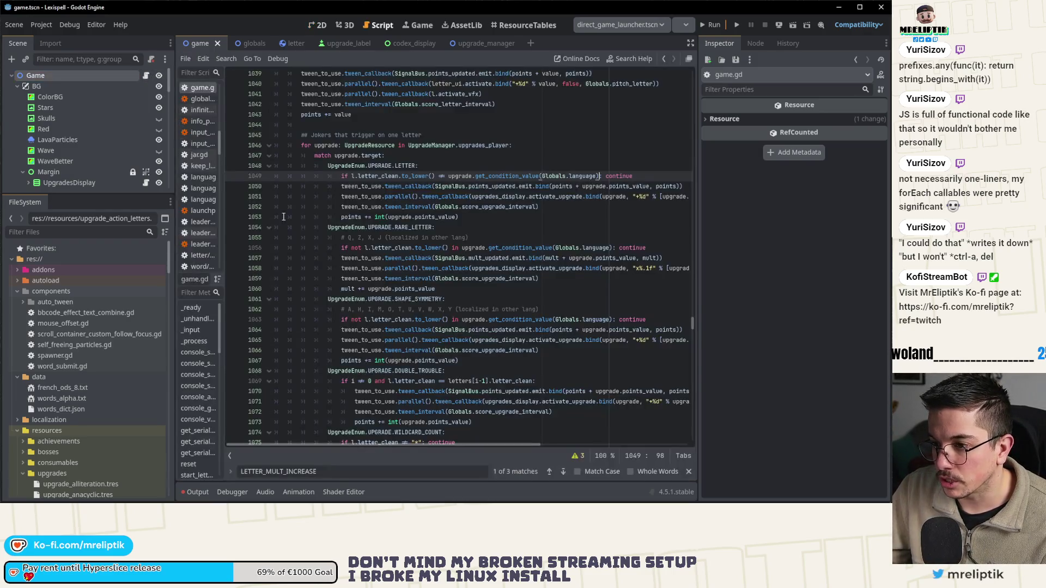
# Step: Set a breakpoint on the UPGRADE.DOUBLE_TROUBLE case at line 1068, then go to line 111 in upgrade.gd
pyautogui.scroll(-2, 337, 243)
pyautogui.scroll(-3, 412, 250)
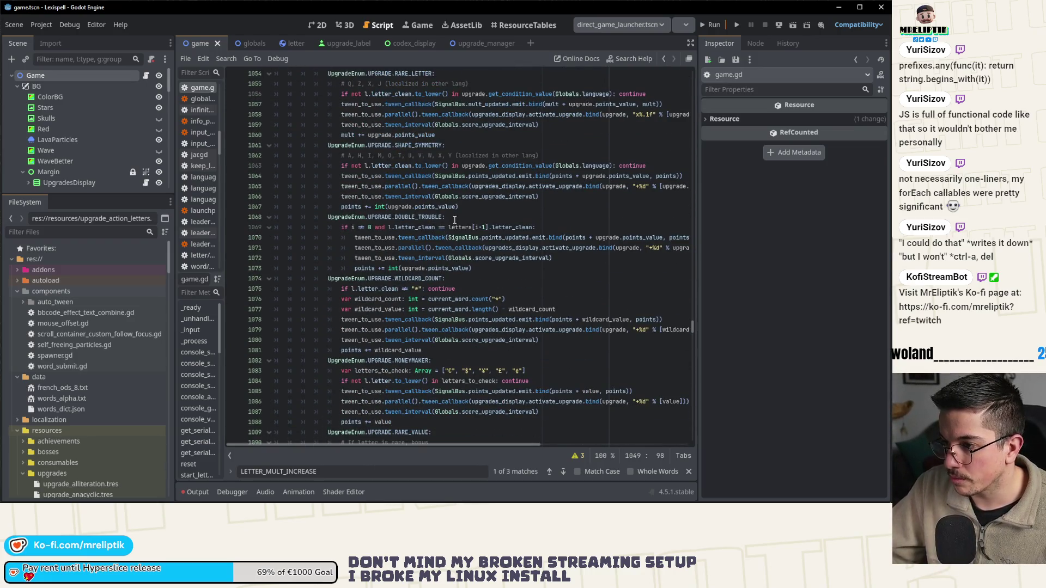
pyautogui.click(454, 220)
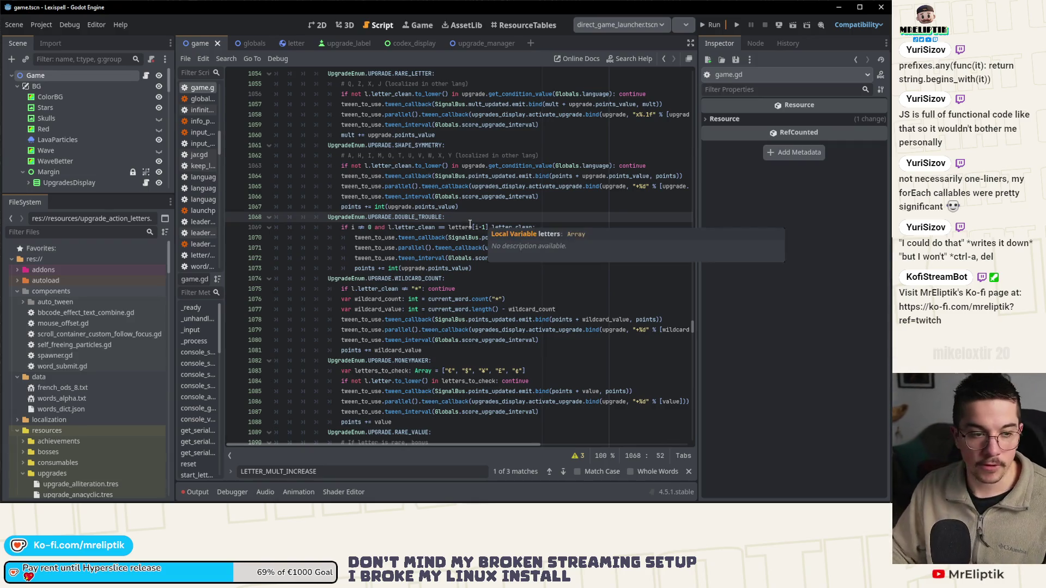
pyautogui.hotkey('shift', 'Home')
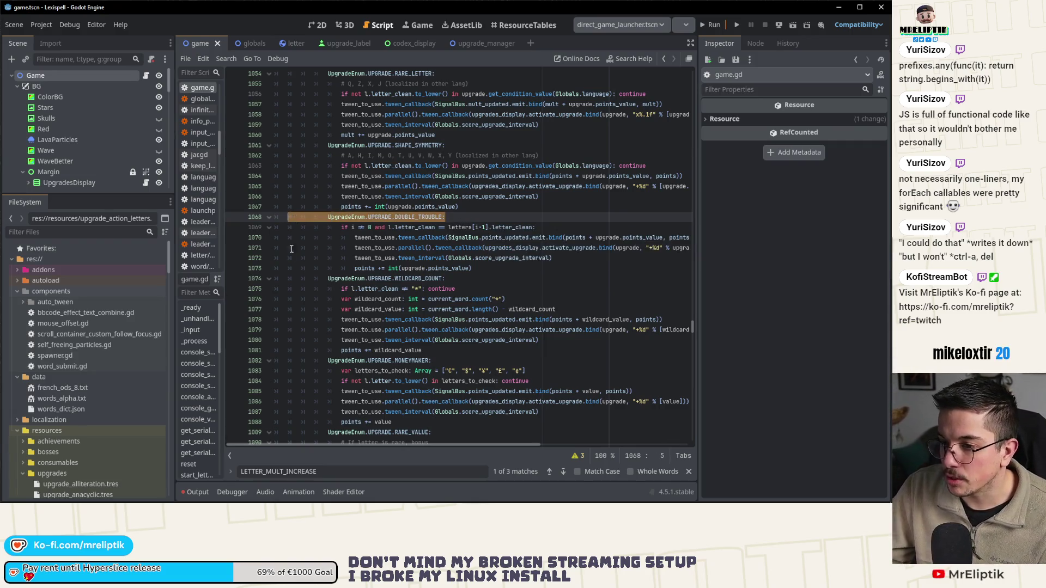
pyautogui.click(233, 217)
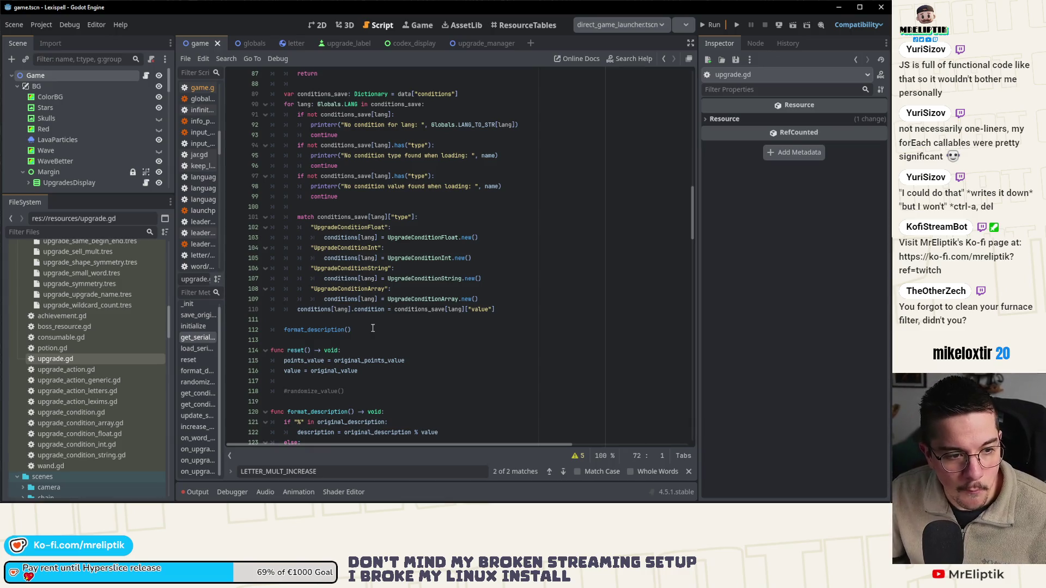
pyautogui.click(372, 322)
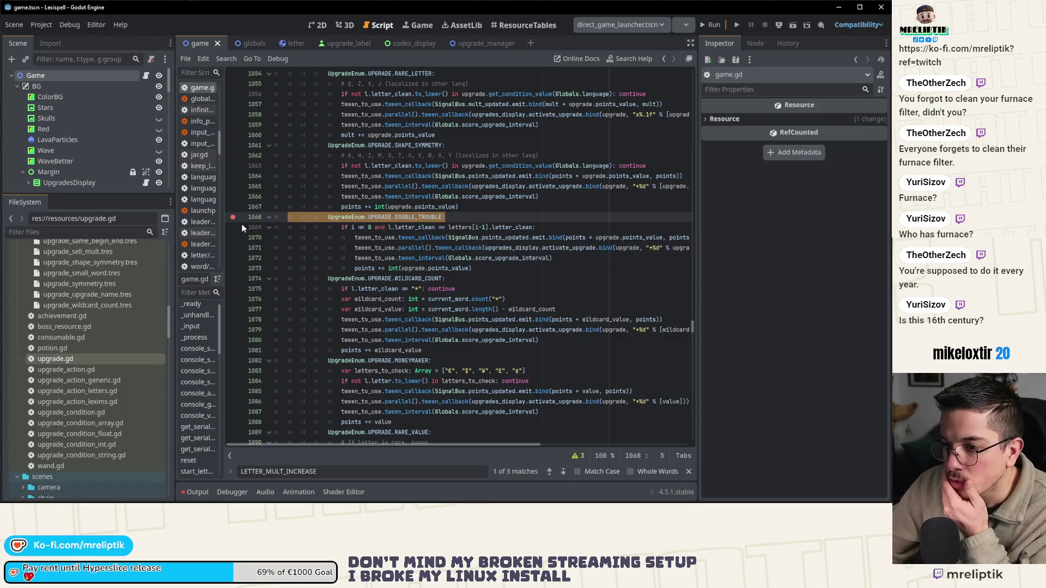
# Step: Return to game.gd and place the caret on line 1074 among the upgrade cases
pyautogui.click(450, 281)
# Step: Replace letters_to_check in the MONEYMAKER check with upgrade.get_condition_value(Globals.language)
pyautogui.scroll(-4, 425, 250)
pyautogui.click(415, 239)
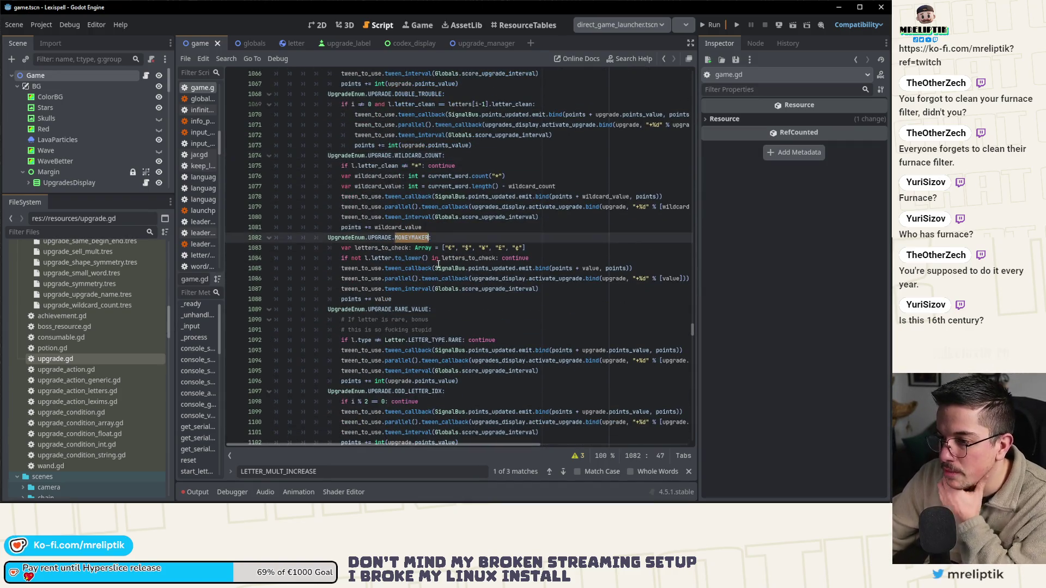
pyautogui.click(504, 248)
pyautogui.doubleClick(462, 259)
pyautogui.press('super+v')
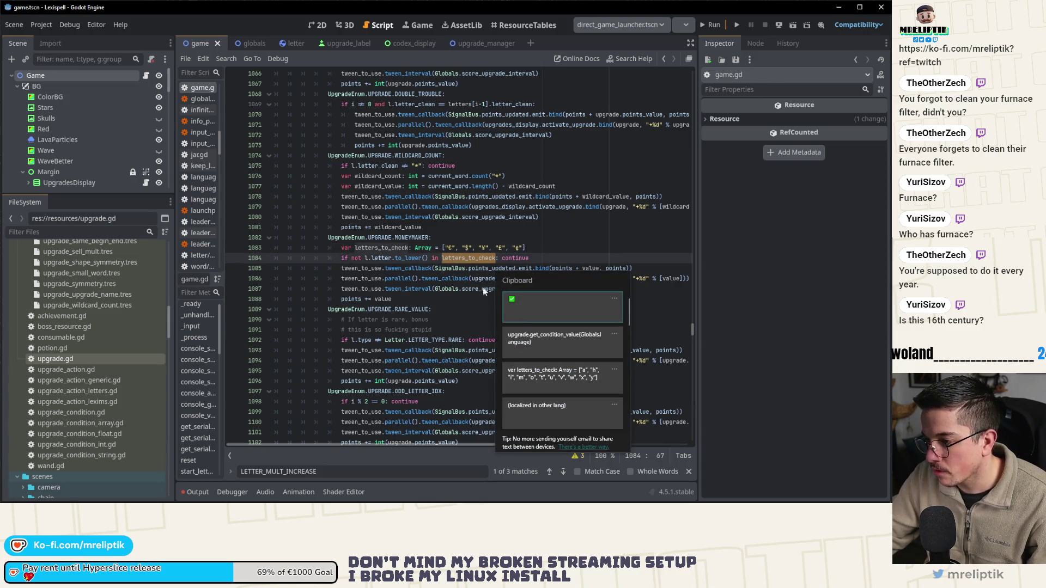
pyautogui.click(553, 343)
# Step: Comment out the currency-symbol letters_to_check declaration on line 1083 and save
pyautogui.click(539, 249)
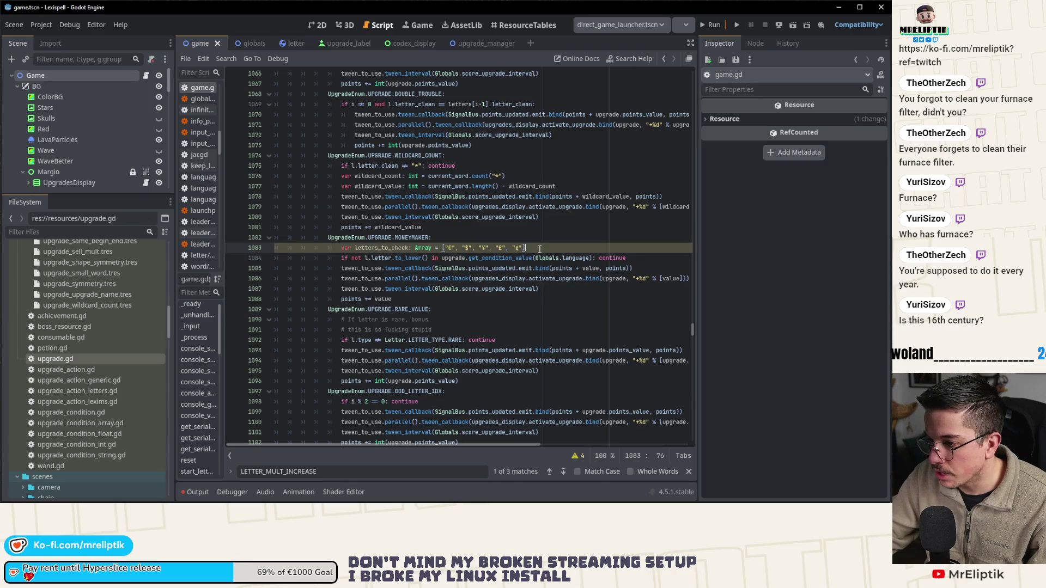
pyautogui.hotkey('ctrl', 'shift', 'k')
pyautogui.hotkey('ctrl', 's')
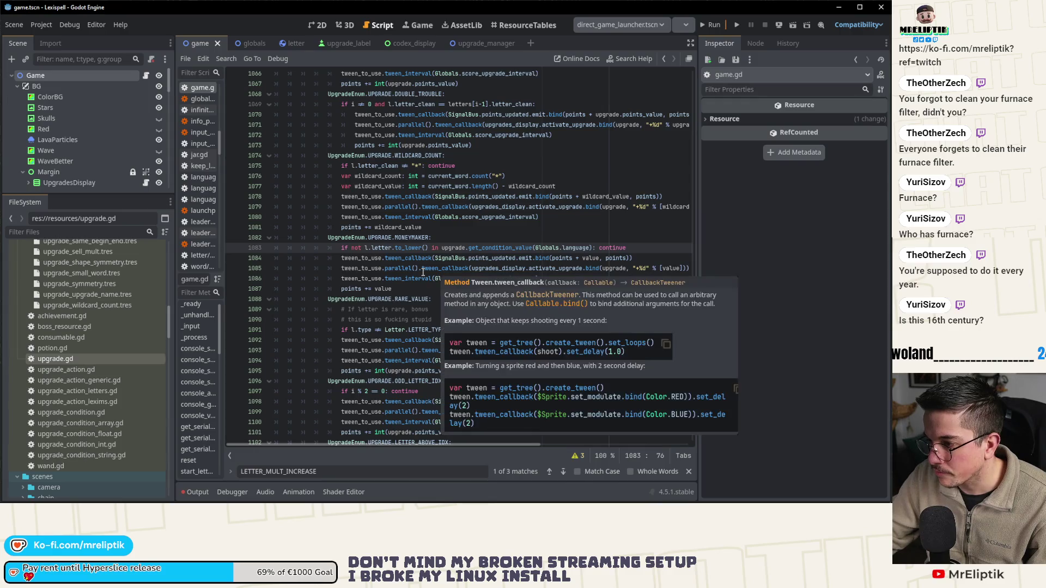
pyautogui.hotkey('ctrl', 'z')
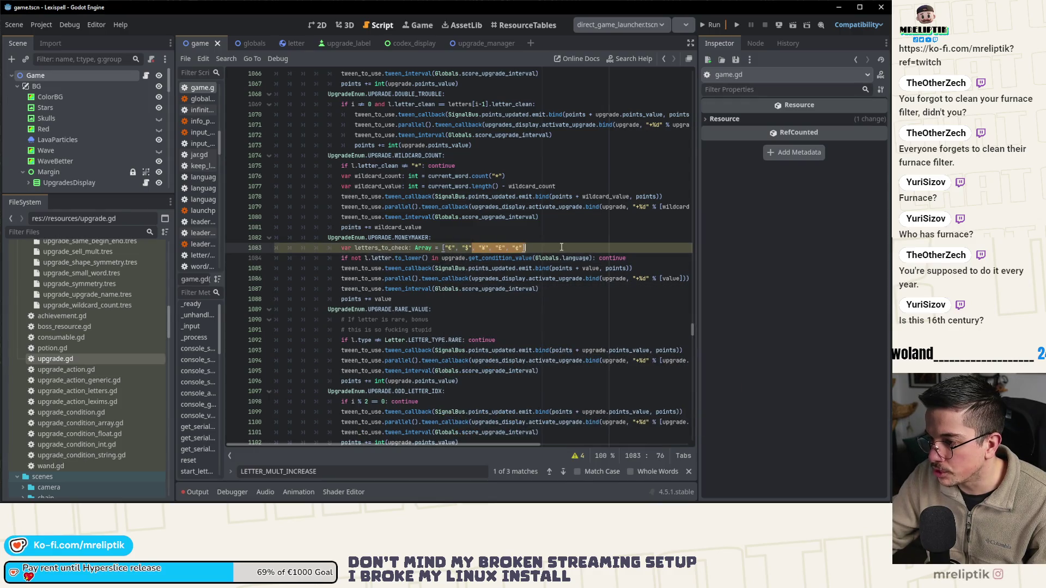
pyautogui.moveTo(559, 247); pyautogui.dragTo(440, 247)
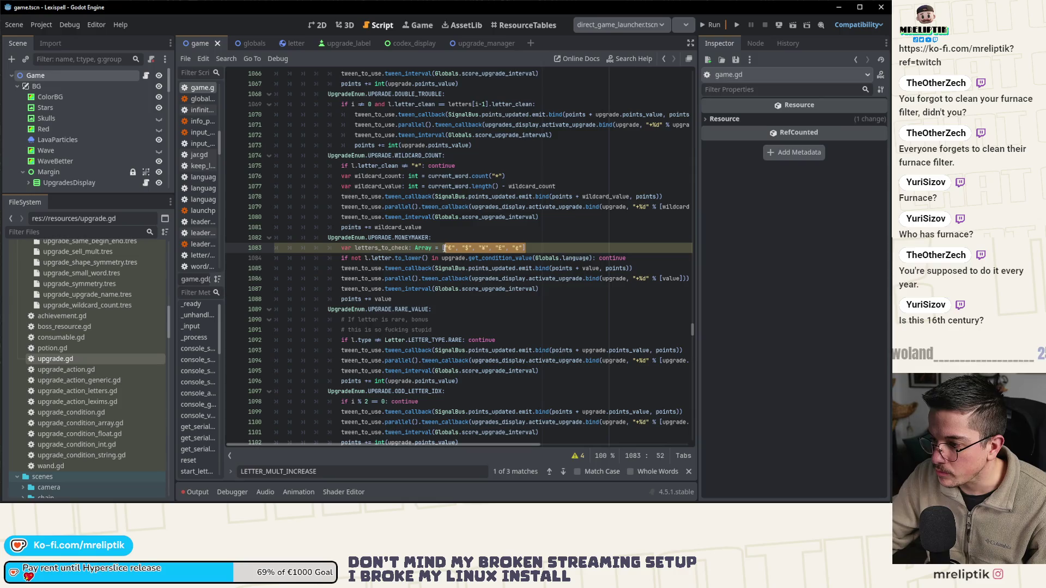
pyautogui.hotkey('ctrl', 'v')
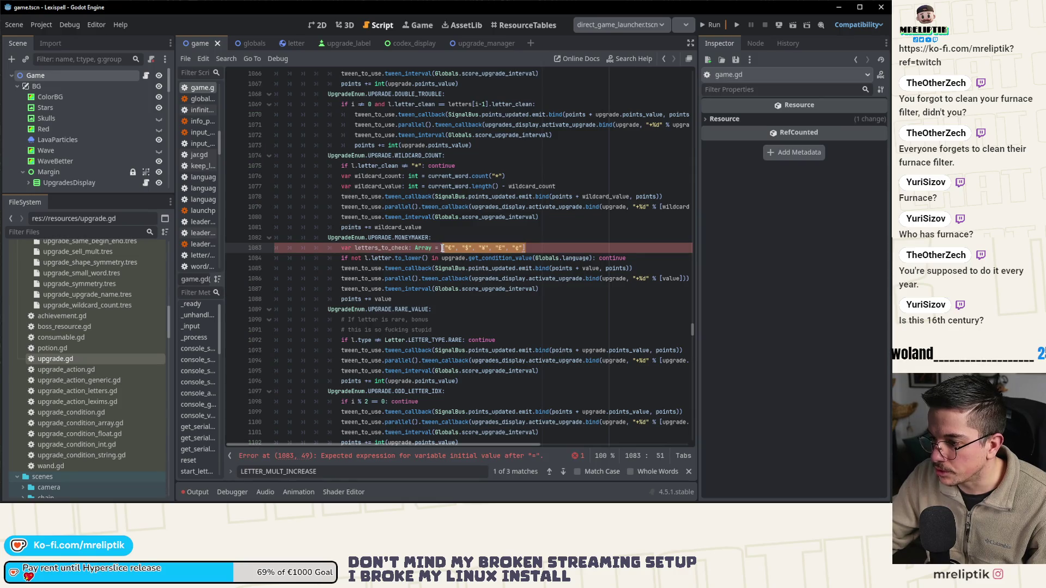
pyautogui.moveTo(438, 249); pyautogui.dragTo(336, 250)
pyautogui.hotkey('ctrl', 'k')
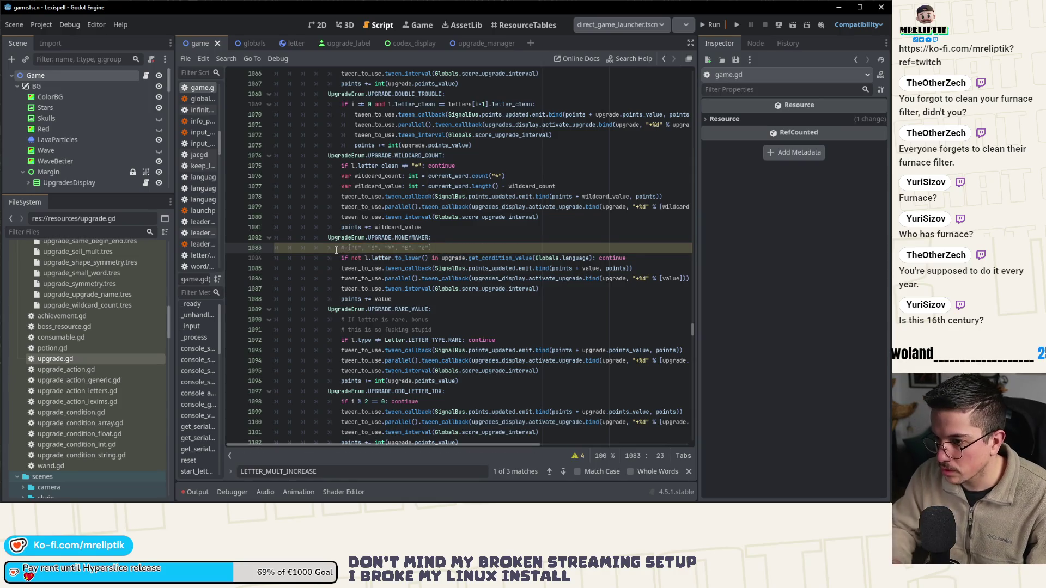
pyautogui.hotkey('ctrl', 's')
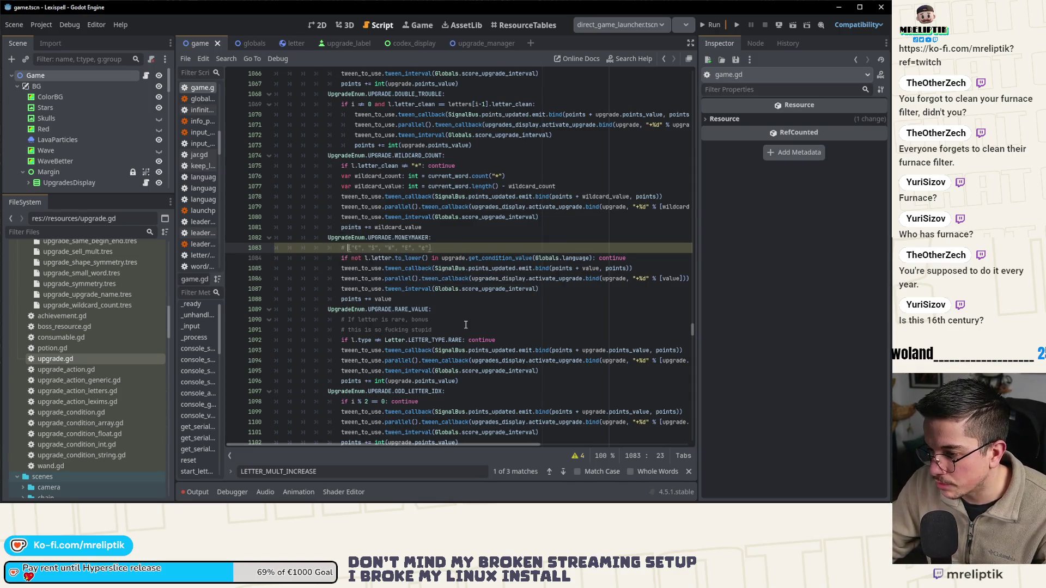
# Step: Scroll down the script and widen the code editor panel
pyautogui.scroll(-1, 420, 318)
pyautogui.scroll(-2, 420, 319)
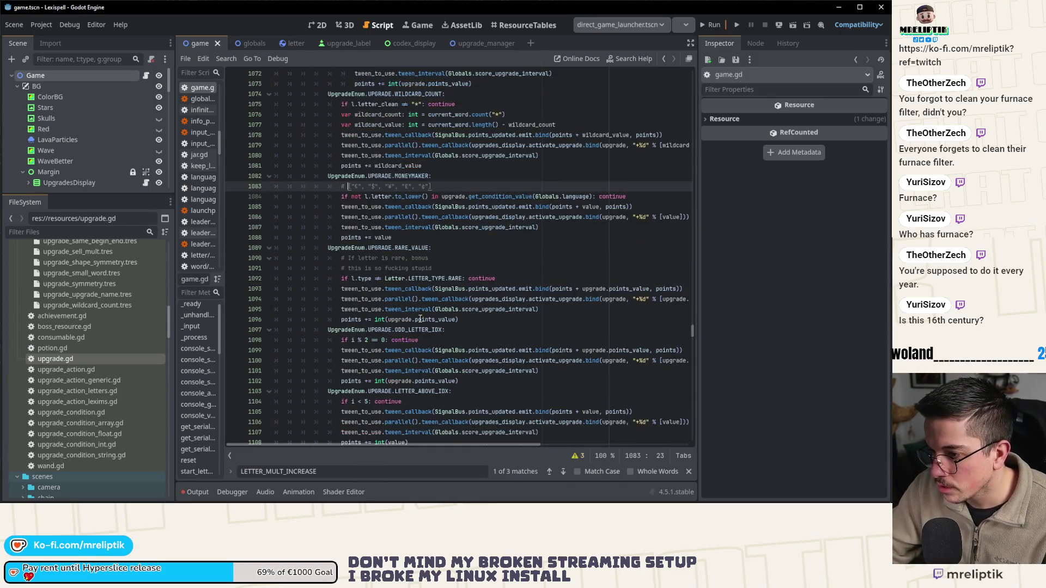
pyautogui.hscroll(3, 369, 253)
pyautogui.hscroll(-3, 368, 254)
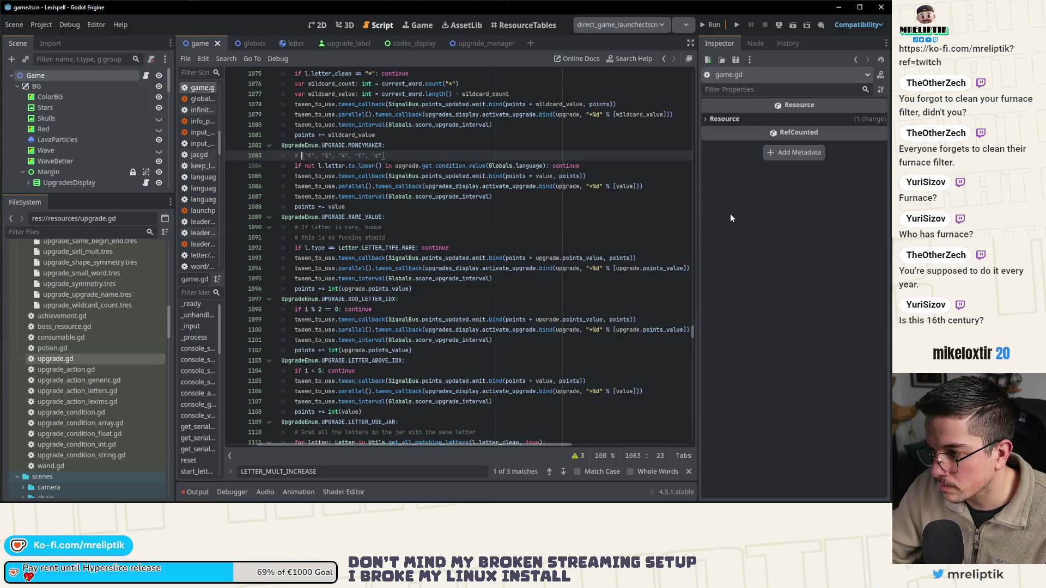
pyautogui.moveTo(701, 224); pyautogui.dragTo(773, 225)
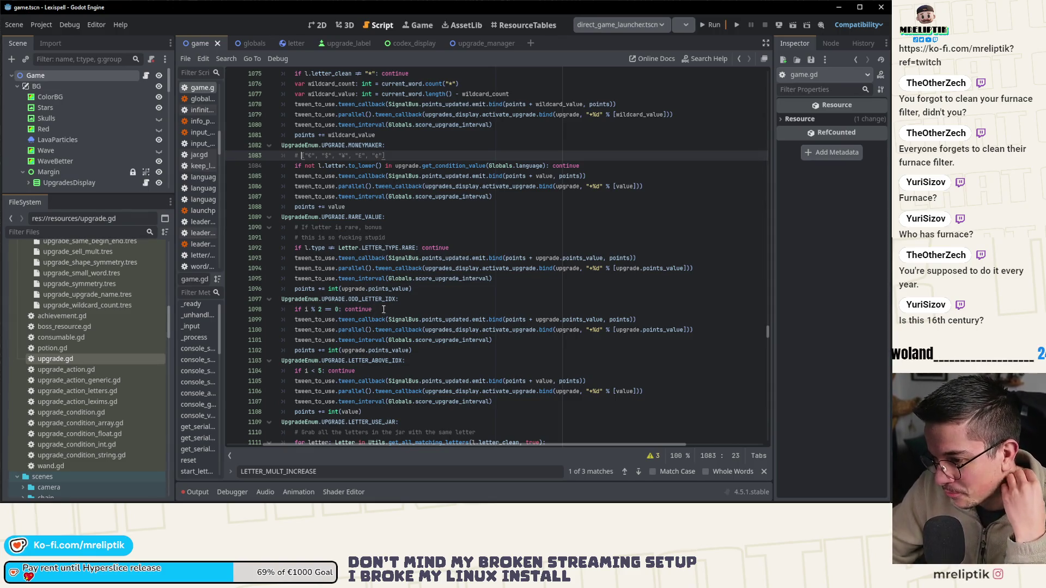
# Step: Replace the hard-coded 5 in LETTER_ABOVE_IDX on line 1104 with upgrade.get_condition_value(Globals.language) and save
pyautogui.scroll(-1, 398, 308)
pyautogui.scroll(-2, 398, 307)
pyautogui.click(321, 280)
pyautogui.press('Delete')
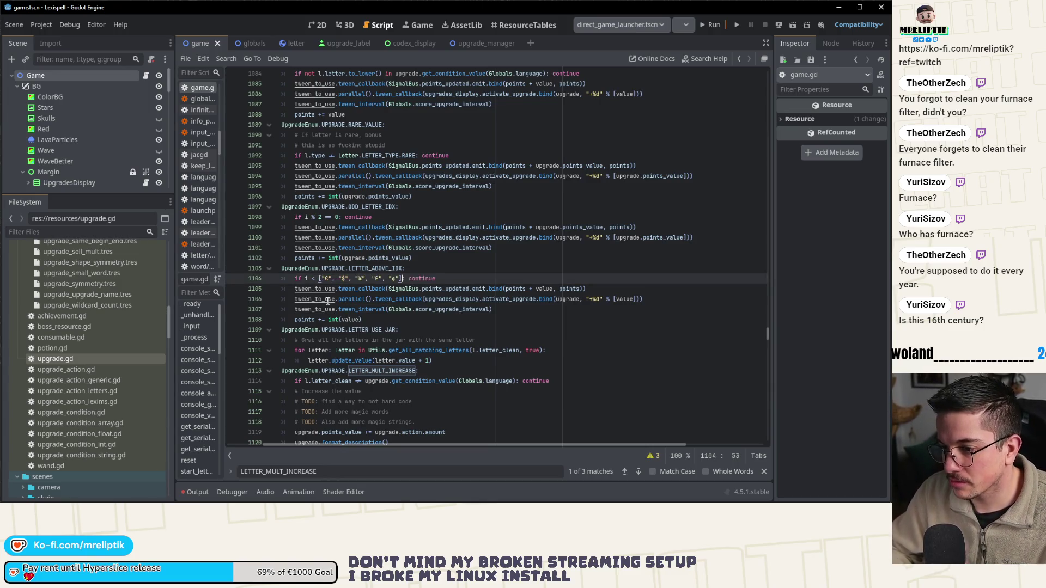
pyautogui.press('super+v')
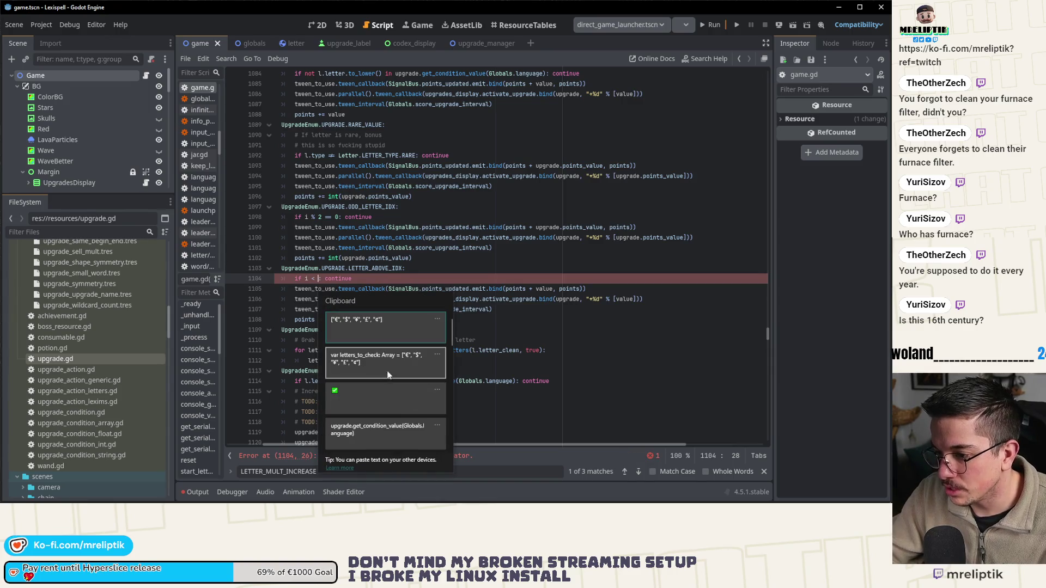
pyautogui.click(371, 429)
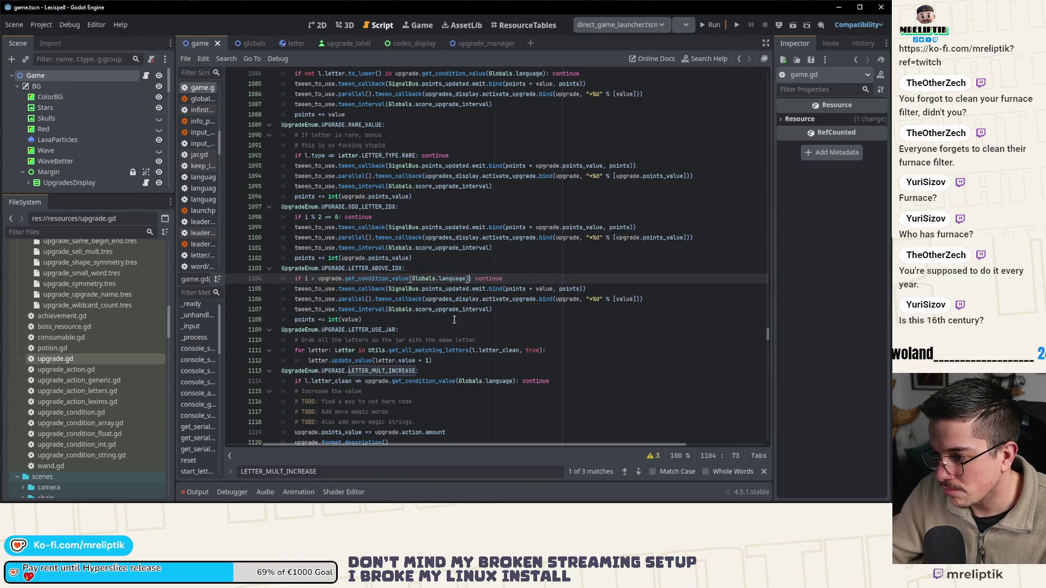
pyautogui.click(413, 319)
pyautogui.hotkey('ctrl', 's')
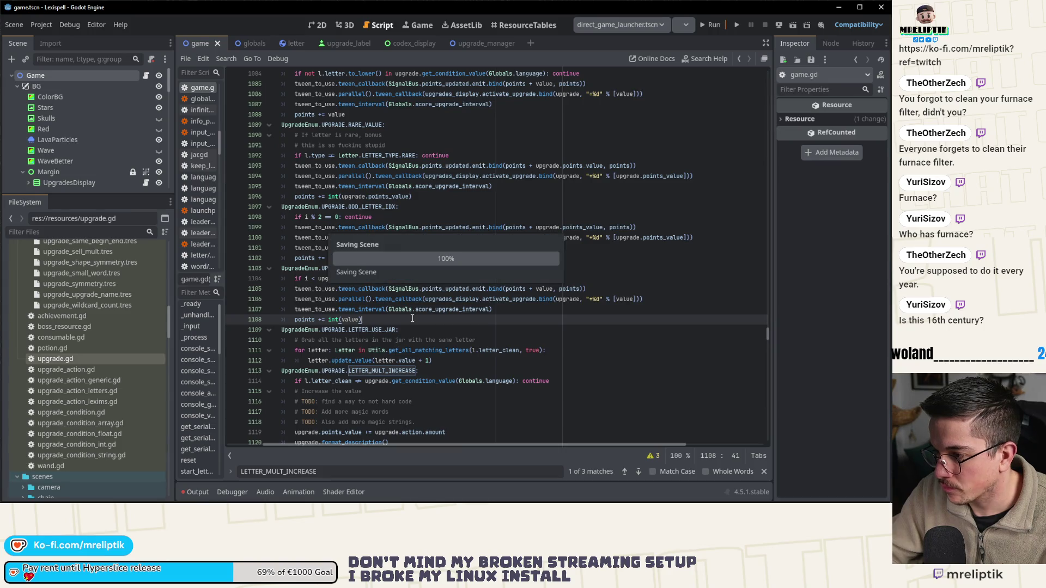
# Step: Inspect the value on line 1108 and the LETTER_ABOVE_IDX name
pyautogui.doubleClick(353, 319)
pyautogui.click(367, 320)
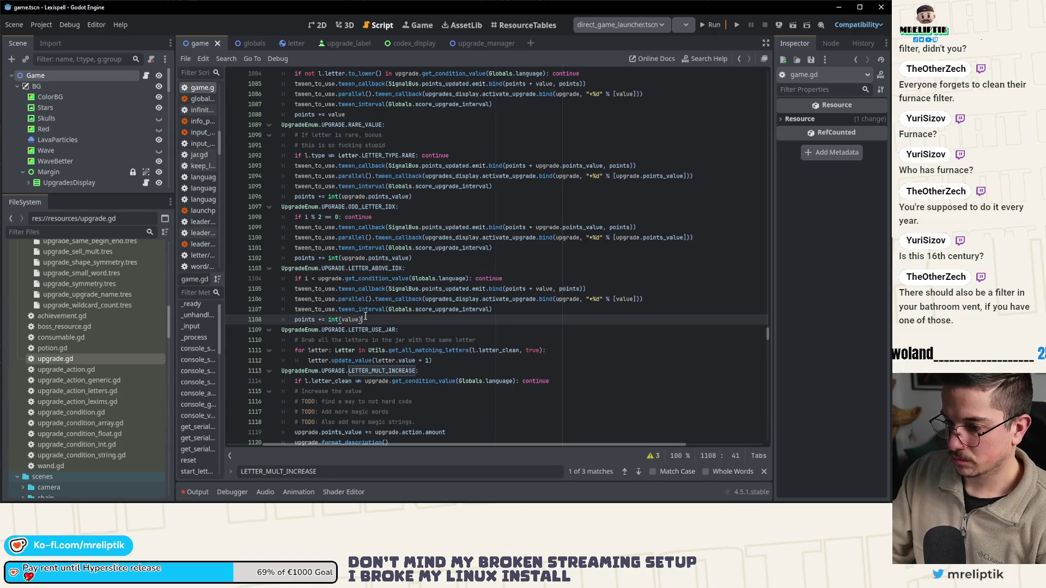
pyautogui.moveTo(362, 312)
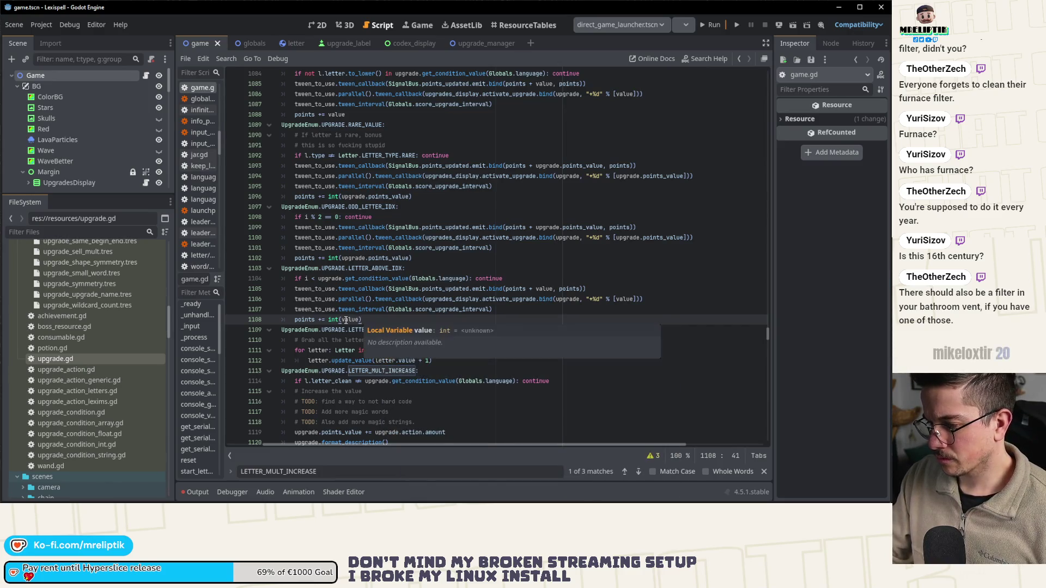
pyautogui.doubleClick(359, 268)
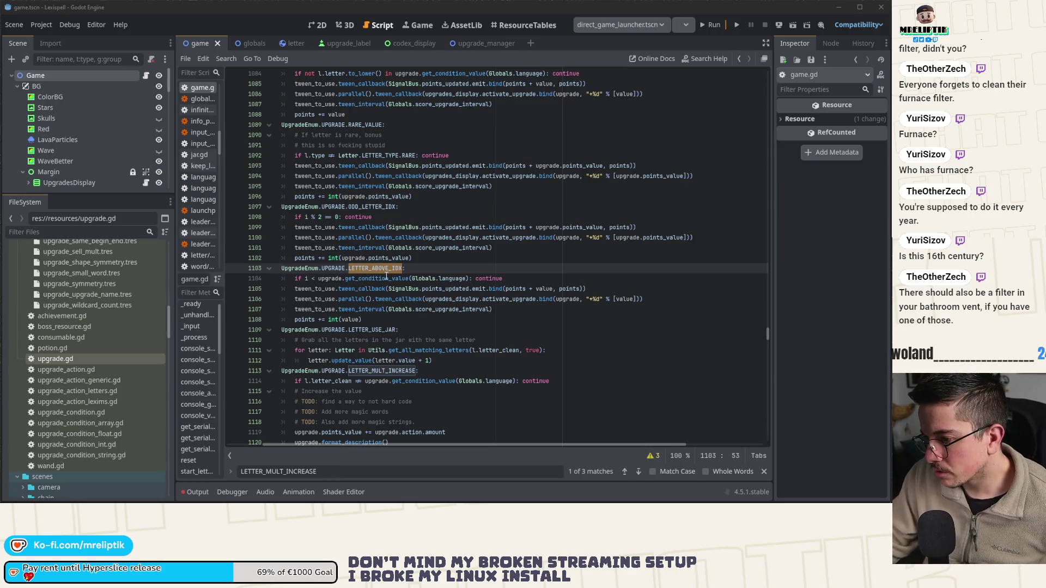
pyautogui.moveTo(384, 270)
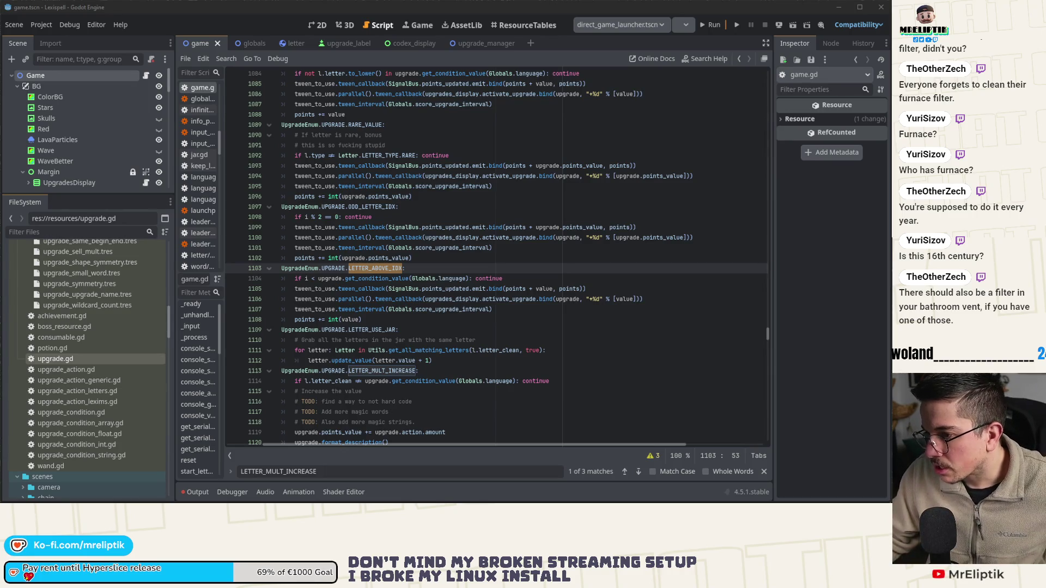
# Step: Scroll up in the script, then switch to the YouTube Music window playing La Revacholiere
pyautogui.scroll(2, 516, 272)
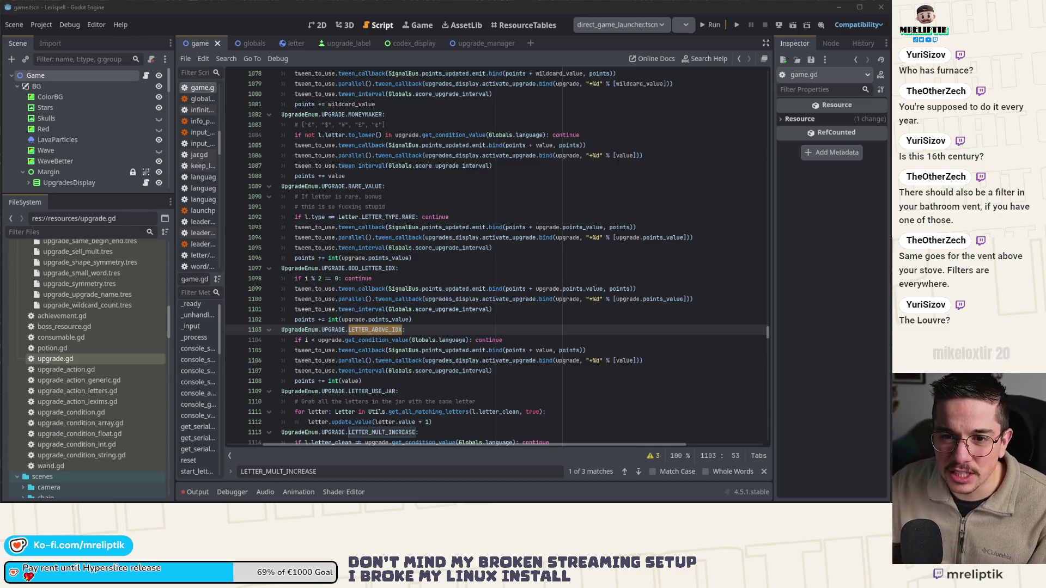
pyautogui.hotkey('alt', 'Tab')
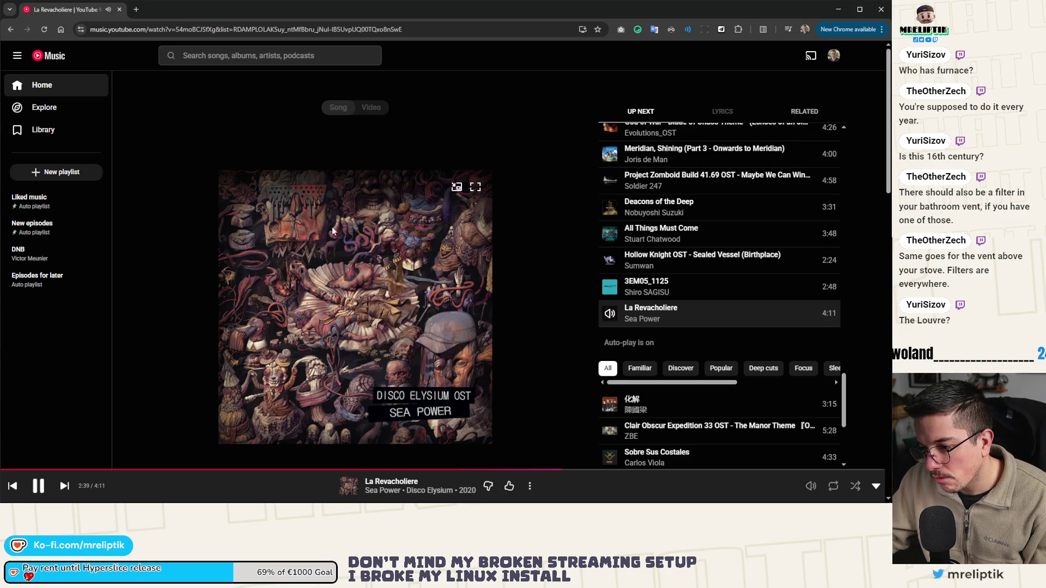
# Step: Leave the YouTube Music window and bring Godot's script editor back to the front
pyautogui.hotkey('alt', 'Tab')
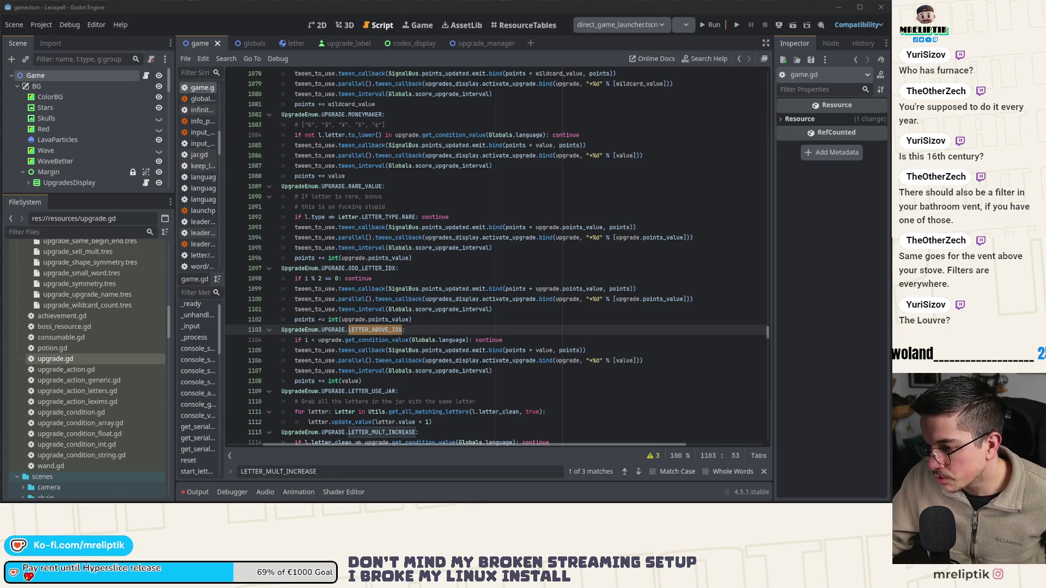
pyautogui.click(326, 381)
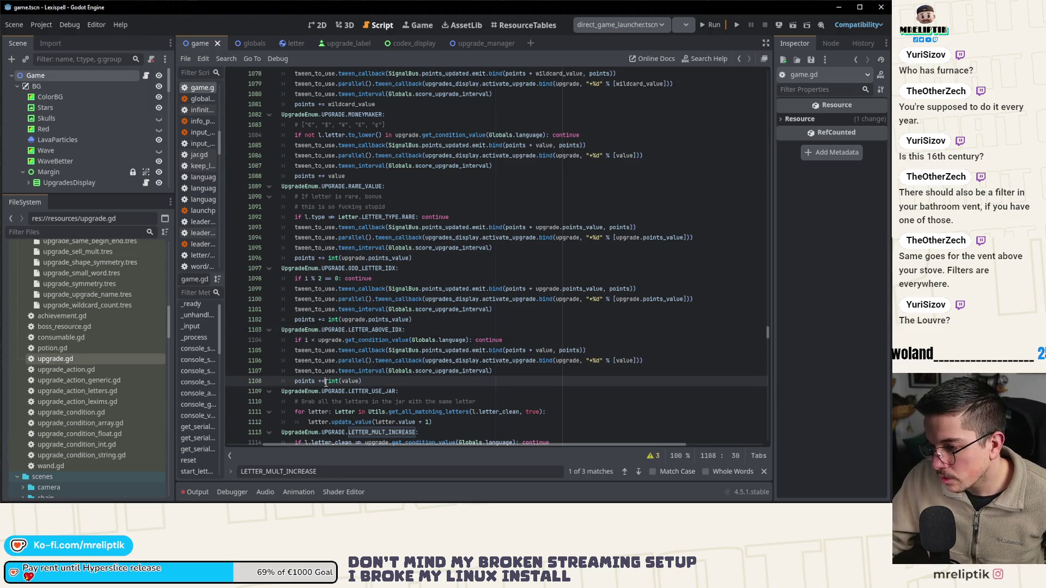
pyautogui.doubleClick(305, 382)
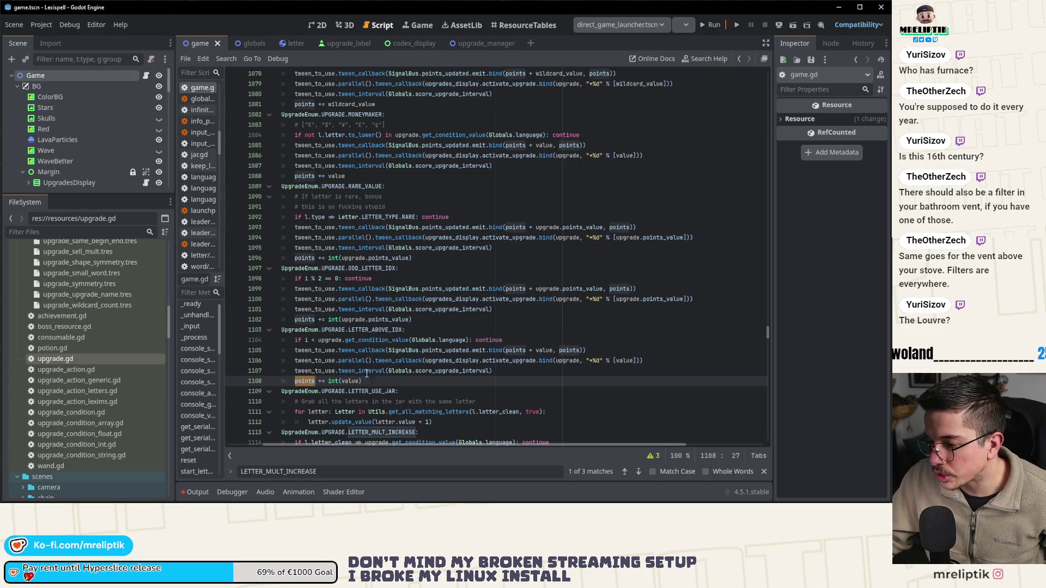
pyautogui.scroll(-3, 394, 331)
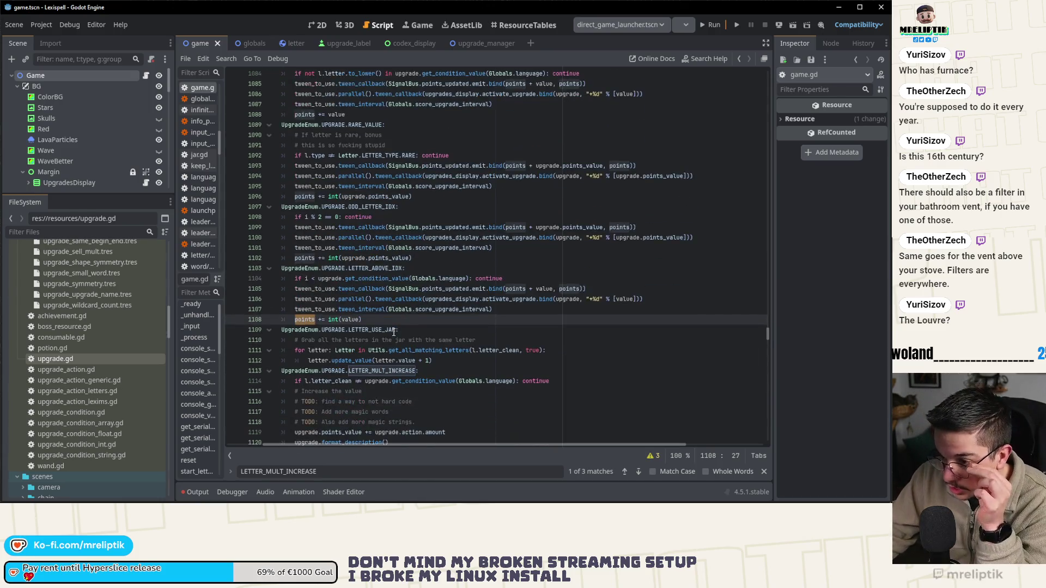
pyautogui.scroll(-3, 381, 309)
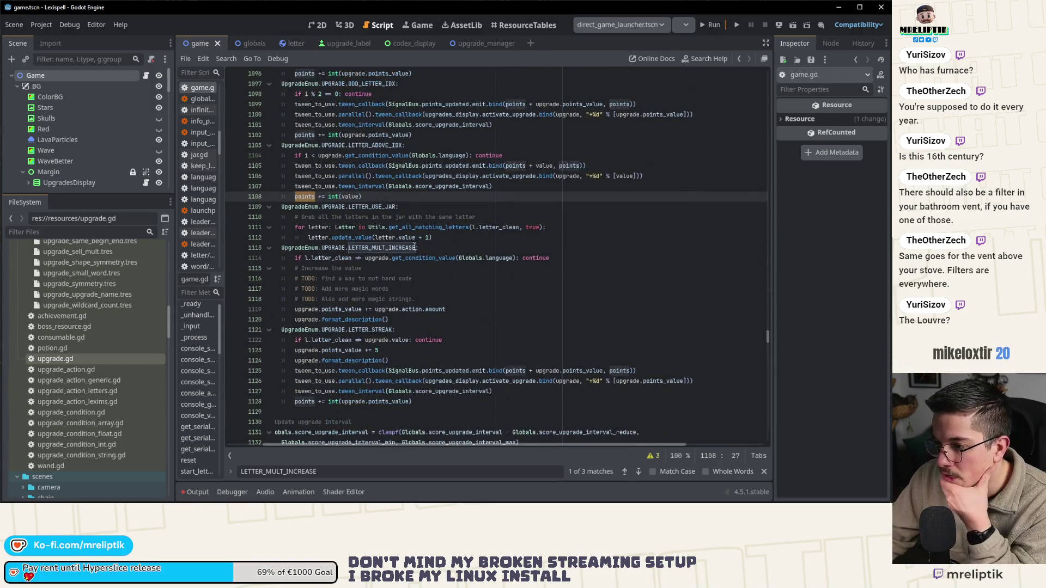
pyautogui.click(364, 207)
pyautogui.doubleClick(363, 208)
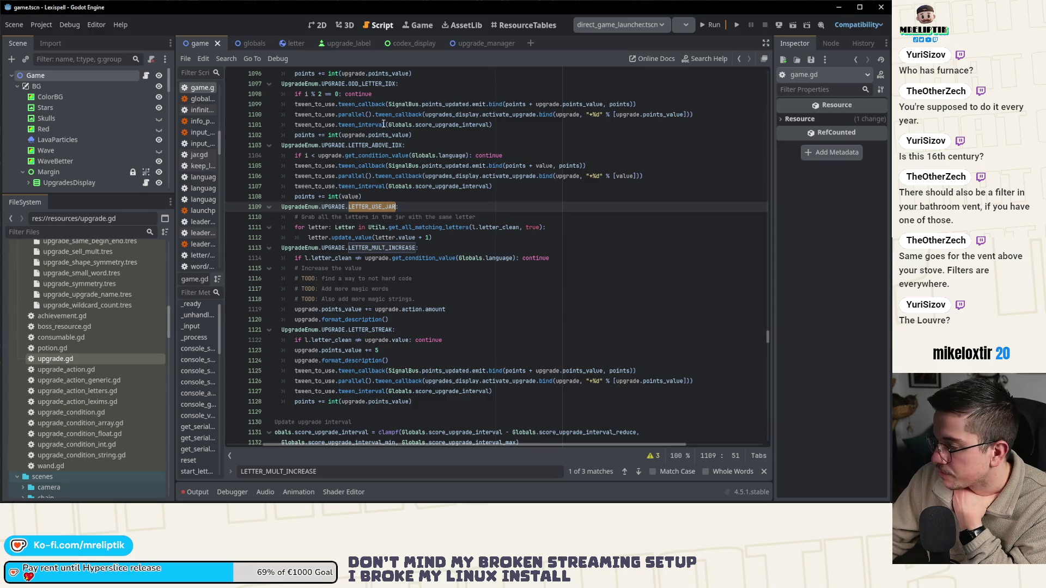
pyautogui.click(456, 26)
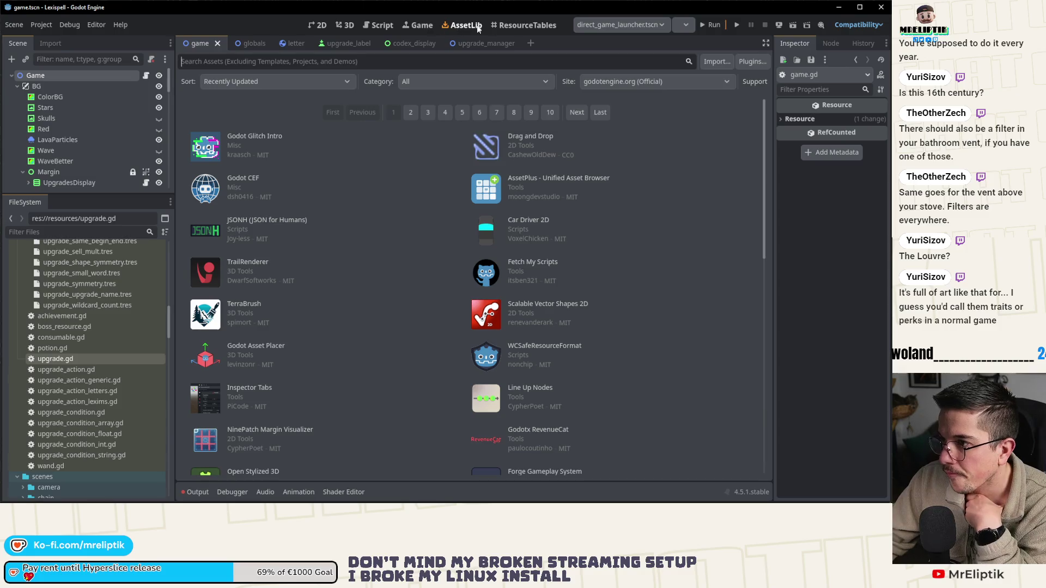
pyautogui.click(523, 25)
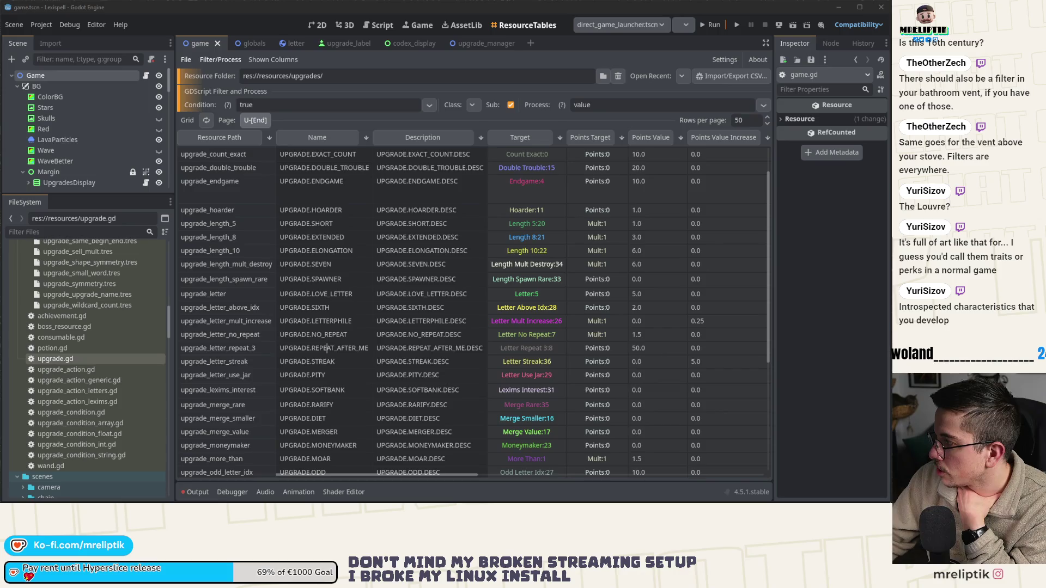
pyautogui.click(319, 25)
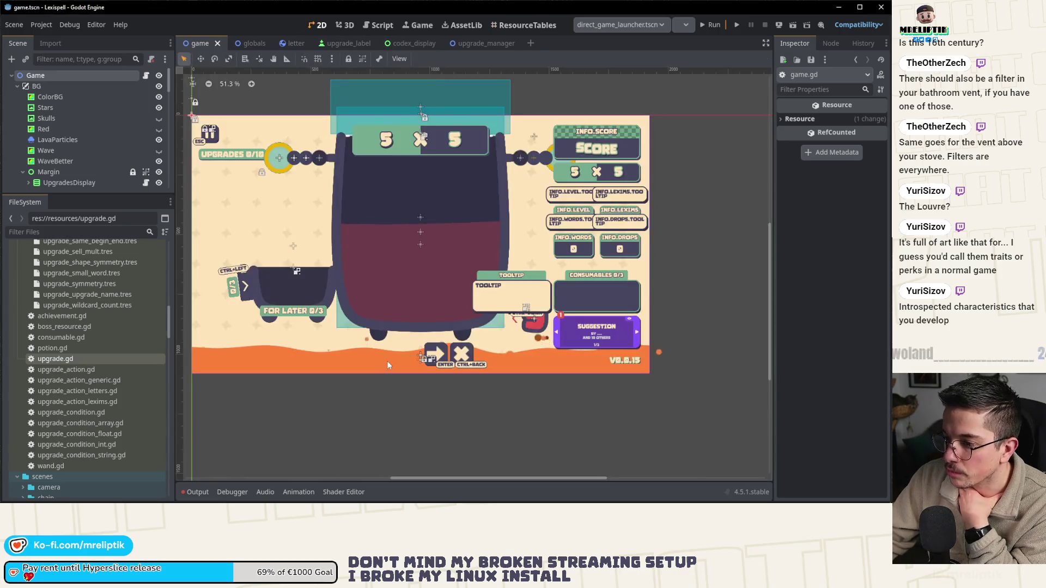
pyautogui.click(146, 75)
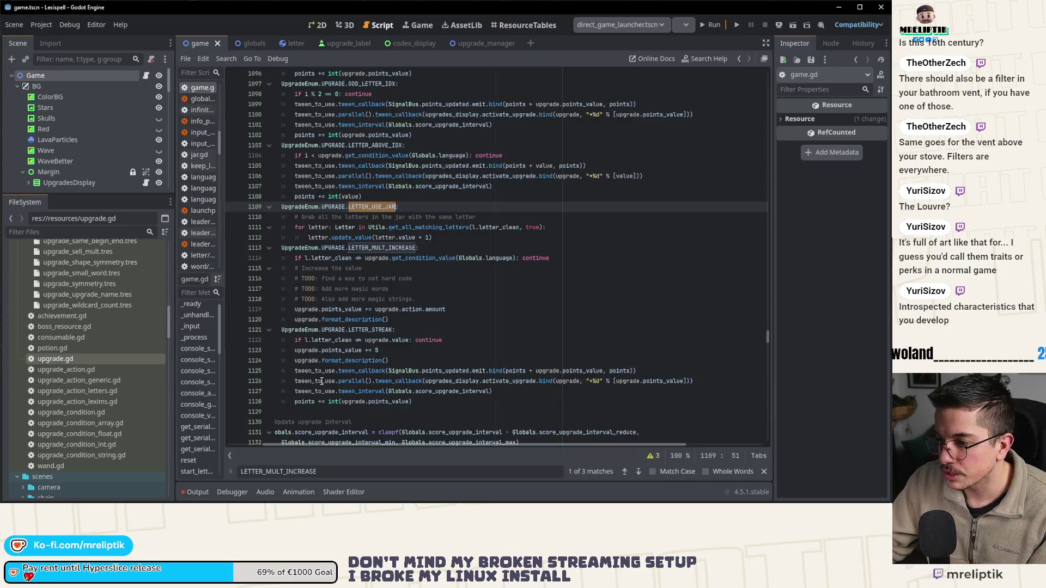
# Step: On line 1112, make letter.value add upgrade.action.amount instead of 1, and save
pyautogui.click(427, 237)
pyautogui.moveTo(427, 261)
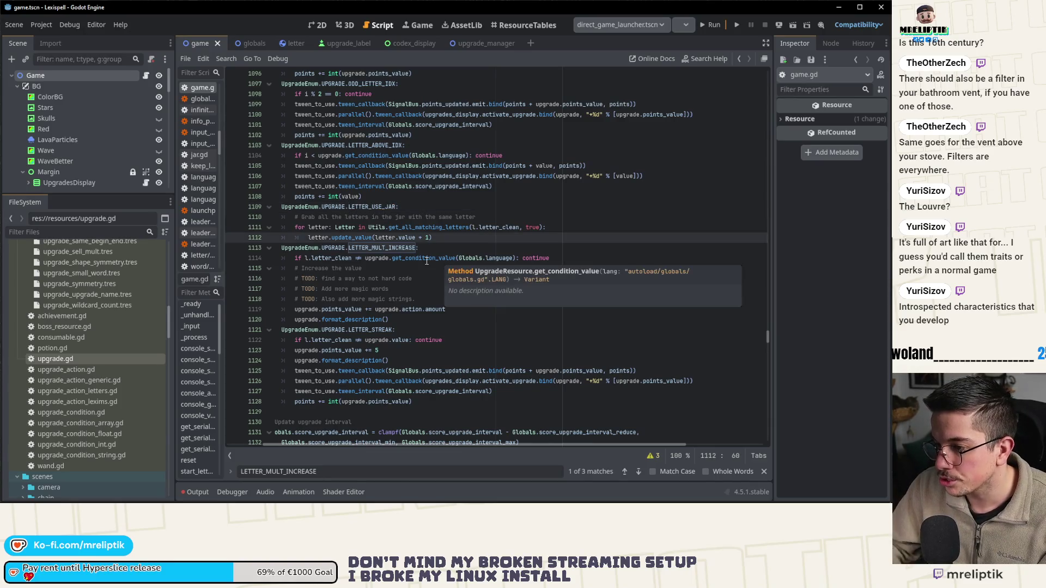
pyautogui.hotkey('shift', 'Right')
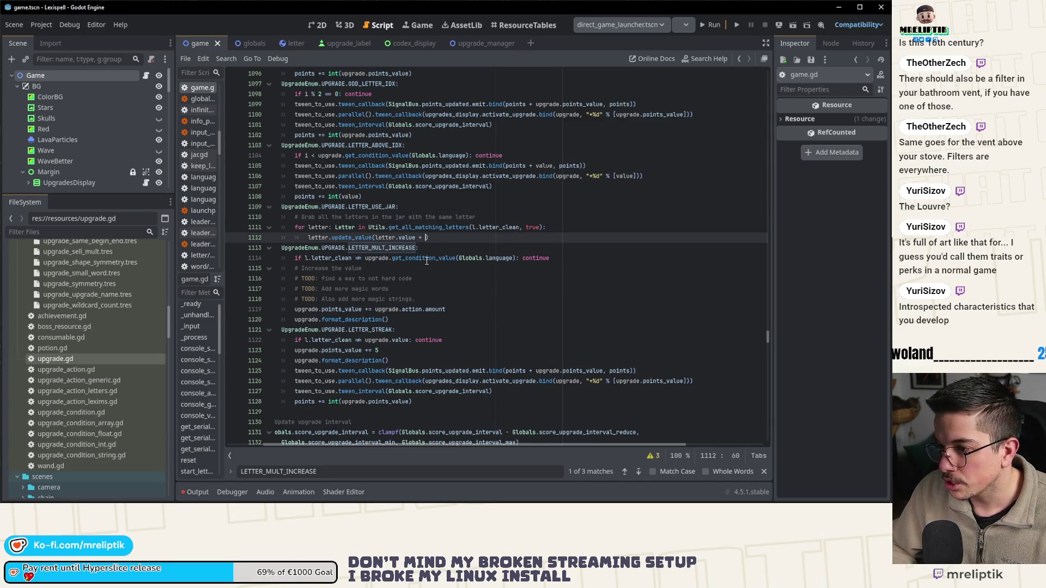
pyautogui.press('BackSpace')
pyautogui.press('super+v')
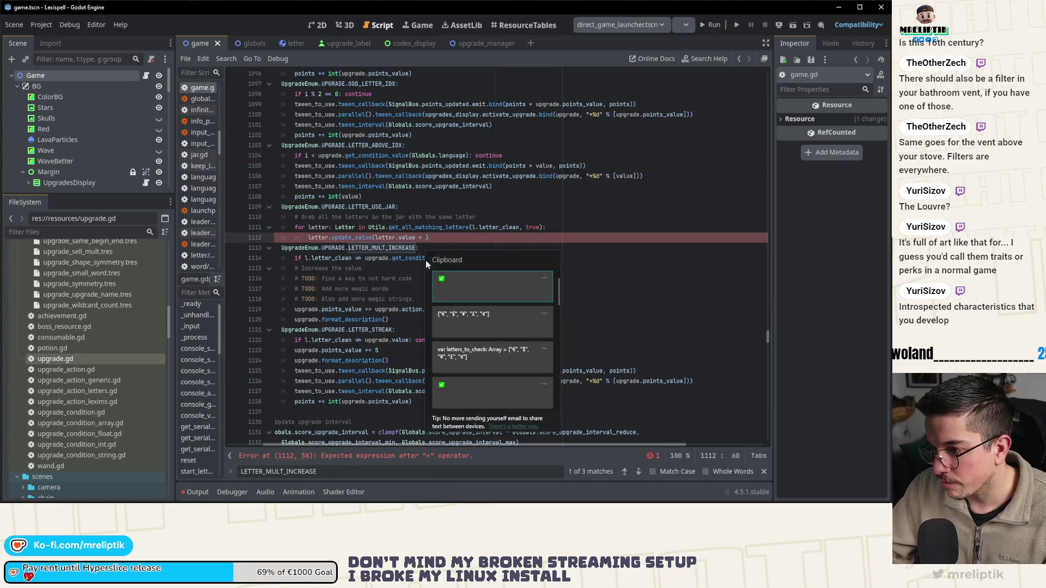
pyautogui.click(482, 327)
pyautogui.moveTo(453, 238); pyautogui.dragTo(576, 238)
pyautogui.write('ade.a')
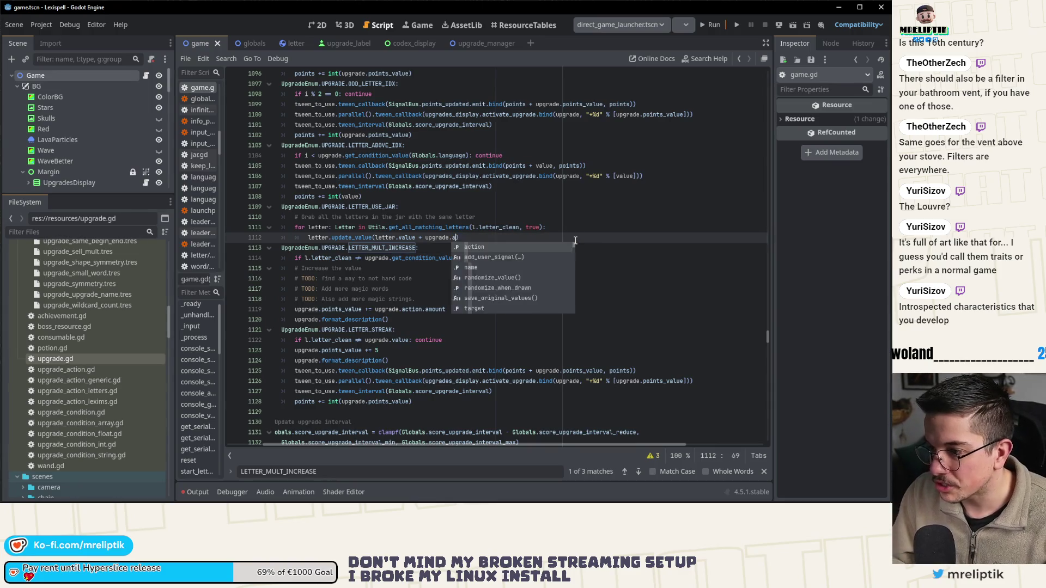
pyautogui.write('ction.')
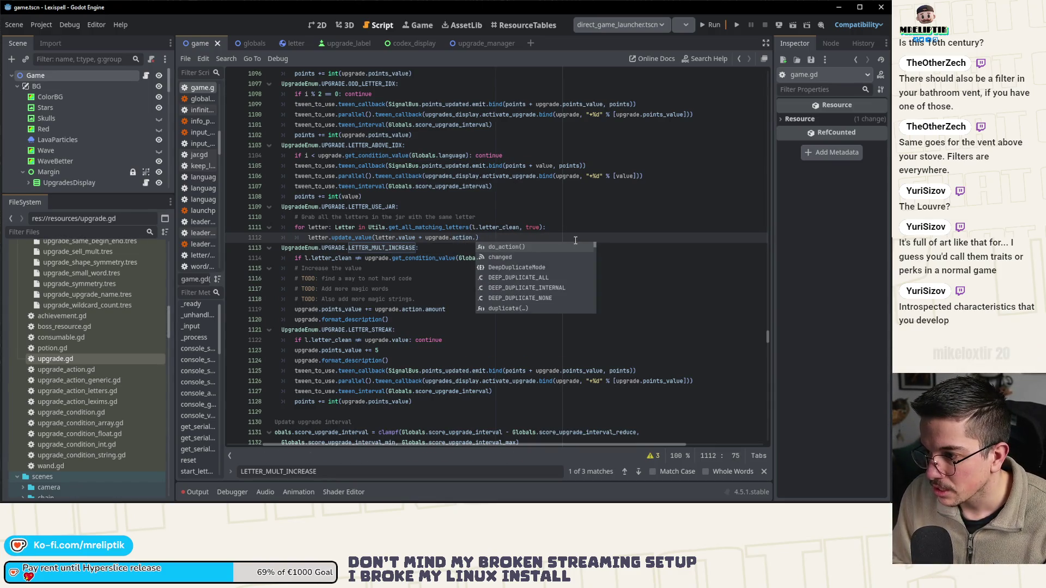
pyautogui.write('amount')
pyautogui.hotkey('ctrl', 's')
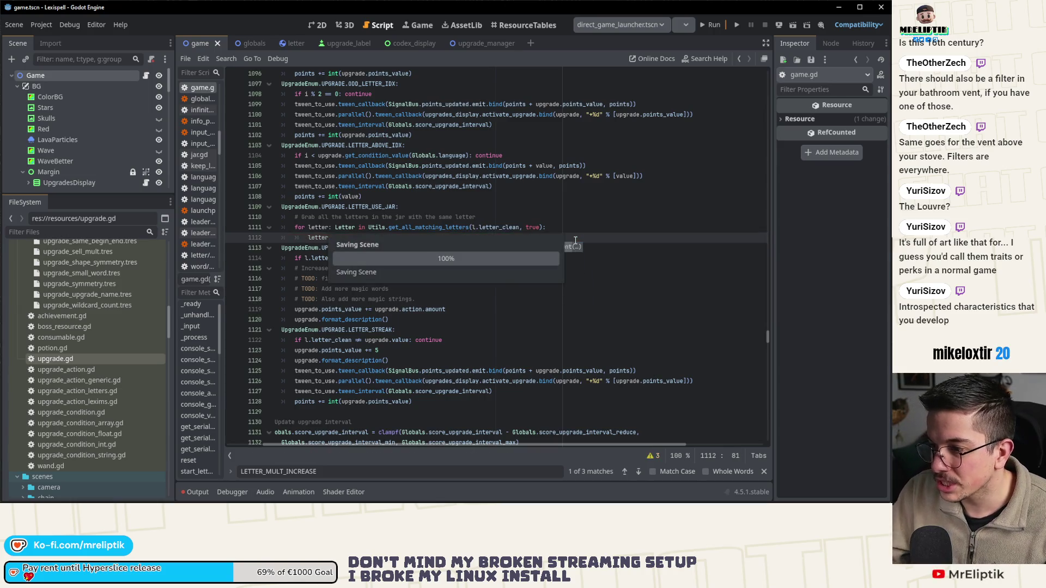
# Step: Open upgrade_action.gd, upgrade_action_generic.gd and upgrade_action_letters.gd to review the action fields
pyautogui.doubleClick(79, 370)
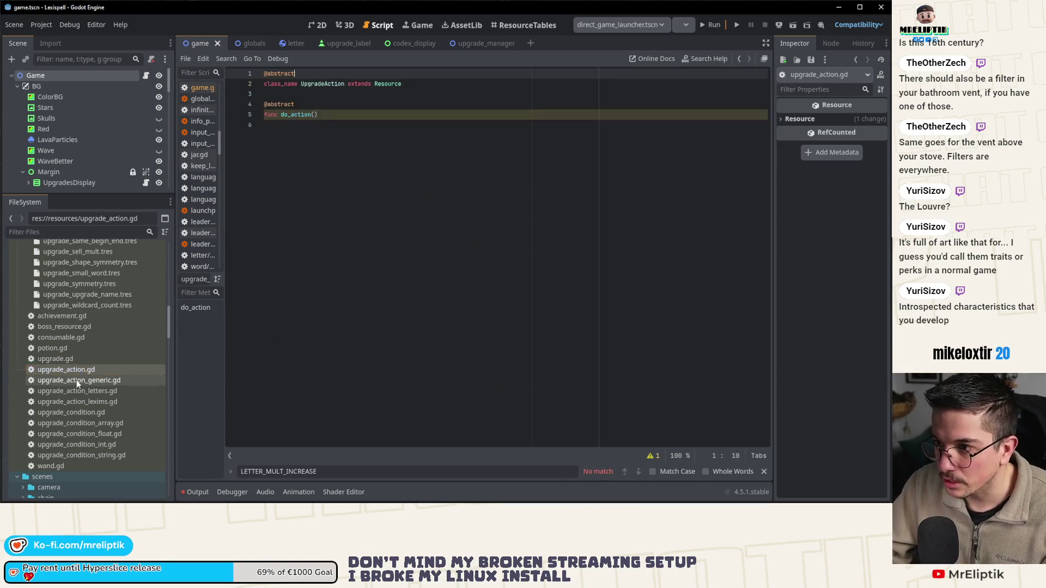
pyautogui.doubleClick(78, 380)
pyautogui.doubleClick(78, 391)
pyautogui.click(145, 80)
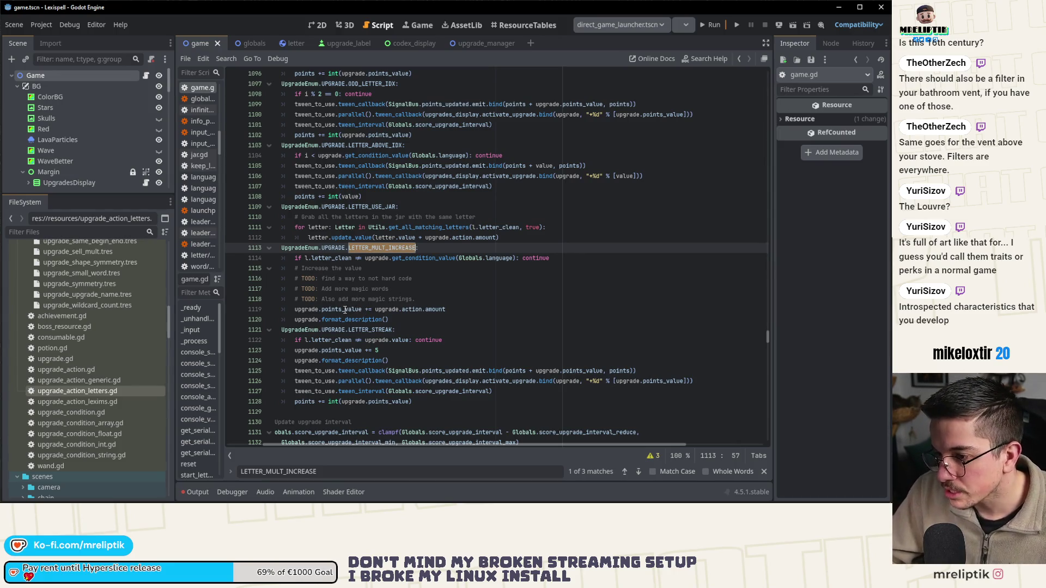
# Step: Delete the three TODO comment lines under LETTER_MULT_INCREASE and save game.gd
pyautogui.moveTo(423, 299); pyautogui.dragTo(240, 276)
pyautogui.press('BackSpace')
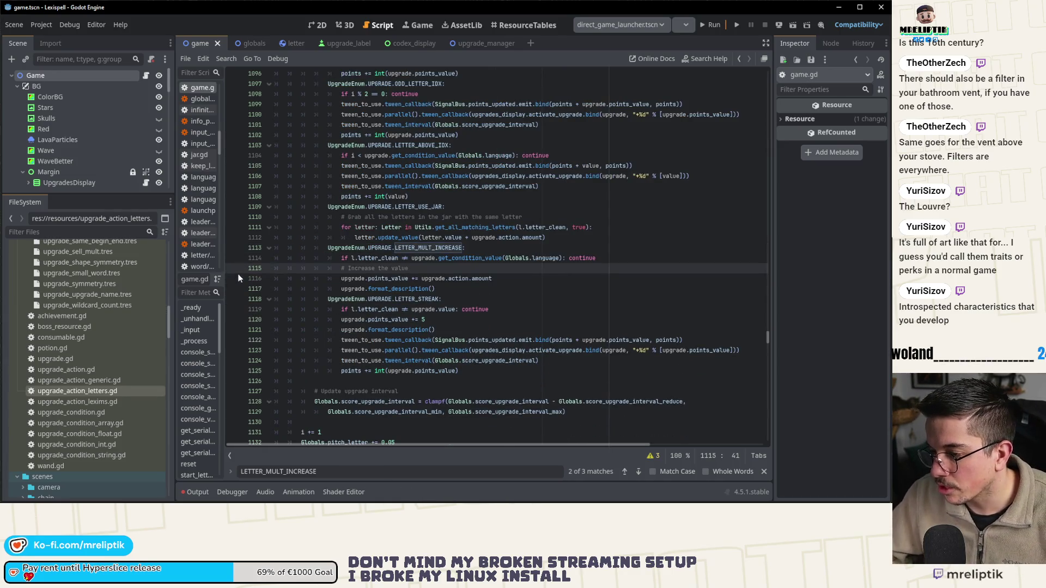
pyautogui.hotkey('ctrl', 's')
pyautogui.press('Down')
pyautogui.press('Down')
pyautogui.press('End')
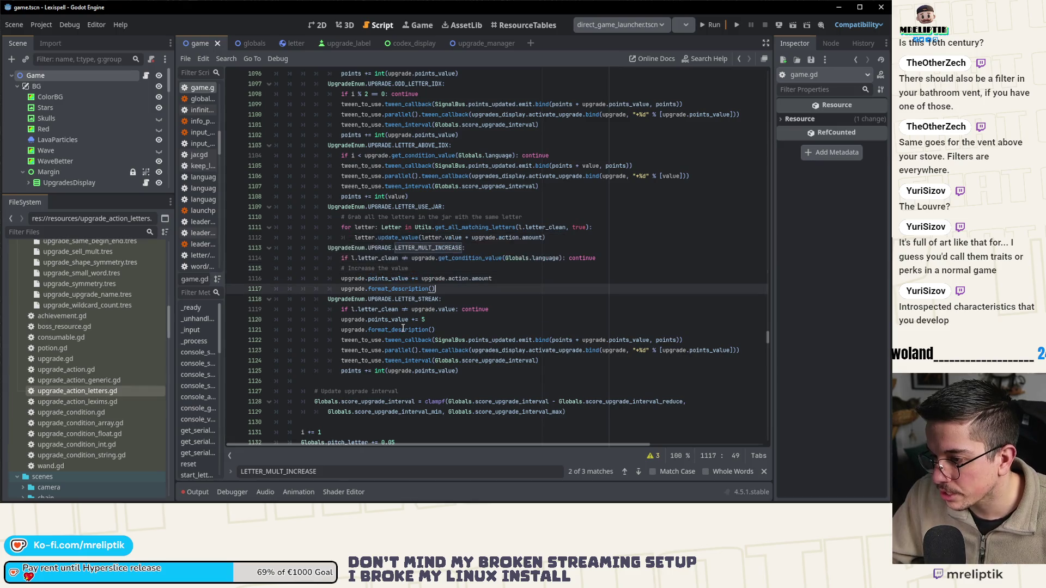
pyautogui.doubleClick(421, 300)
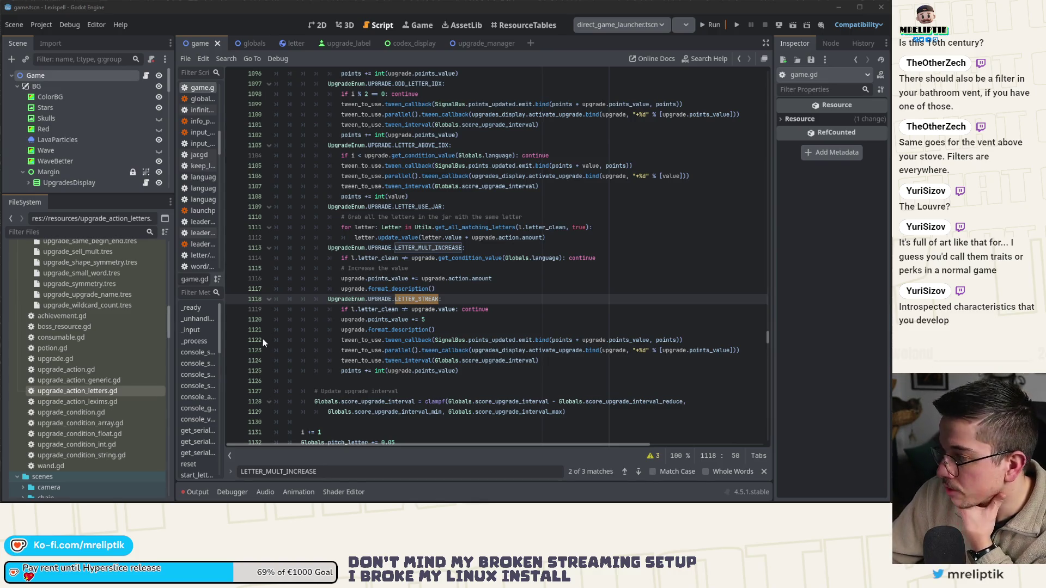
# Step: On line 1120, replace the hard-coded 5 with upgrade.get_condition_value(Globals.language) from clipboard history
pyautogui.click(428, 321)
pyautogui.press('BackSpace')
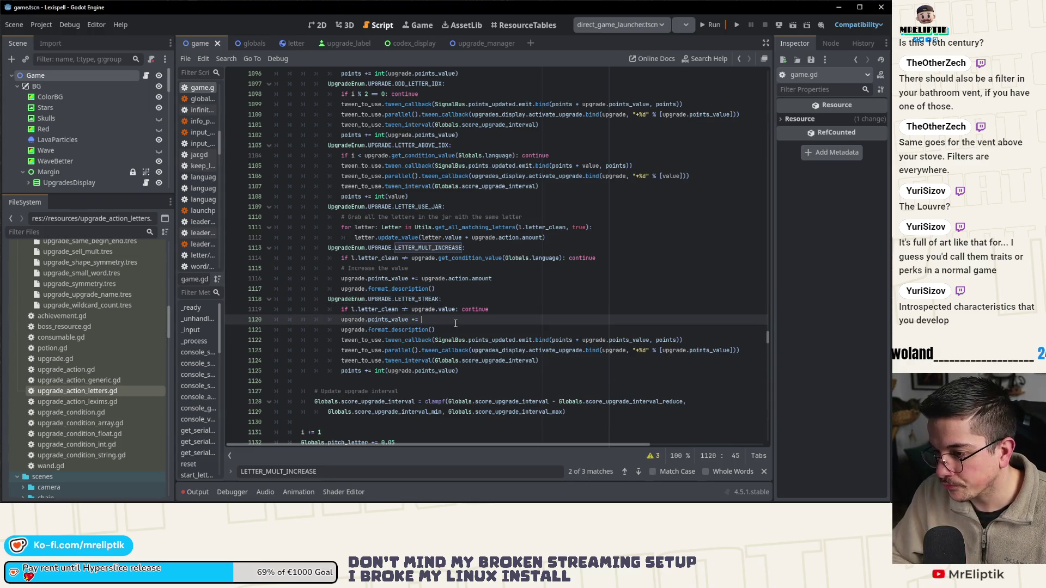
pyautogui.press('super+v')
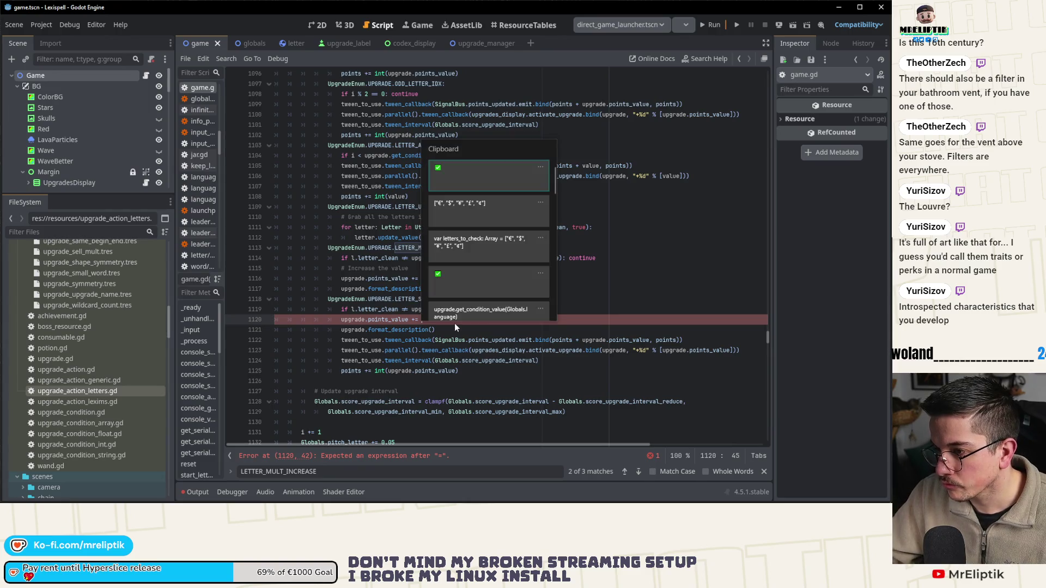
pyautogui.scroll(-2, 470, 217)
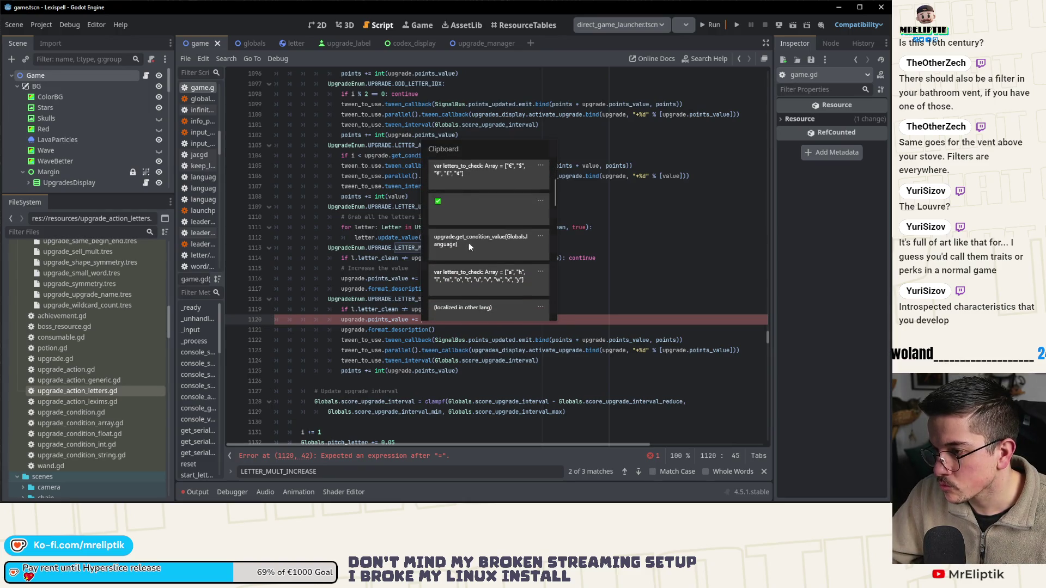
pyautogui.click(469, 241)
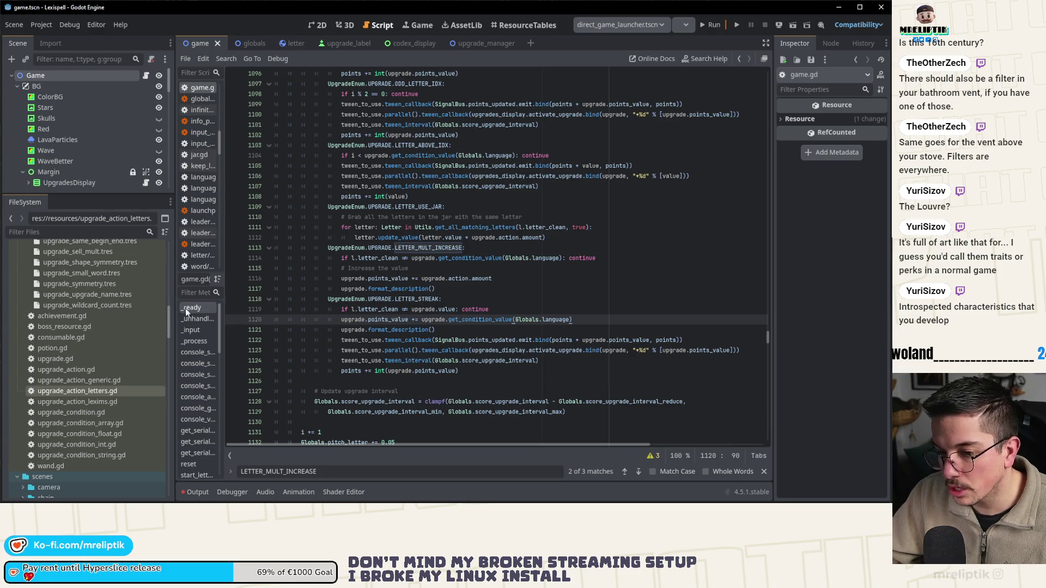
# Step: Open upgrade_letter_streak.tres from the FileSystem to view its properties
pyautogui.scroll(3, 80, 328)
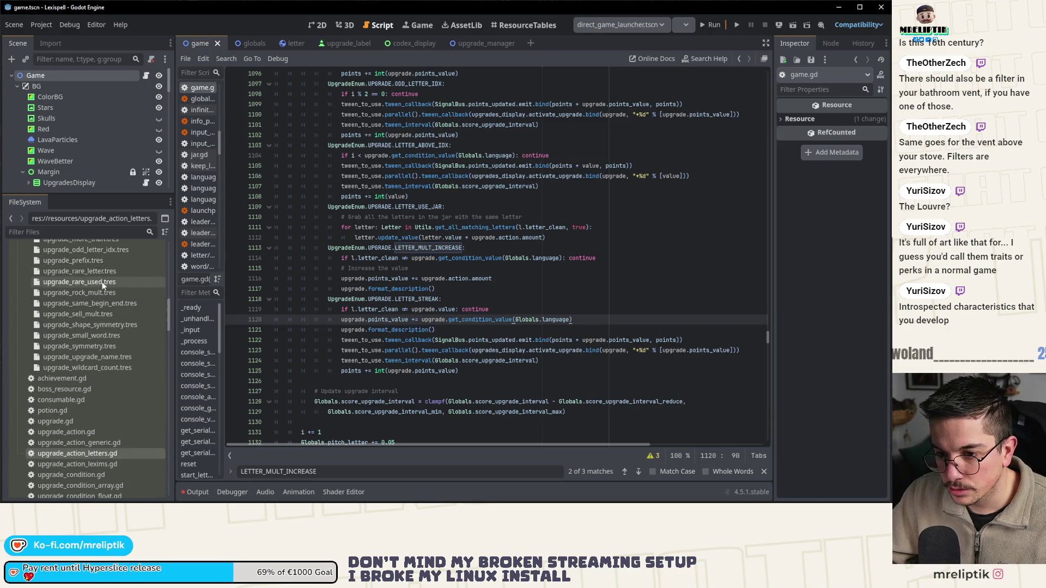
pyautogui.scroll(2, 103, 283)
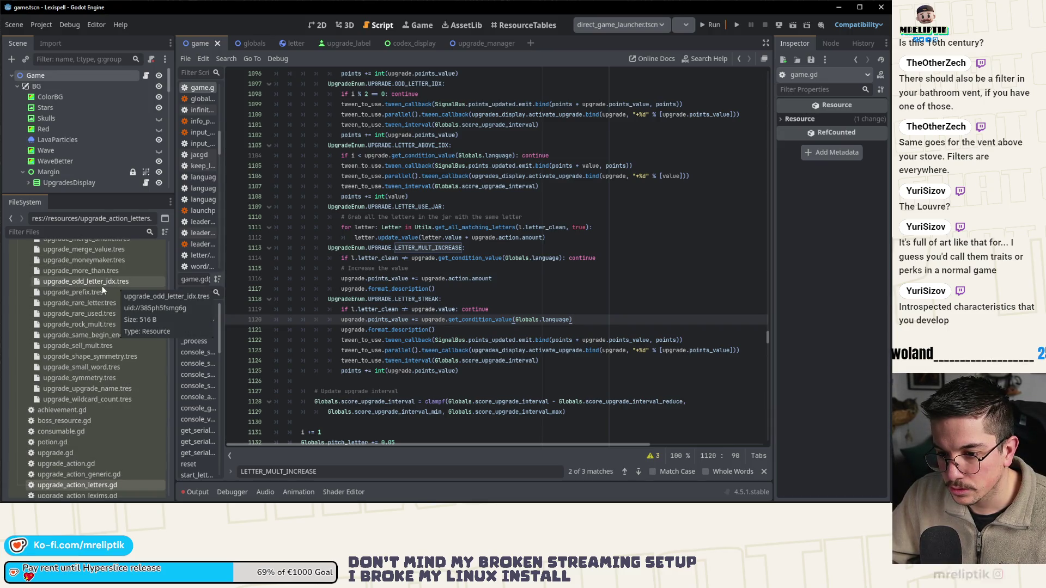
pyautogui.scroll(7, 102, 286)
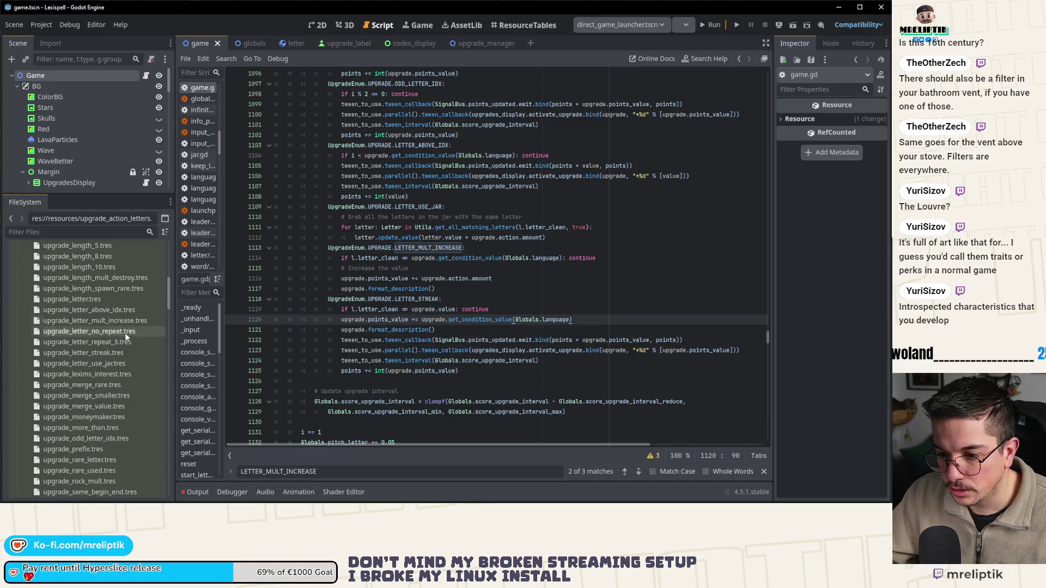
pyautogui.click(109, 352)
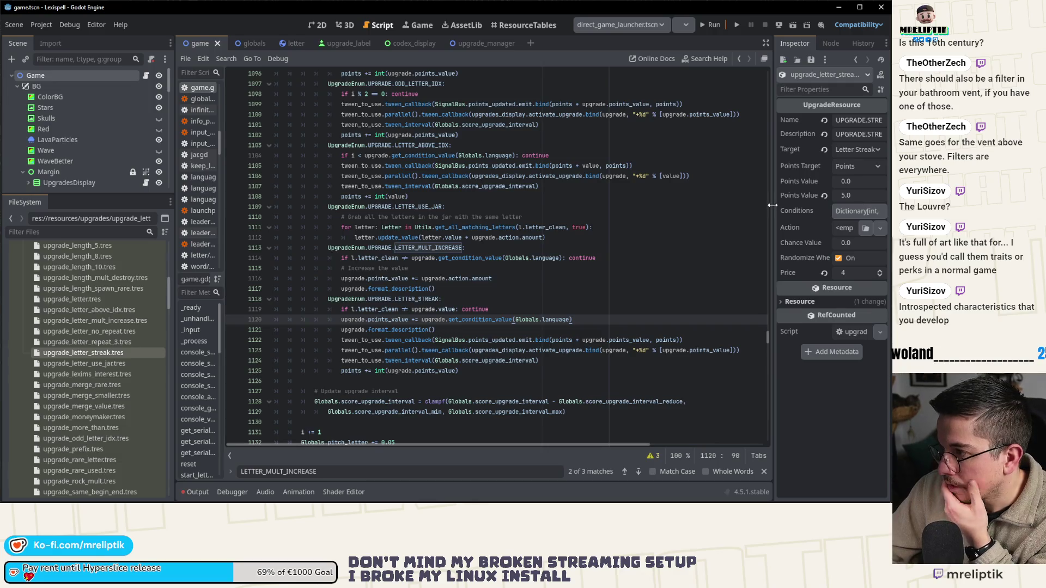
# Step: Replace the condition-value call on line 1120 with upgrade.points_value_increase and save
pyautogui.moveTo(751, 206)
pyautogui.mouseDown()
pyautogui.moveTo(624, 210)
pyautogui.moveTo(680, 213)
pyautogui.mouseUp()
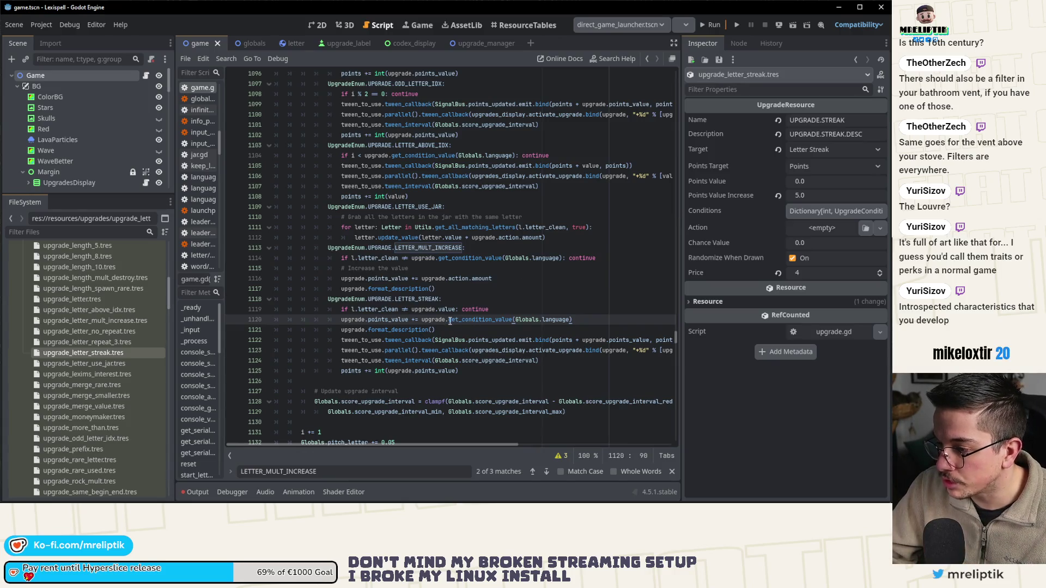
pyautogui.moveTo(448, 320); pyautogui.dragTo(585, 323)
pyautogui.write('points_value += upgrade.po')
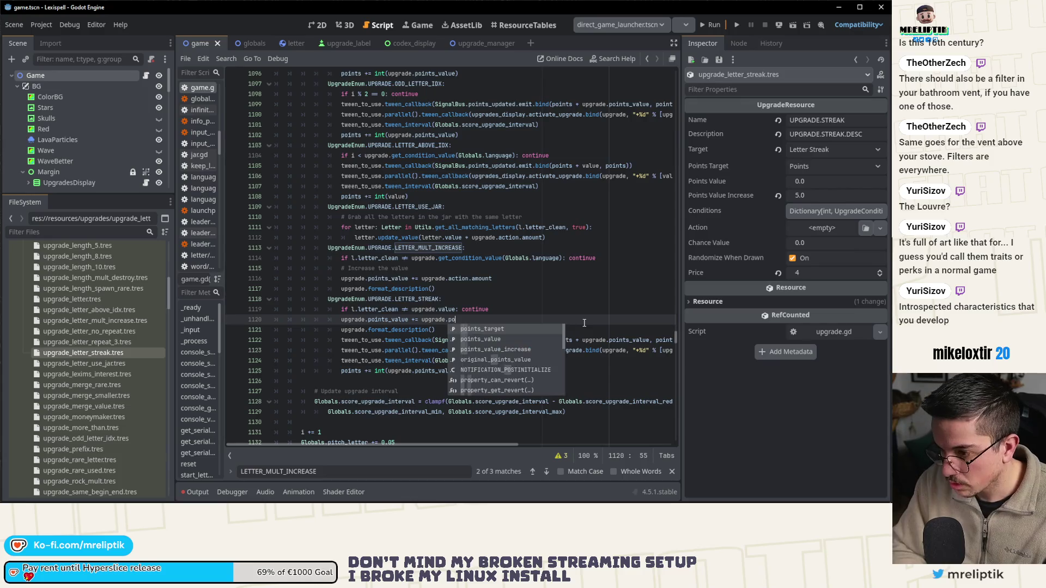
pyautogui.press('Down')
pyautogui.press('Down')
pyautogui.press('Return')
pyautogui.hotkey('ctrl', 's')
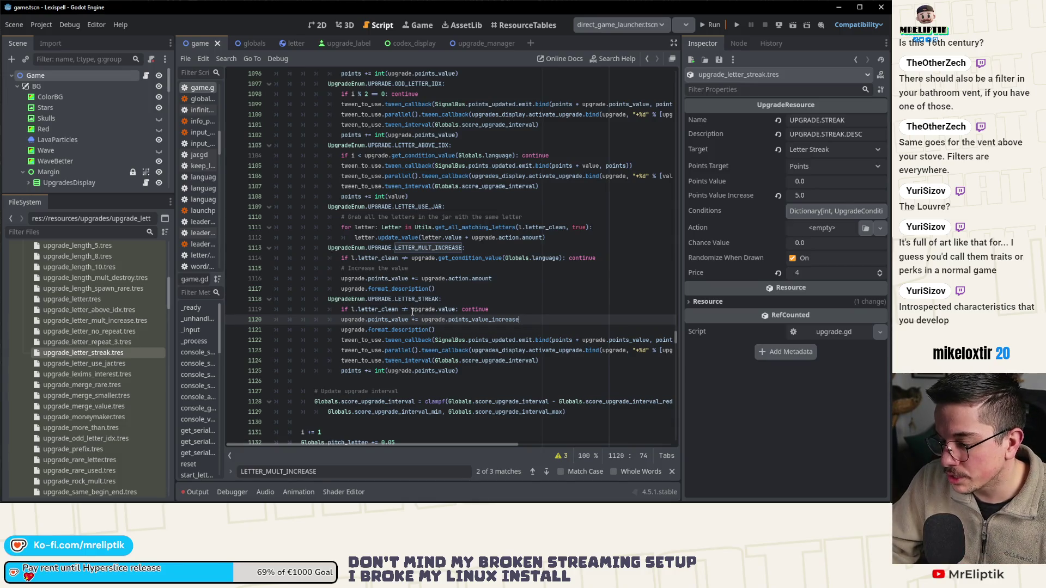
# Step: Swap upgrade.value on line 1119 for the get_condition_value(Globals.language) call and save
pyautogui.moveTo(412, 310); pyautogui.dragTo(456, 313)
pyautogui.write('upgrade.get_condition_value(Globals.language)')
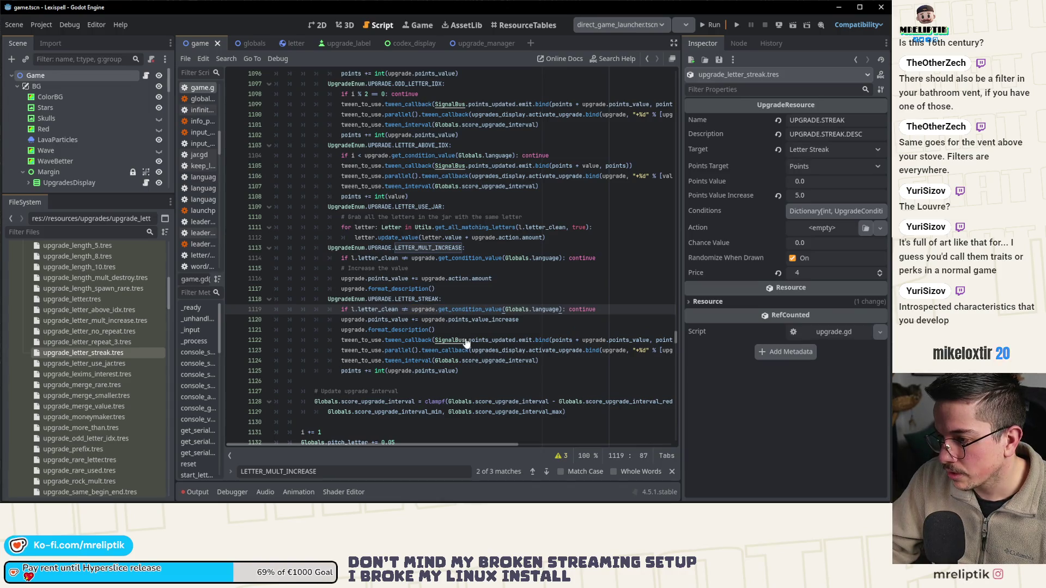
pyautogui.hotkey('ctrl', 's')
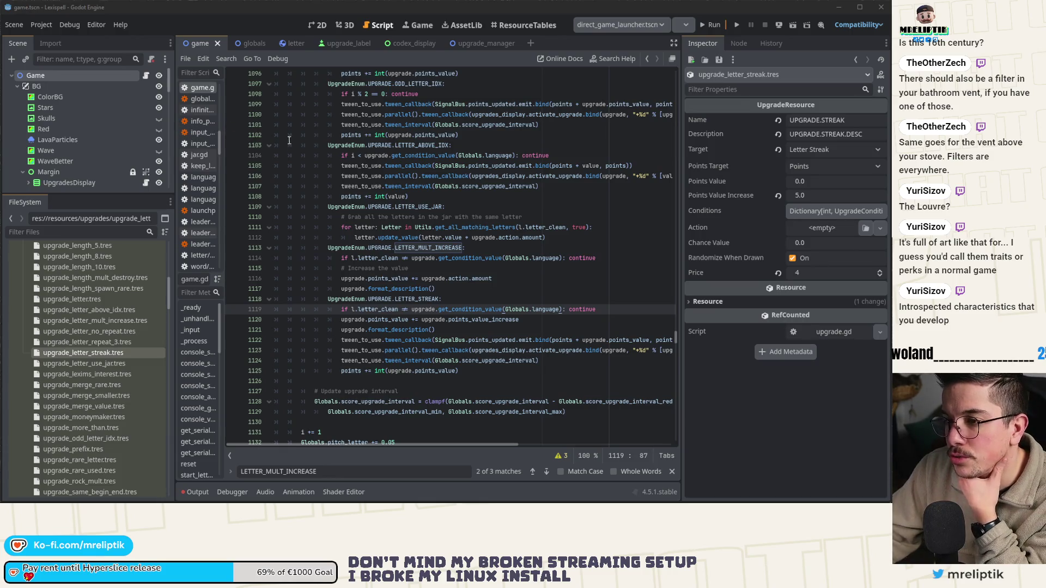
pyautogui.click(285, 43)
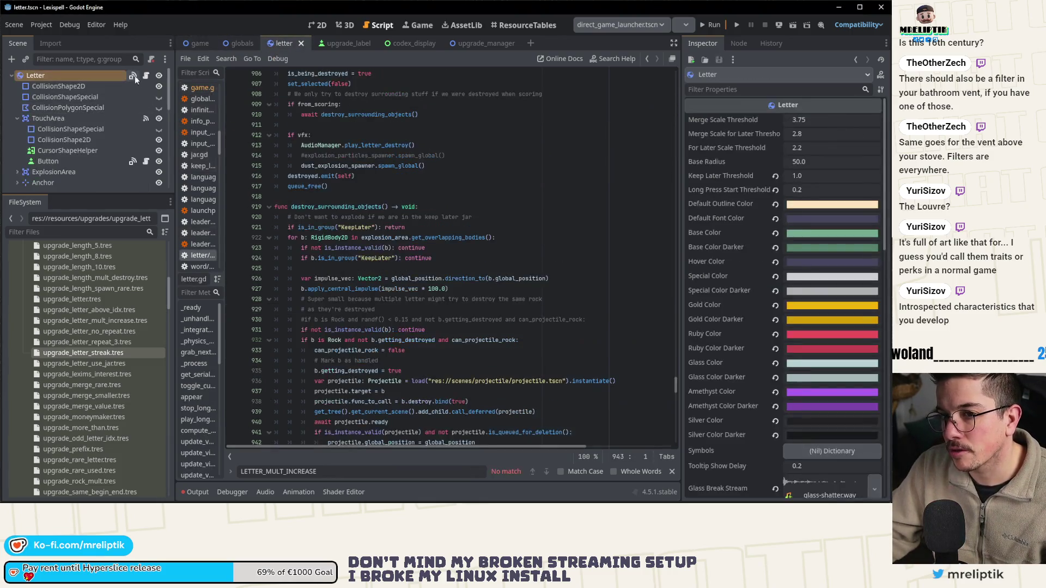
# Step: Search letter.gd for RARIFY to find the rare-merge check
pyautogui.click(477, 287)
pyautogui.hotkey('ctrl', 'f')
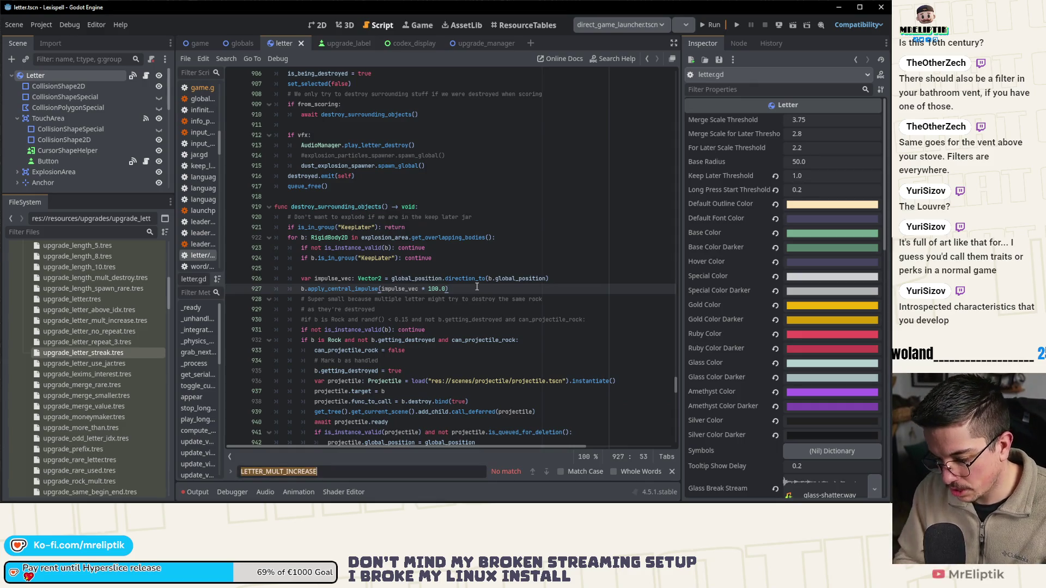
pyautogui.write('RARIY')
pyautogui.press('BackSpace')
pyautogui.write('FY')
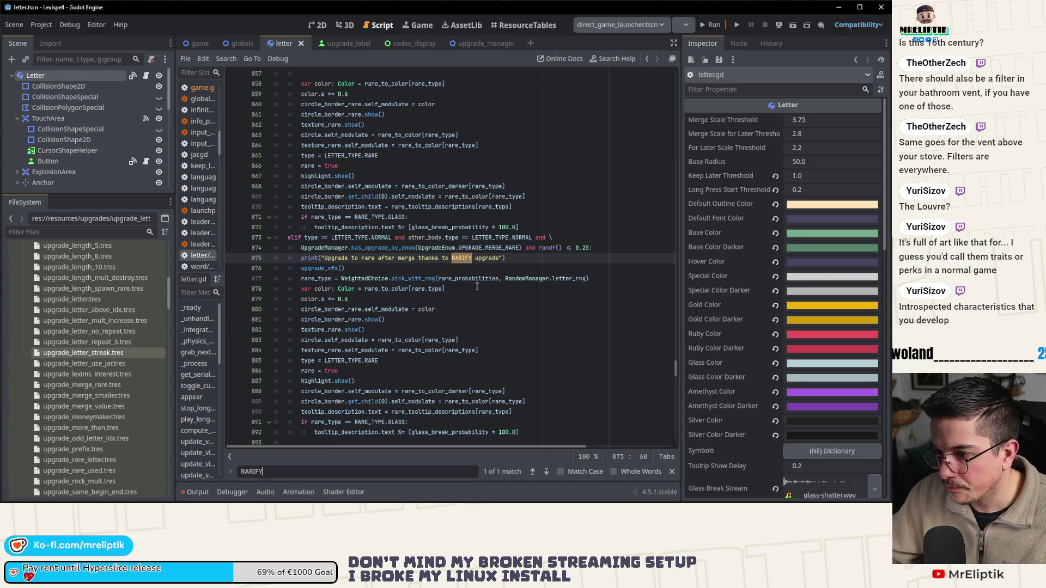
# Step: On the MERGE_RARE line, replace has_upgrade_by_enum with get_upgrade_player_by_enum
pyautogui.click(489, 248)
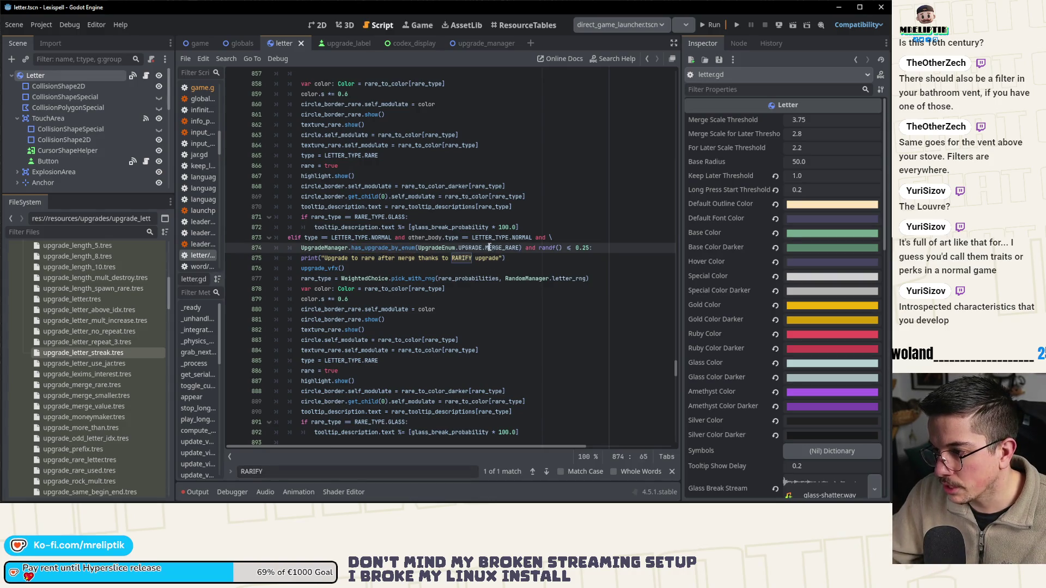
pyautogui.doubleClick(575, 248)
pyautogui.write('=')
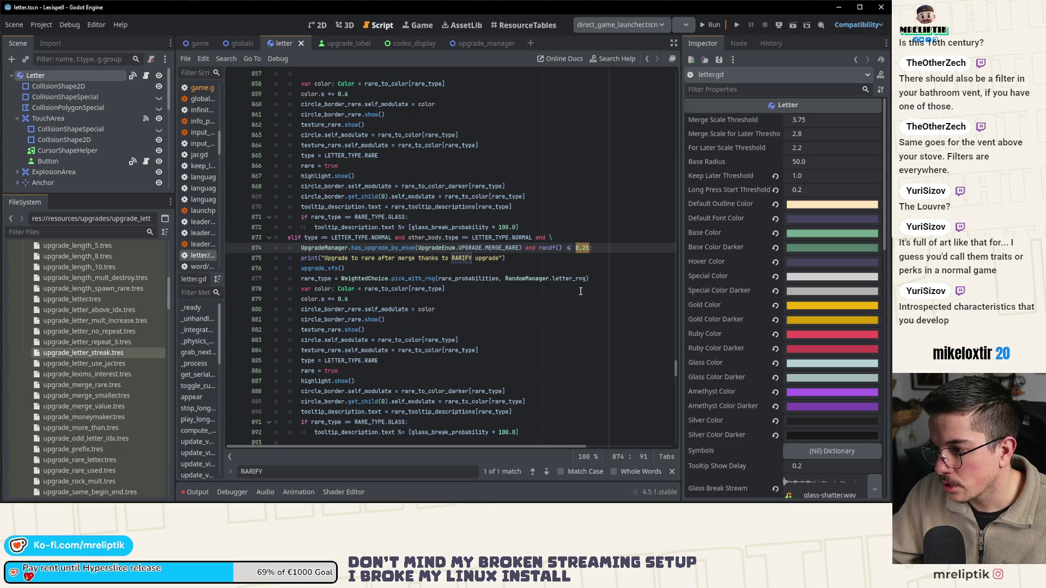
pyautogui.press('super+v')
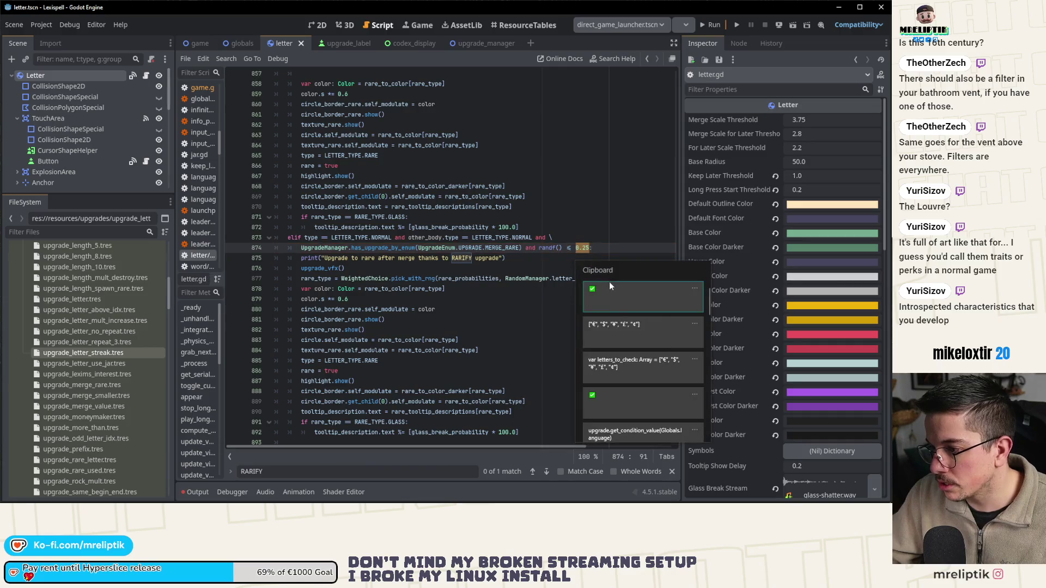
pyautogui.press('Escape')
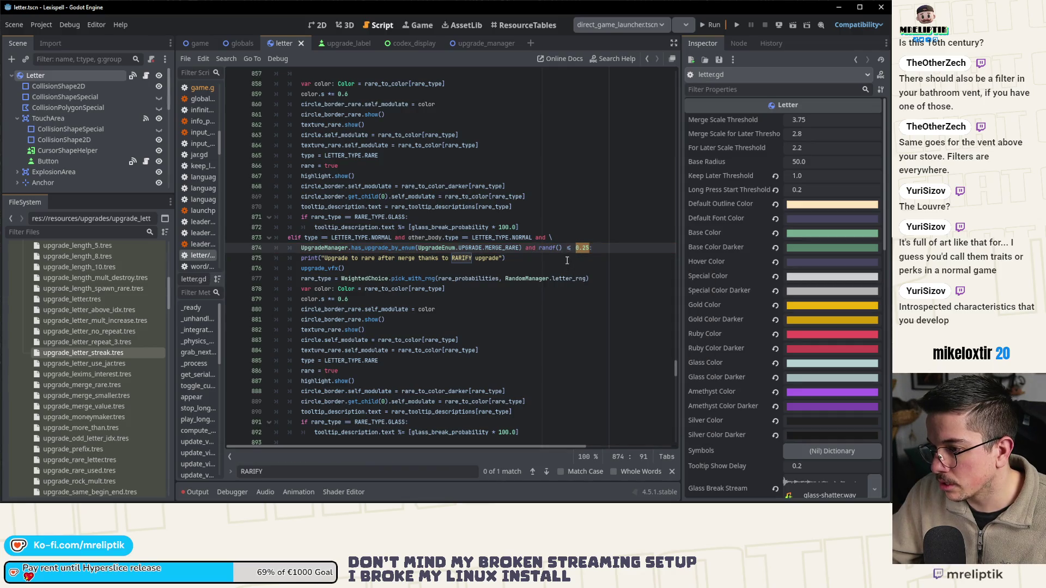
pyautogui.press('Right')
pyautogui.press('Right')
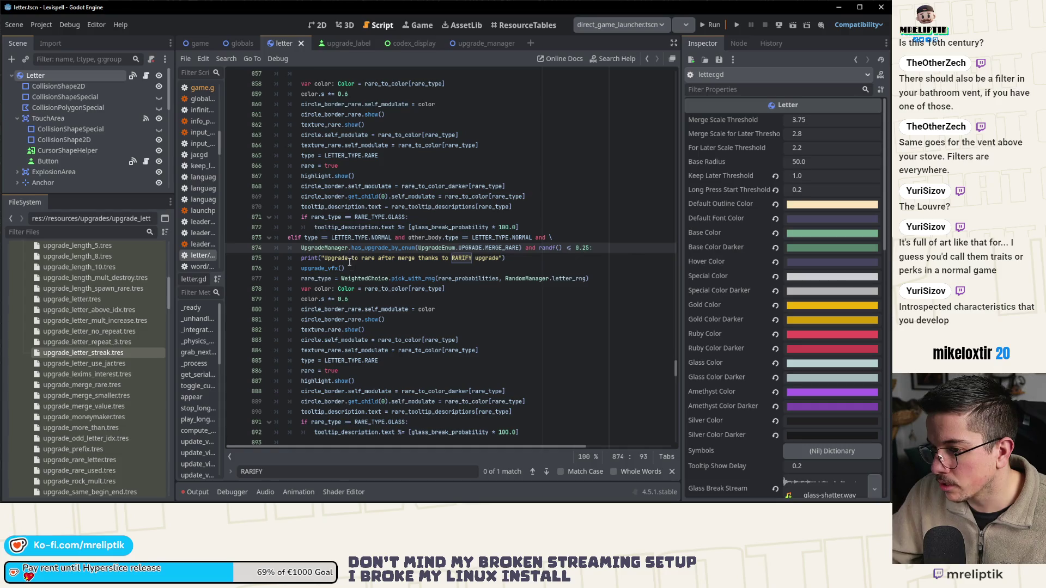
pyautogui.moveTo(361, 279)
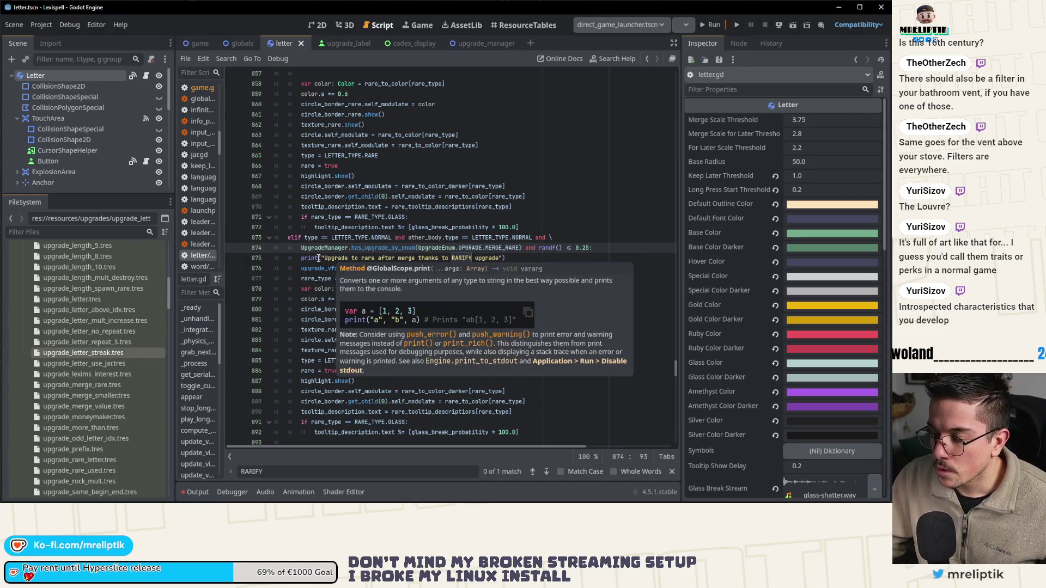
pyautogui.moveTo(318, 258)
pyautogui.moveTo(330, 306)
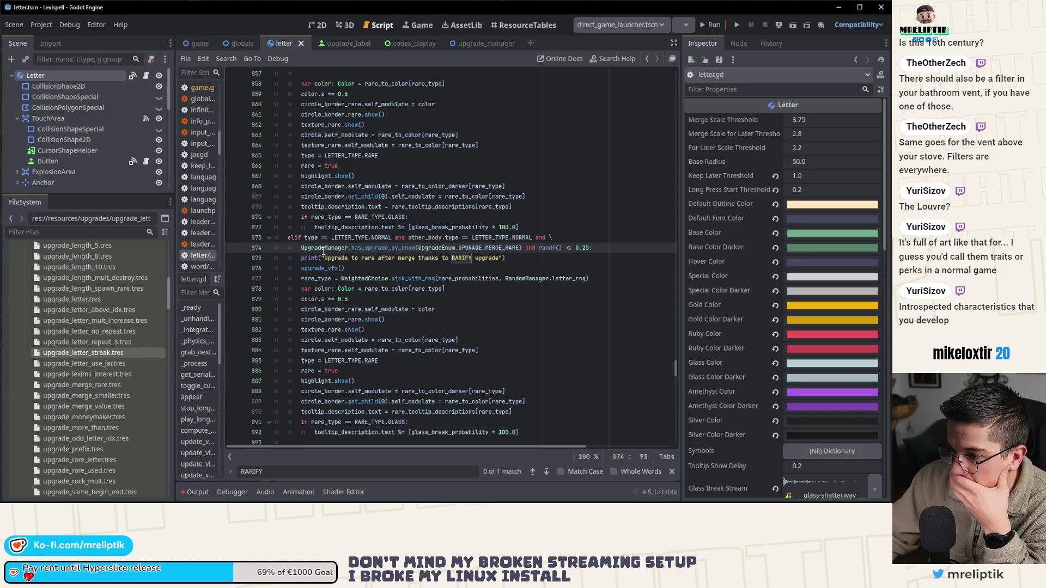
pyautogui.doubleClick(384, 248)
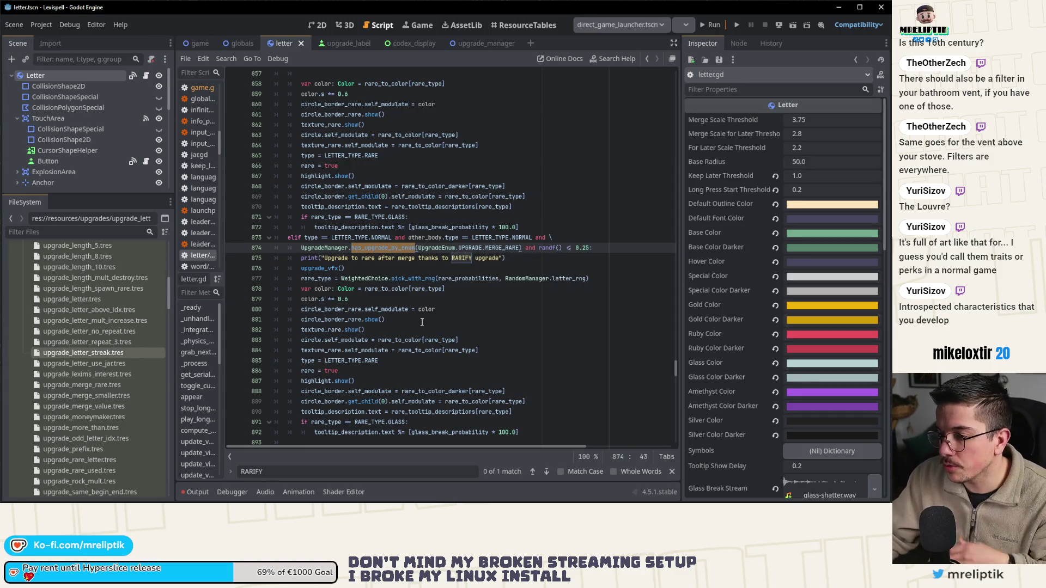
pyautogui.write('get_up')
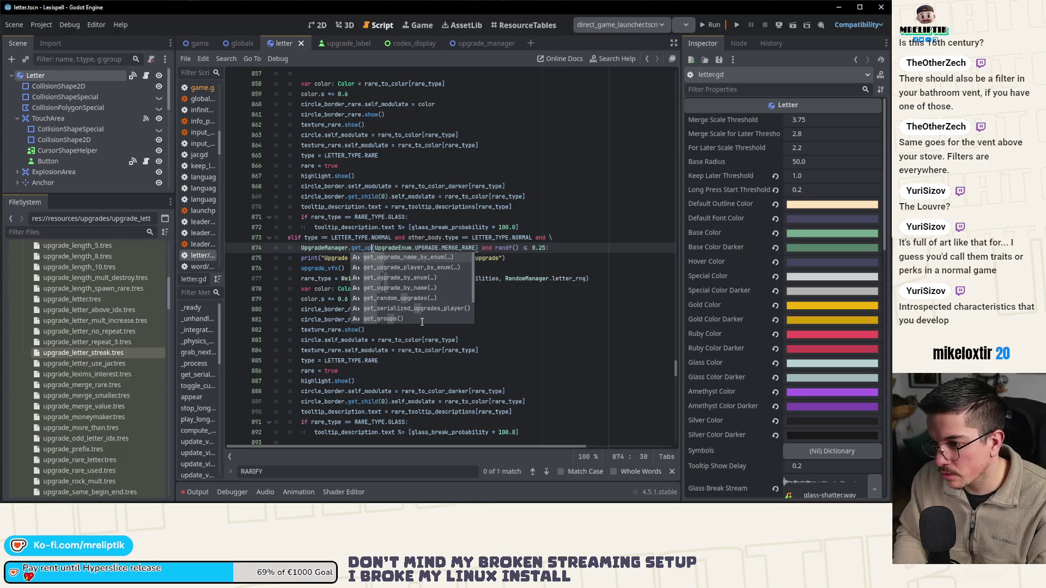
pyautogui.press('Down')
pyautogui.press('Return')
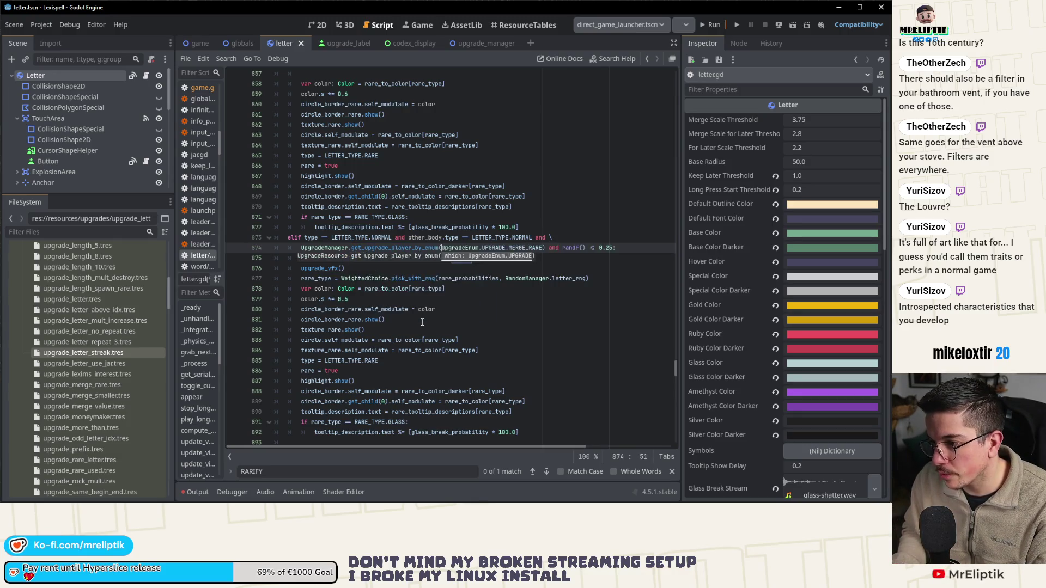
pyautogui.click(418, 258)
# Step: Split the condition onto a new line with the upgrade lookup's .chance_value before randf()
pyautogui.moveTo(302, 249); pyautogui.dragTo(545, 249)
pyautogui.hotkey('ctrl', 'c')
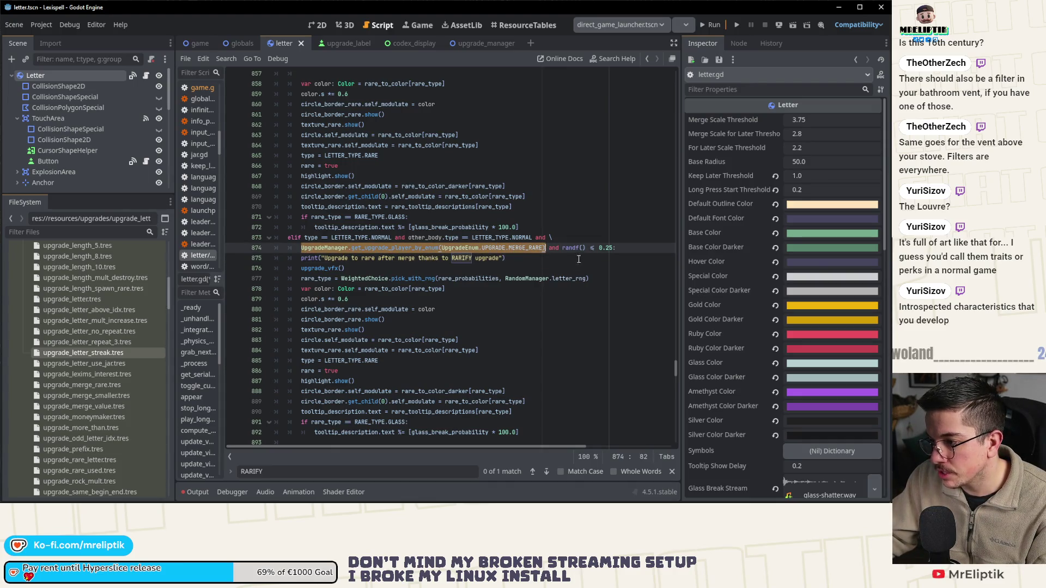
pyautogui.doubleClick(608, 248)
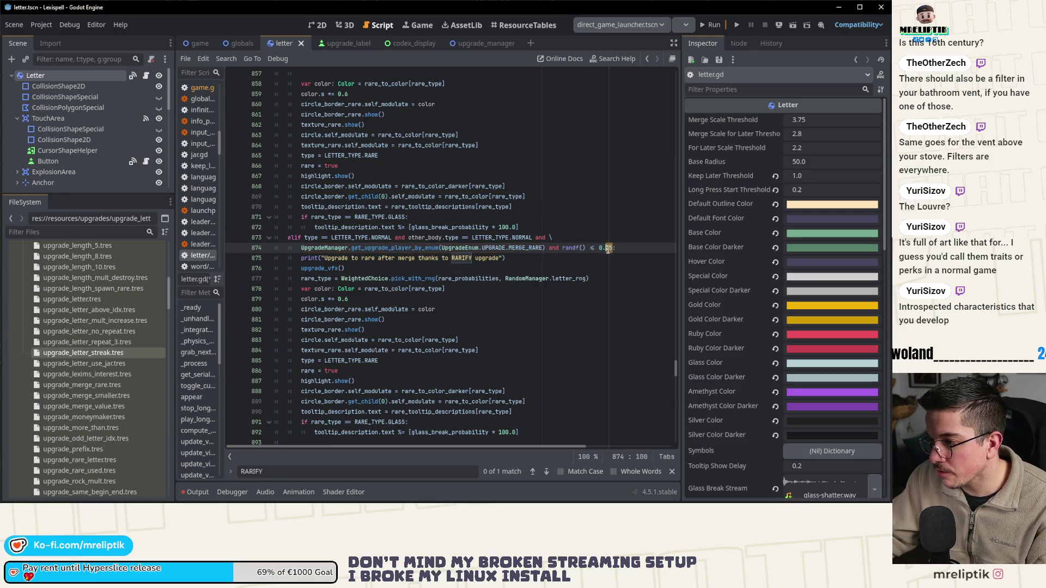
pyautogui.click(563, 249)
pyautogui.write('\\')
pyautogui.press('Return')
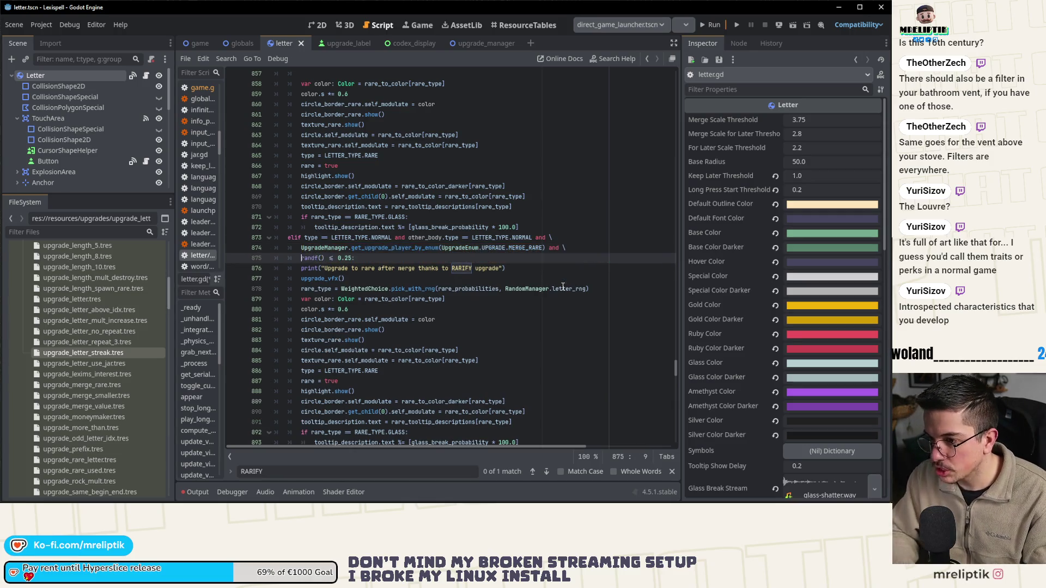
pyautogui.hotkey('ctrl', 'v')
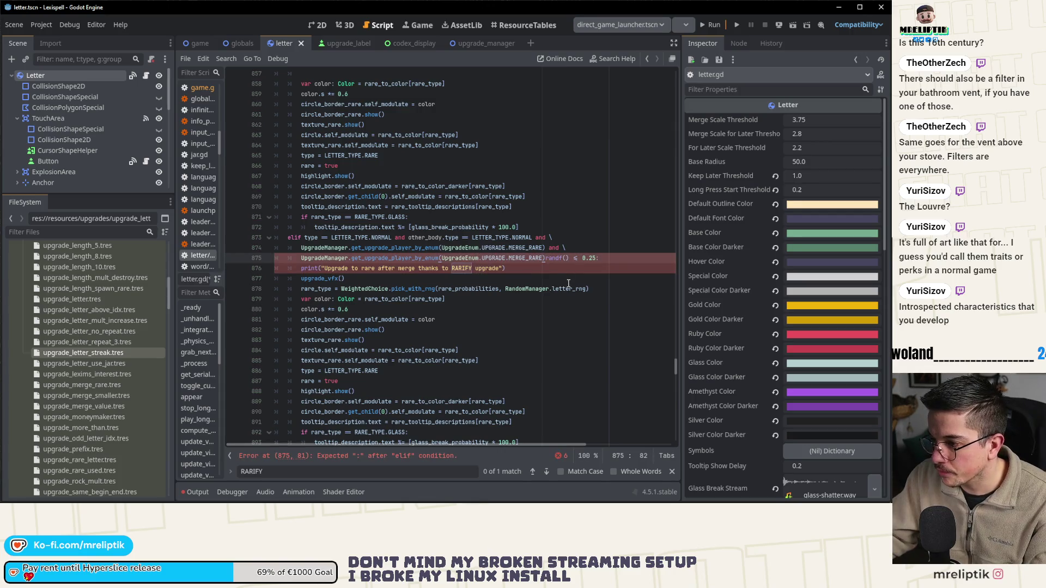
pyautogui.write('.chance')
pyautogui.press('Return')
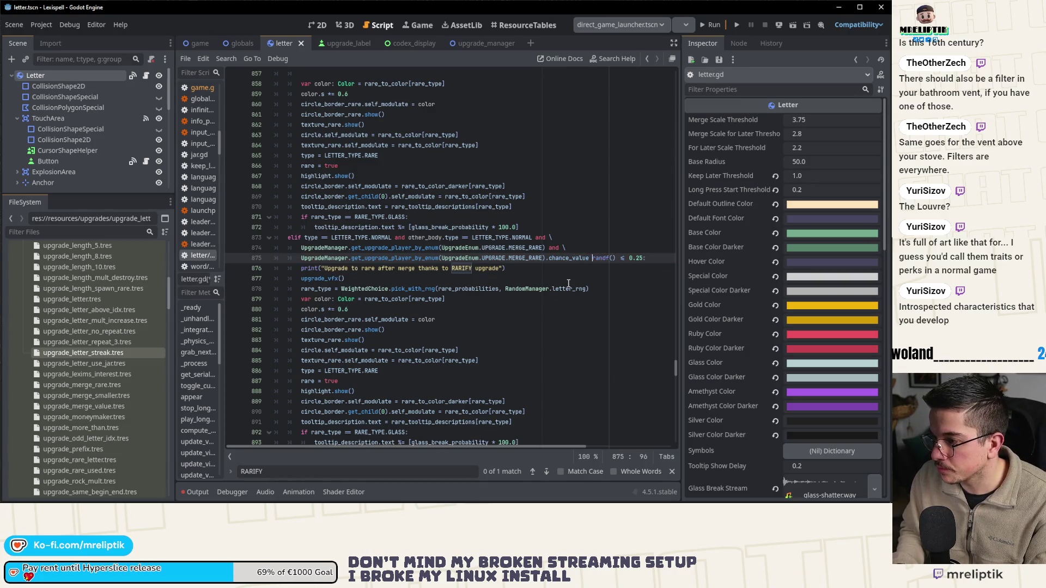
# Step: Rework the comparison into chance_value <= randf(), dropping the 0.25 threshold
pyautogui.hotkey('ctrl', 'Right')
pyautogui.hotkey('ctrl', 'Right')
pyautogui.hotkey('ctrl', 'shift', 'Left')
pyautogui.hotkey('ctrl', 'shift', 'Left')
pyautogui.hotkey('ctrl', 'shift', 'Left')
pyautogui.hotkey('ctrl', 'shift', 'Right')
pyautogui.press('Delete')
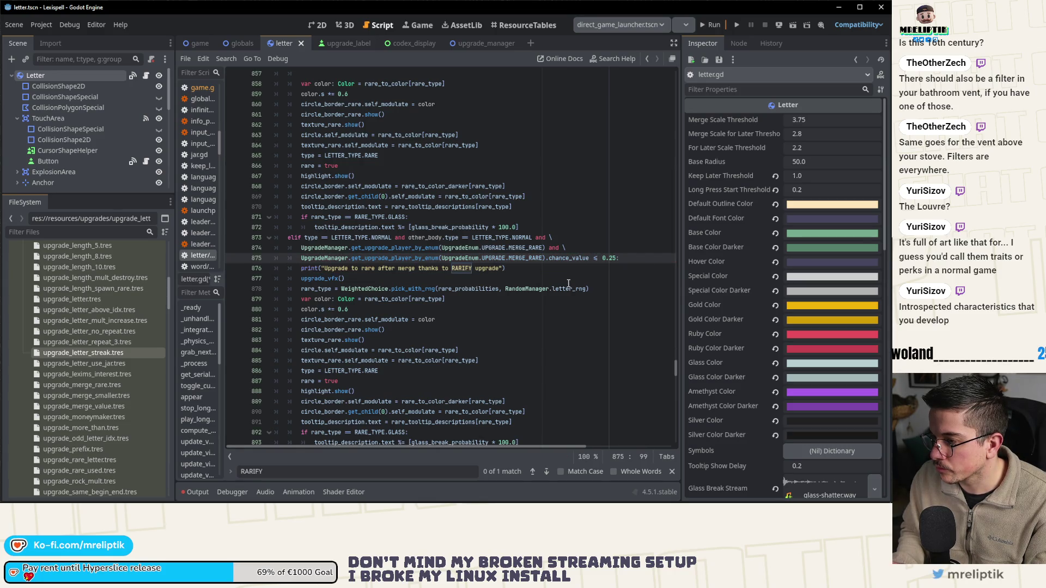
pyautogui.hotkey('ctrl', 'shift', 'Right')
pyautogui.press('Delete')
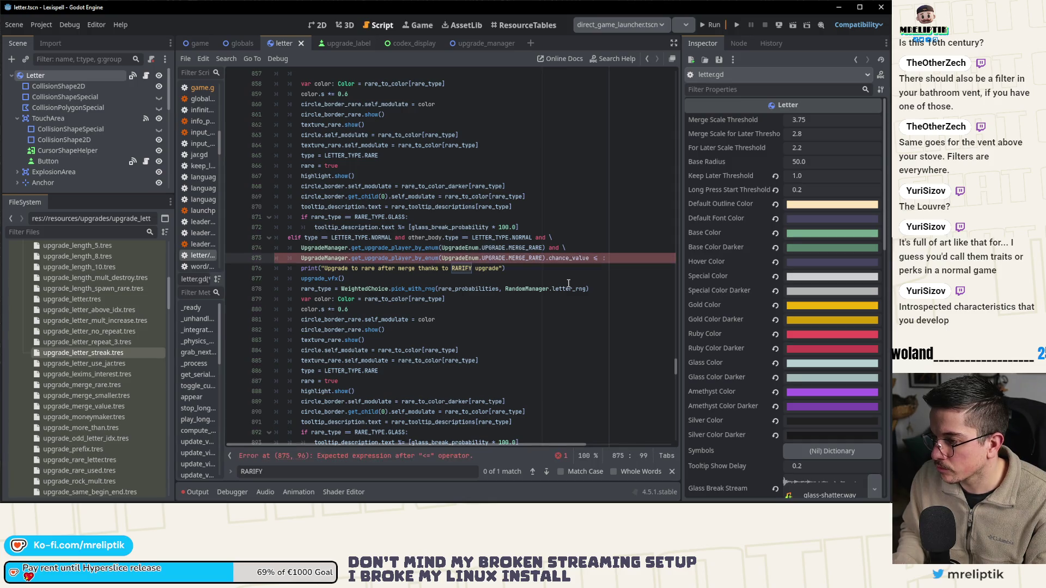
pyautogui.hotkey('ctrl', 'z')
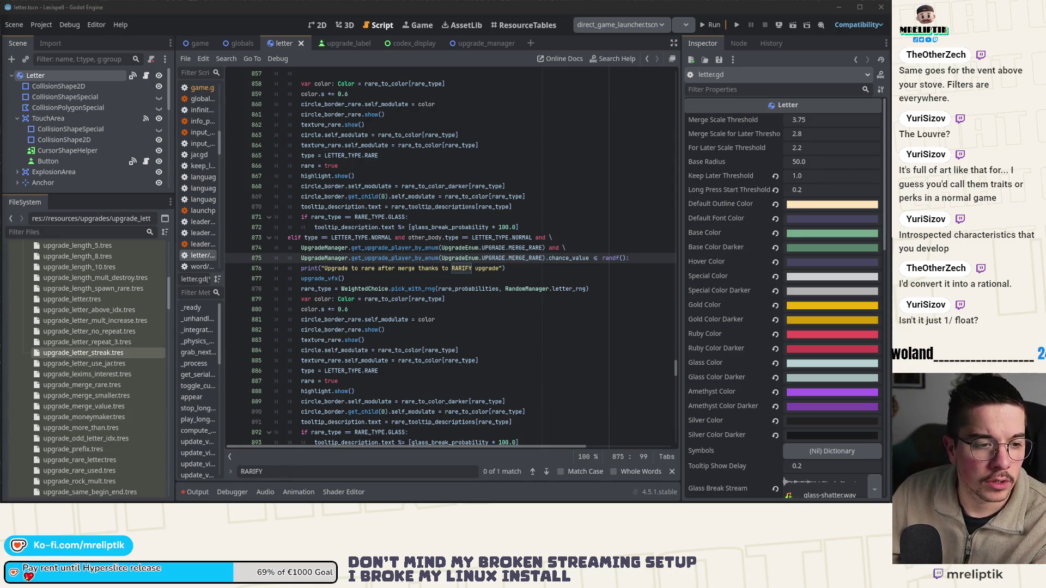
pyautogui.press('super')
pyautogui.write('calc')
pyautogui.press('Return')
pyautogui.hotkey('alt', 'F4')
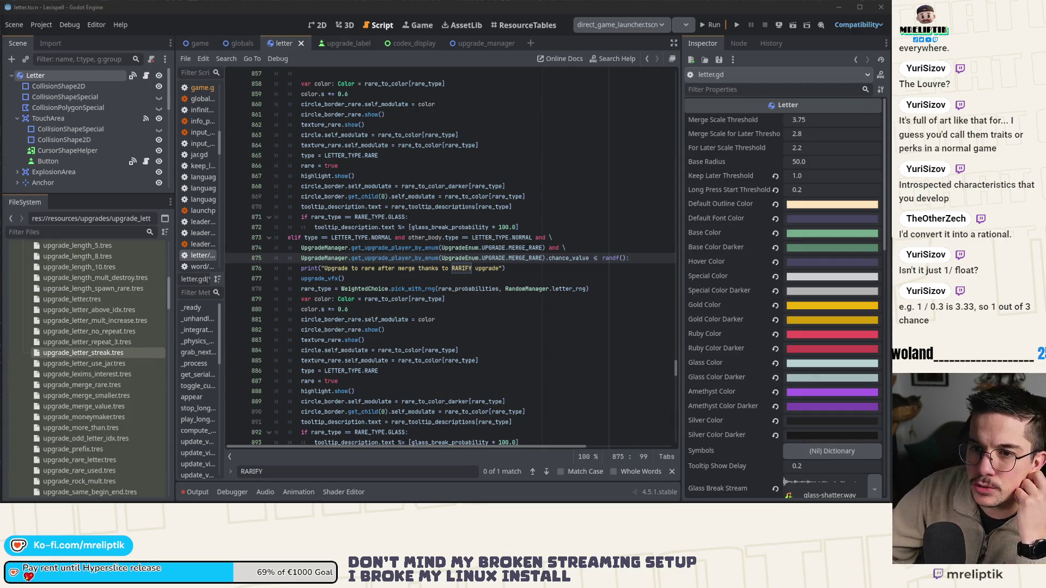
# Step: Find the LEXIMS_INTEREST code in game.gd and highlight the interest_res variable
pyautogui.click(200, 43)
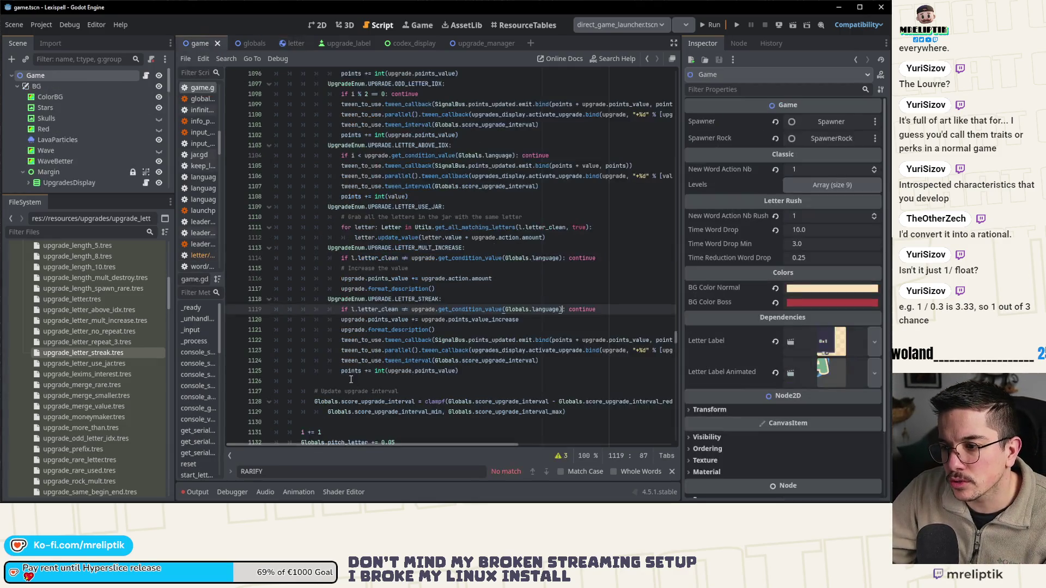
pyautogui.click(435, 278)
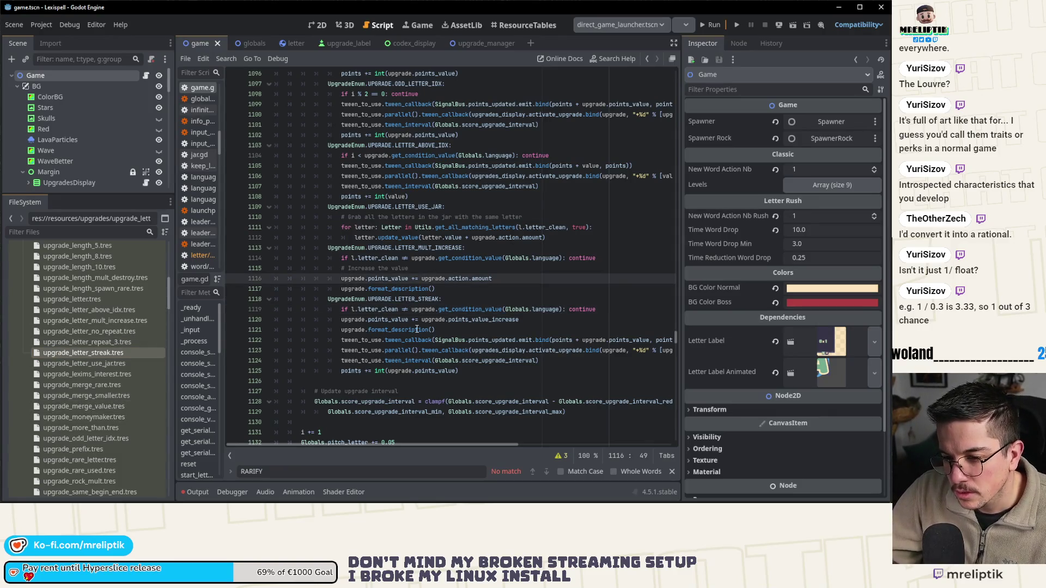
pyautogui.hotkey('ctrl', 'f')
pyautogui.write('LEXIMS_INTE')
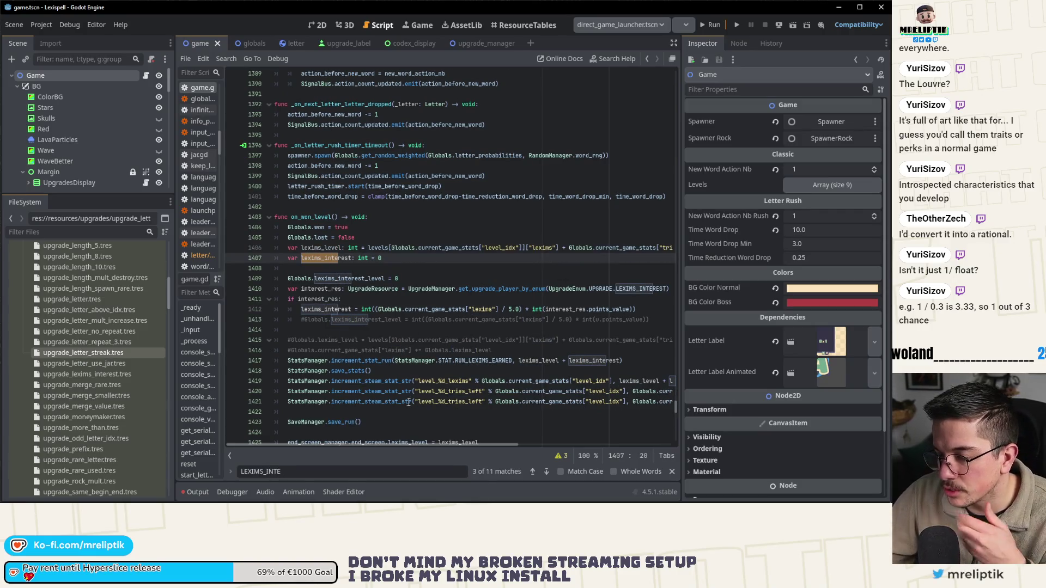
pyautogui.hscroll(5, 426, 447)
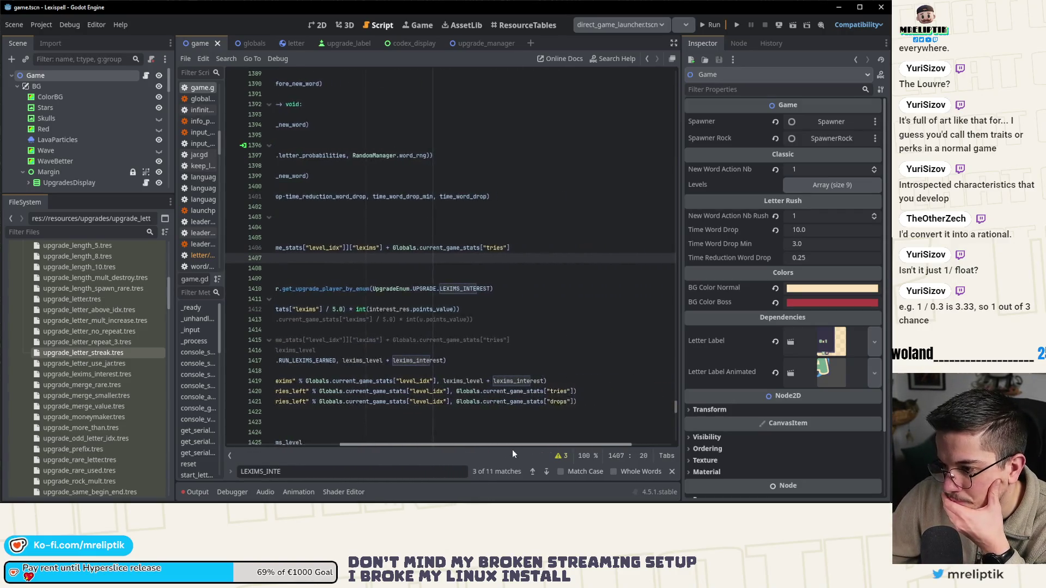
pyautogui.hscroll(-5, 512, 449)
pyautogui.doubleClick(331, 289)
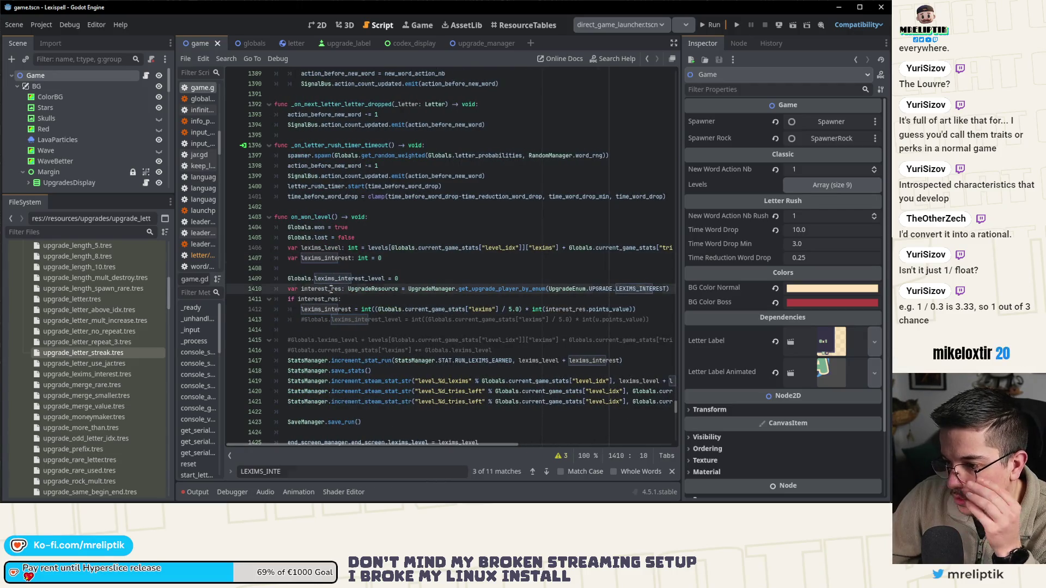
pyautogui.doubleClick(322, 299)
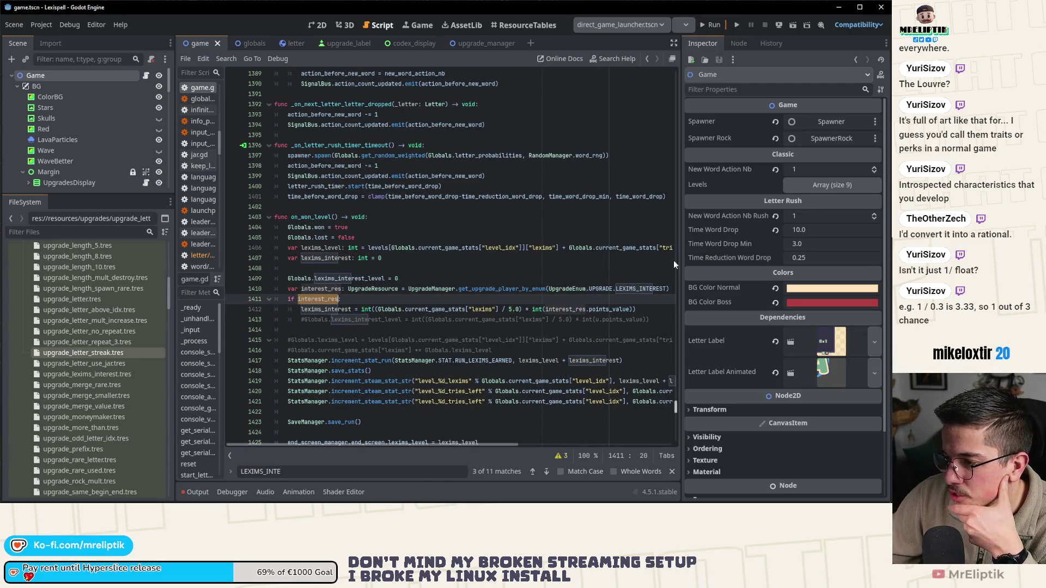
pyautogui.moveTo(681, 261); pyautogui.dragTo(744, 261)
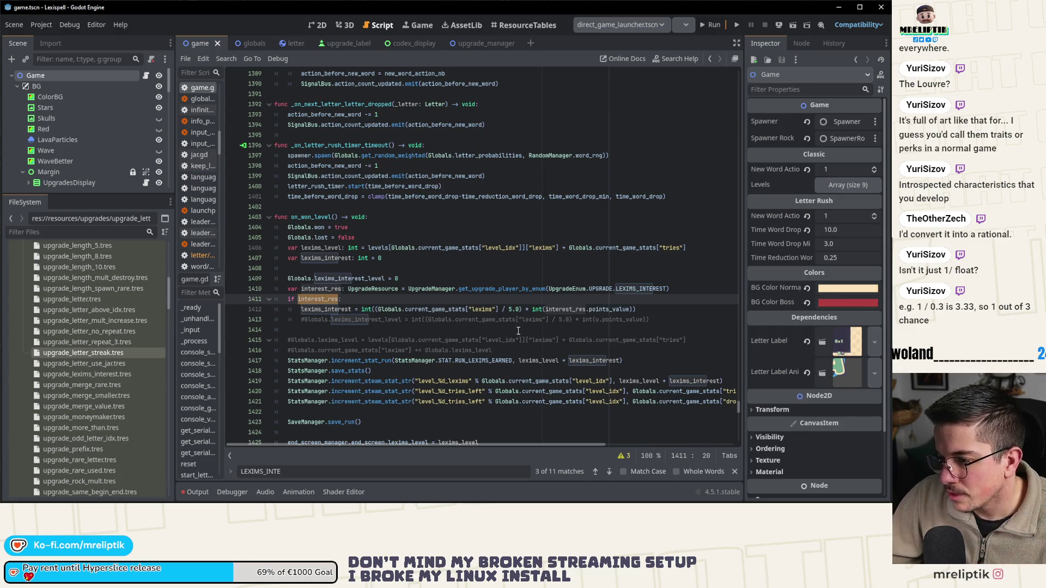
# Step: Replace the 5.0 divisor with interest_res.get_condition_value(Globals.language)
pyautogui.doubleClick(515, 309)
pyautogui.write('✅')
pyautogui.hotkey('ctrl', 'z')
pyautogui.press('super+v')
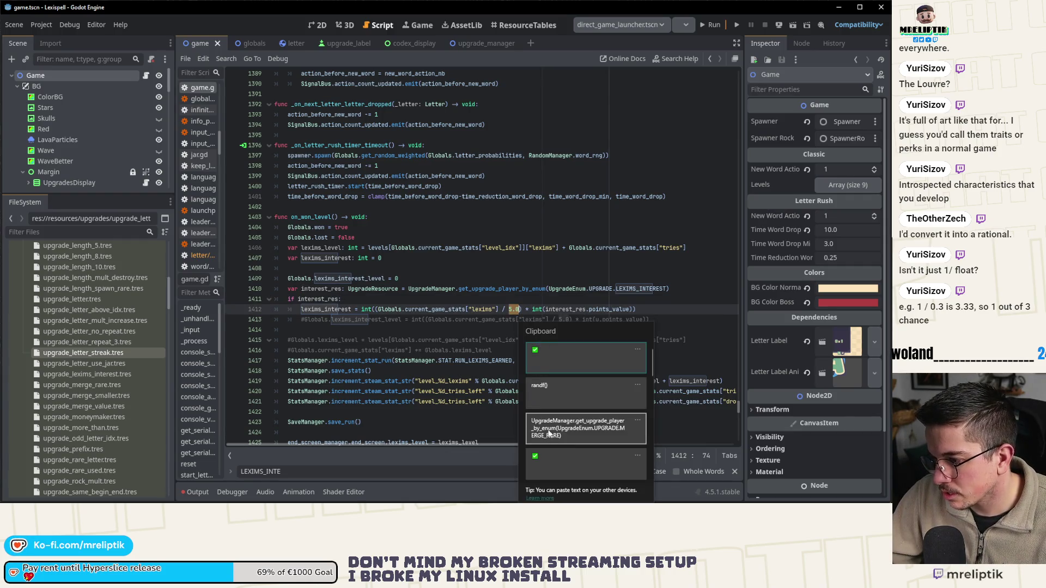
pyautogui.scroll(-5, 563, 431)
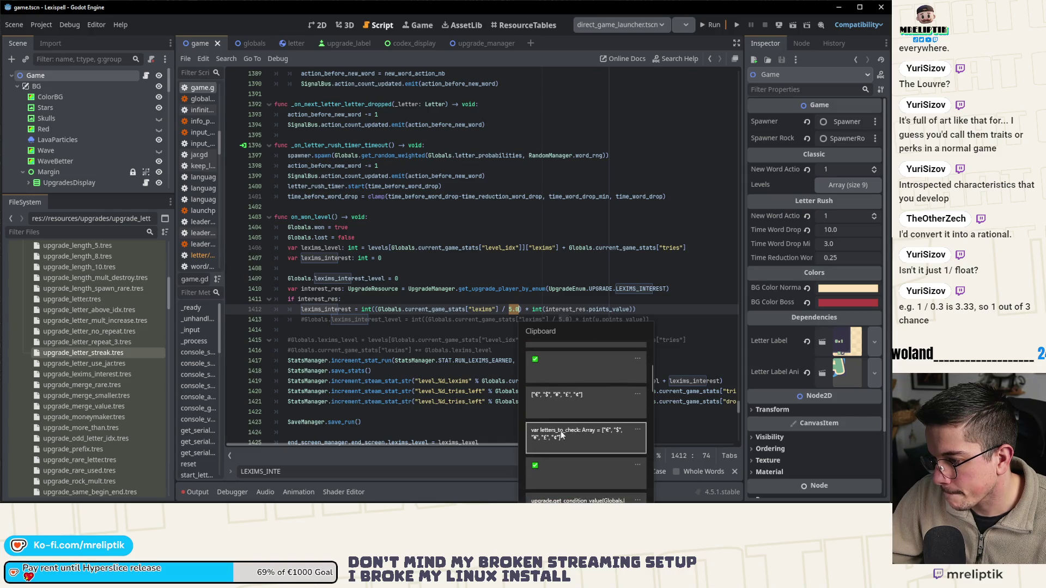
pyautogui.click(566, 454)
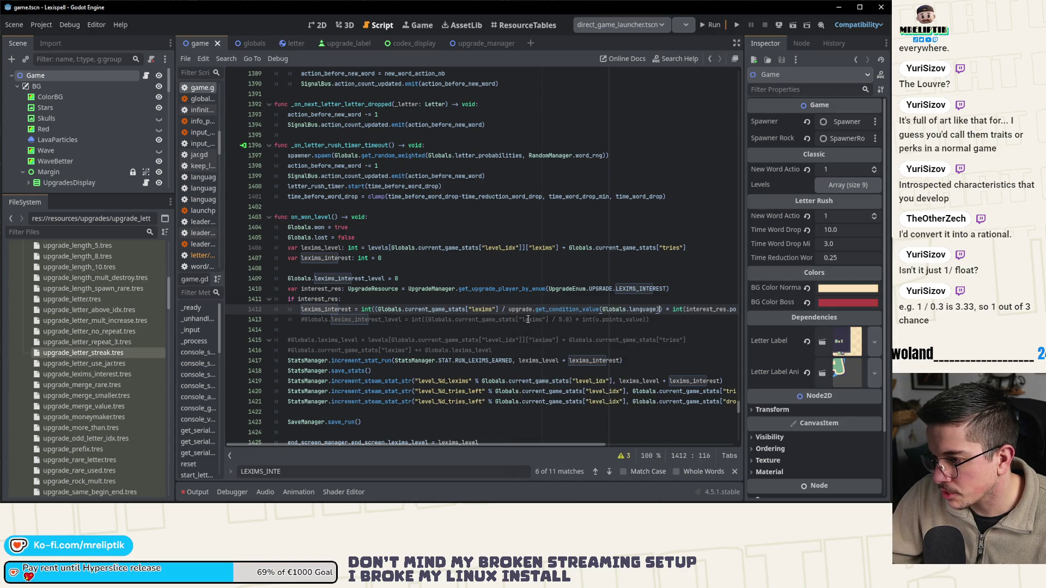
pyautogui.click(321, 289)
pyautogui.doubleClick(313, 299)
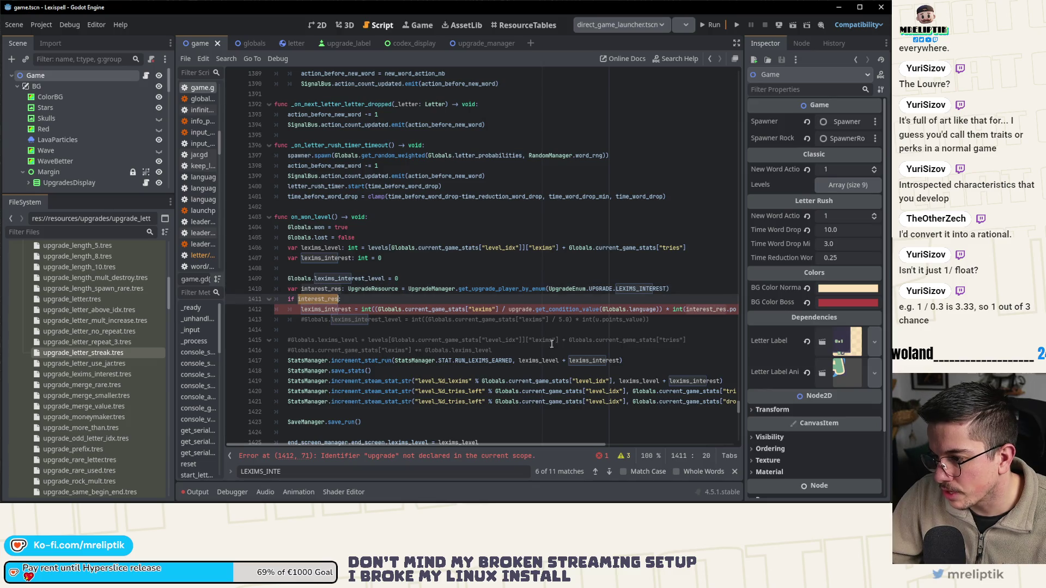
pyautogui.hotkey('ctrl', 'c')
pyautogui.doubleClick(518, 309)
pyautogui.hotkey('ctrl', 'v')
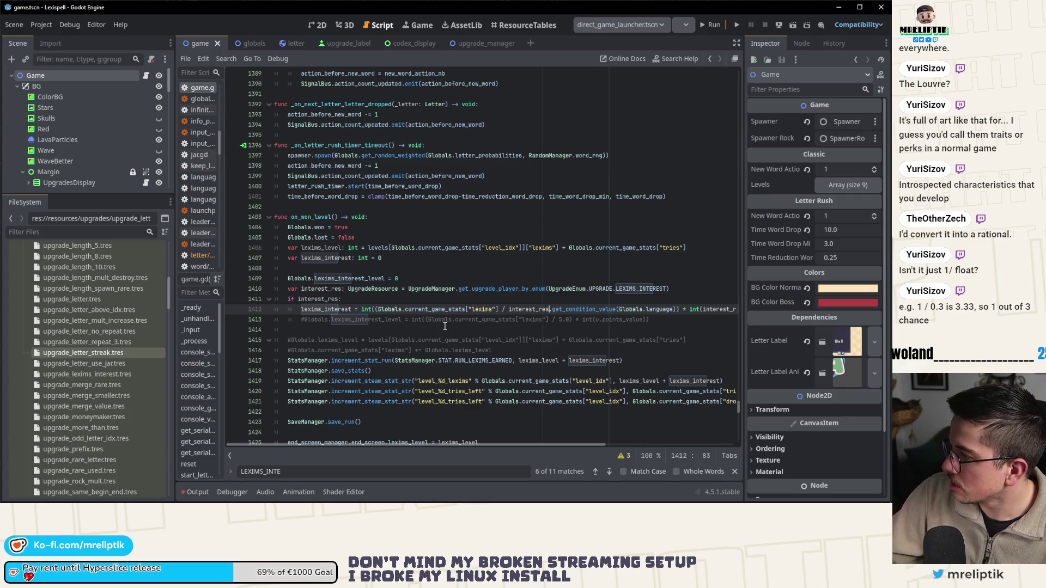
# Step: Replace points_value with interest_res.action.amount in the interest line and save
pyautogui.hscroll(5, 394, 330)
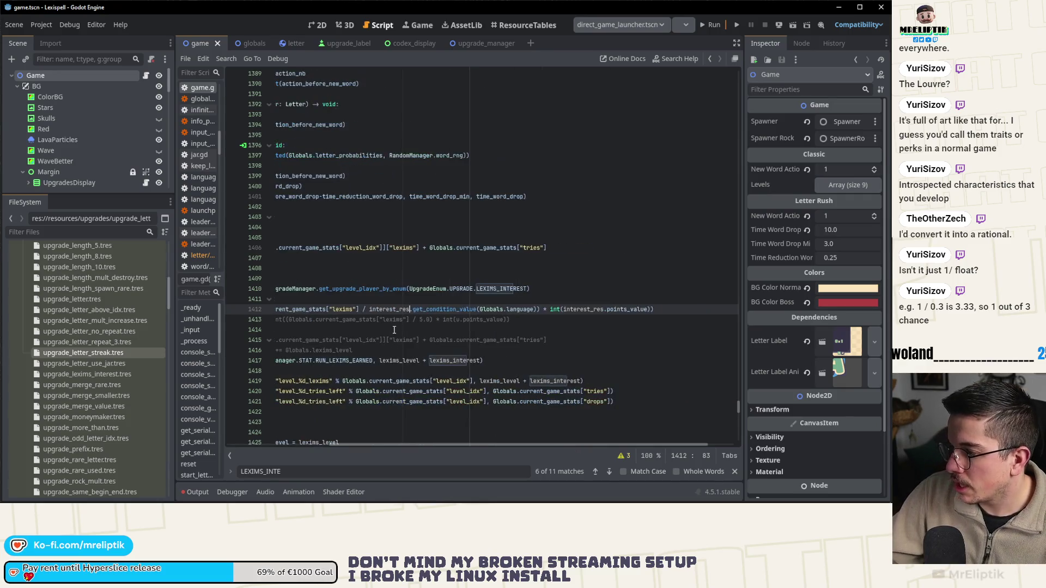
pyautogui.hscroll(-2, 539, 330)
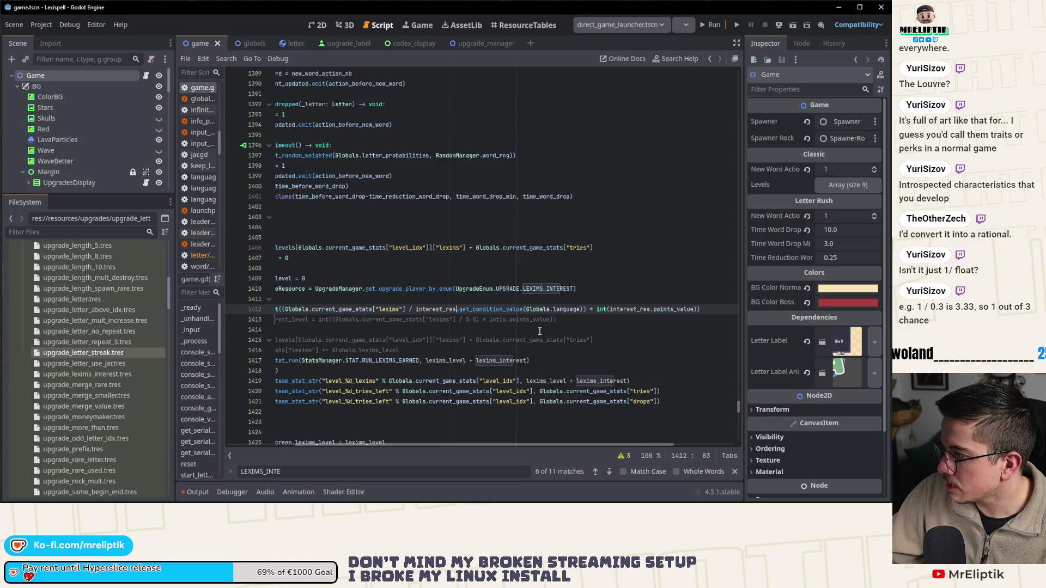
pyautogui.doubleClick(678, 309)
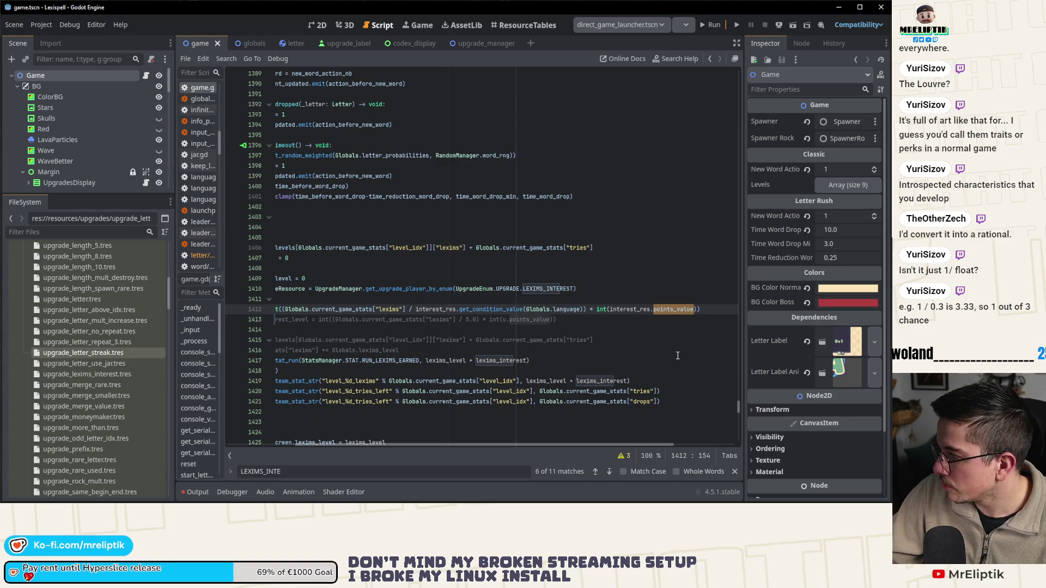
pyautogui.write('ac')
pyautogui.press('Return')
pyautogui.write('.a')
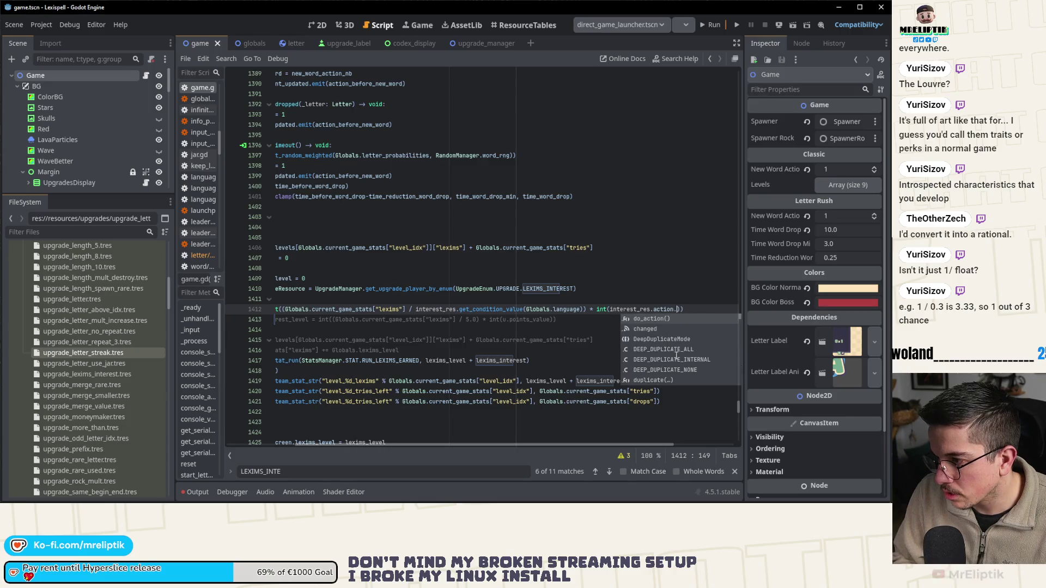
pyautogui.write('mount')
pyautogui.hotkey('ctrl', 's')
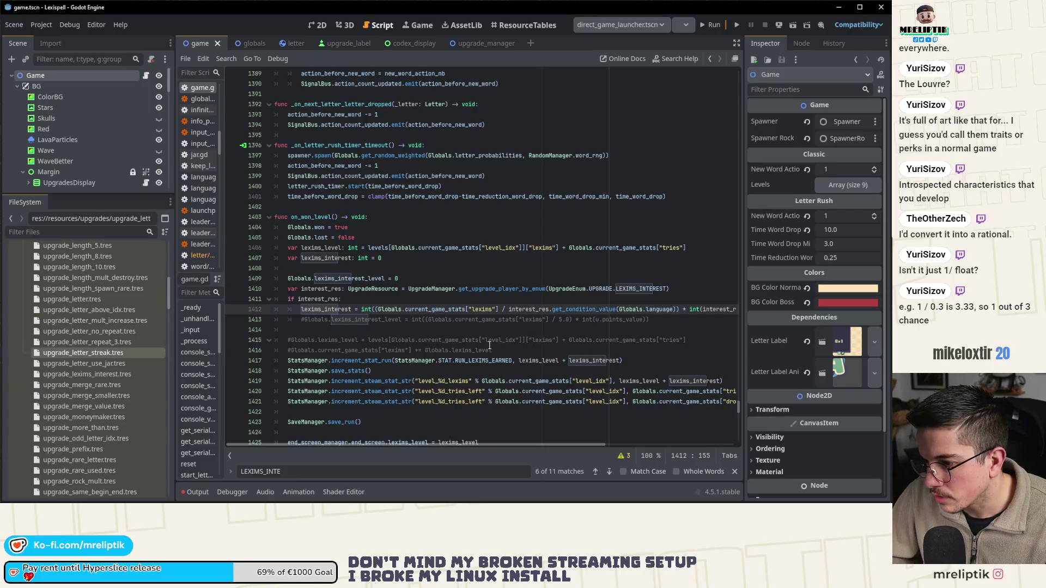
pyautogui.click(448, 339)
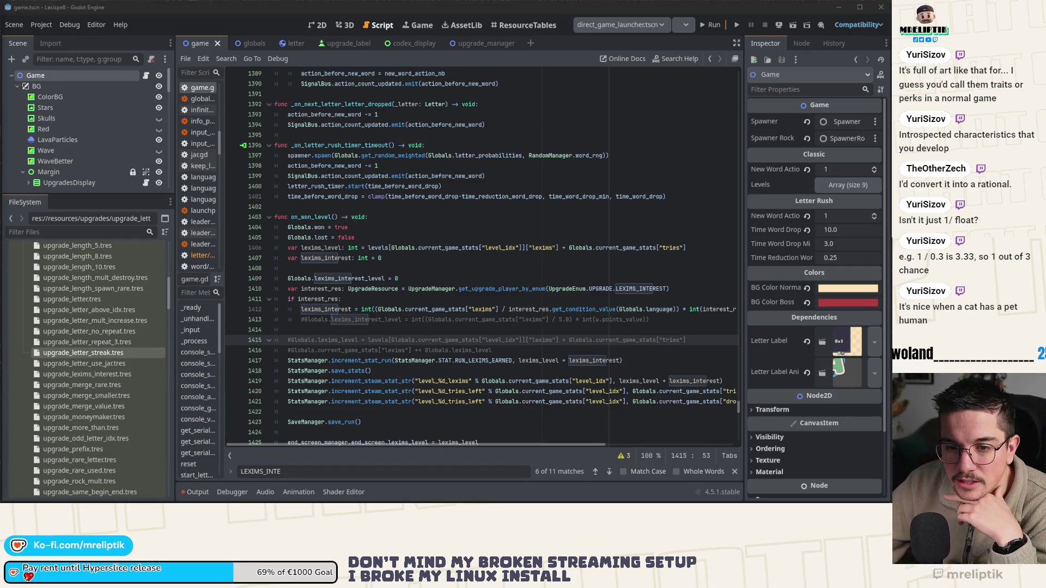
pyautogui.click(523, 370)
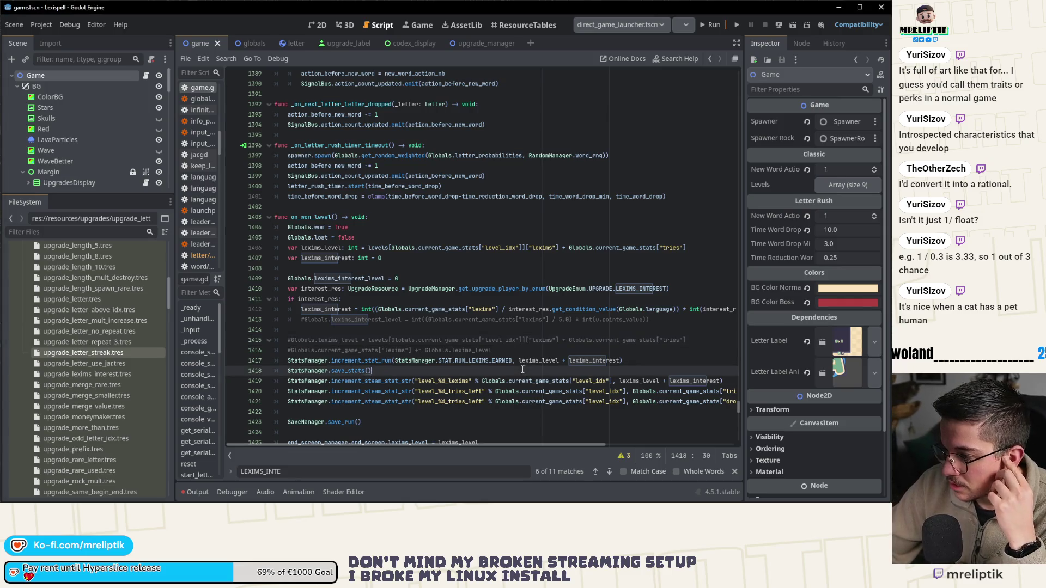
pyautogui.doubleClick(579, 361)
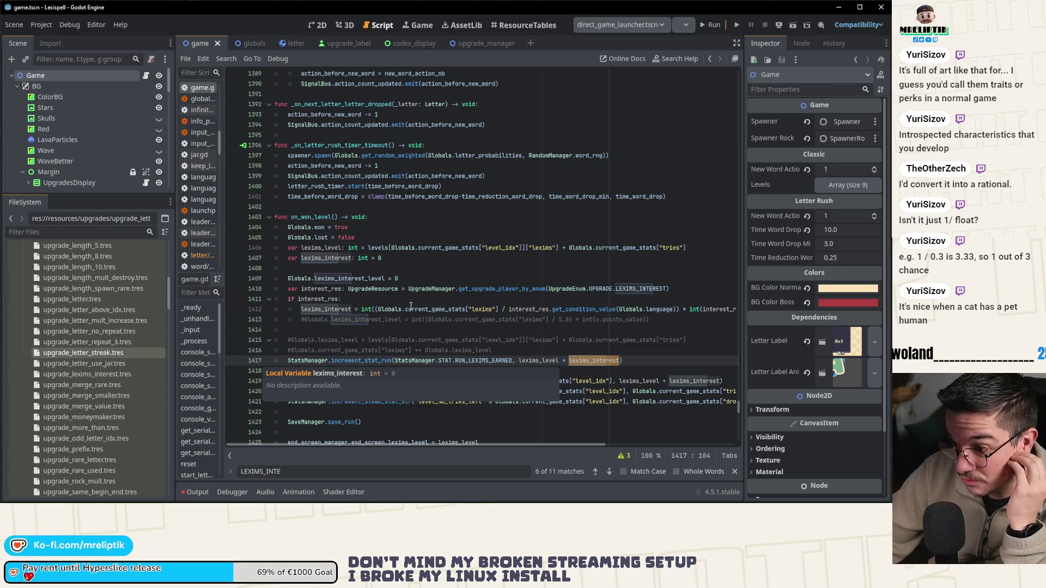
pyautogui.doubleClick(439, 309)
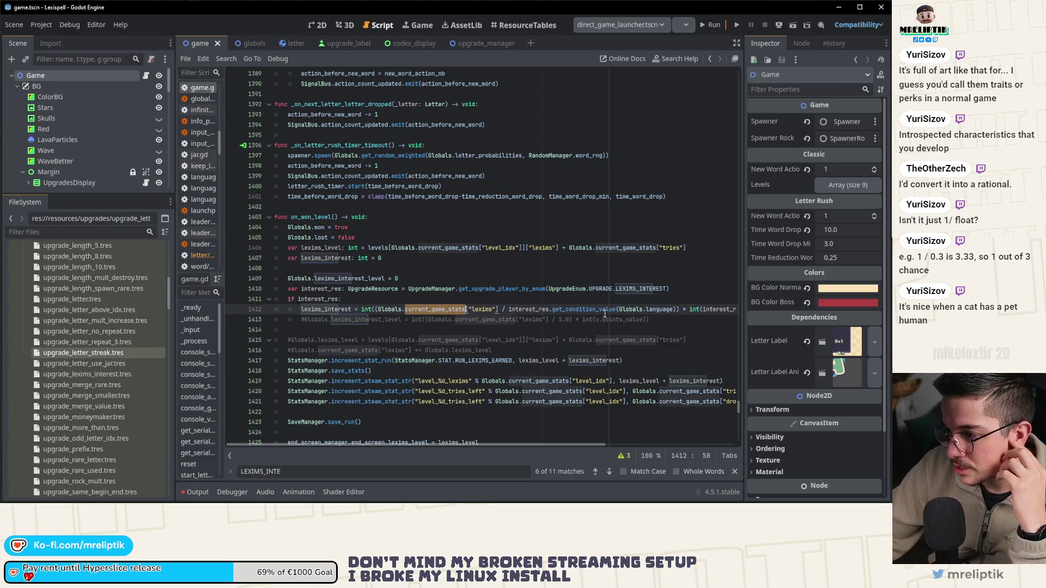
pyautogui.moveTo(458, 443)
pyautogui.mouseDown()
pyautogui.moveTo(561, 450)
pyautogui.moveTo(427, 447)
pyautogui.mouseUp()
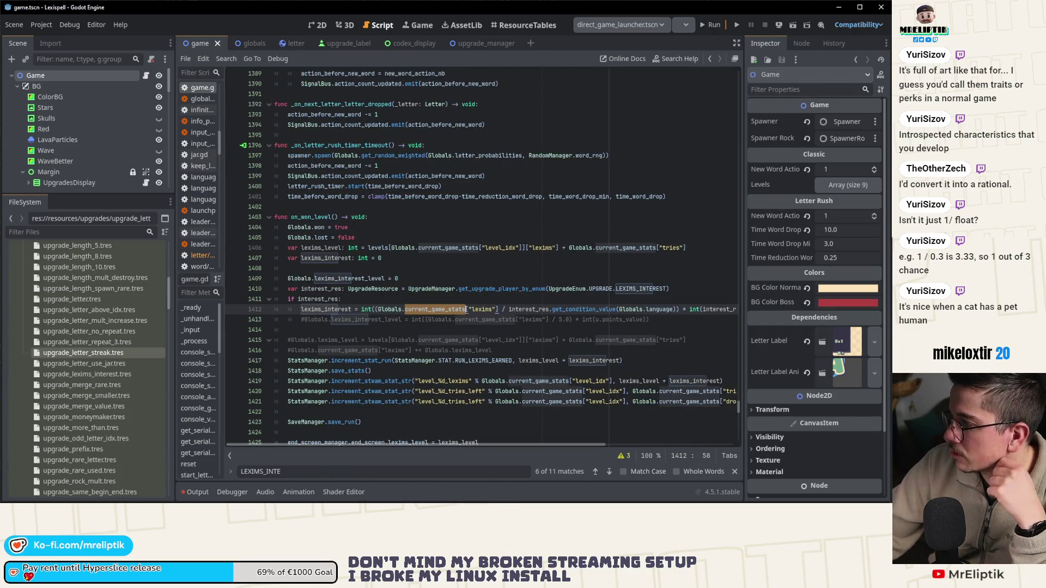
pyautogui.click(421, 339)
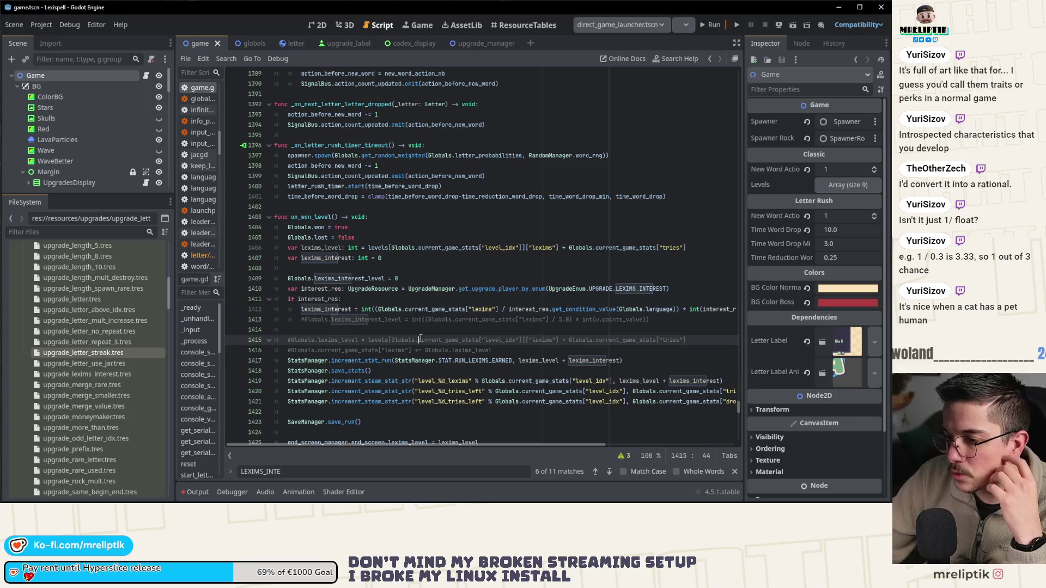
pyautogui.click(403, 320)
pyautogui.scroll(-2, 403, 321)
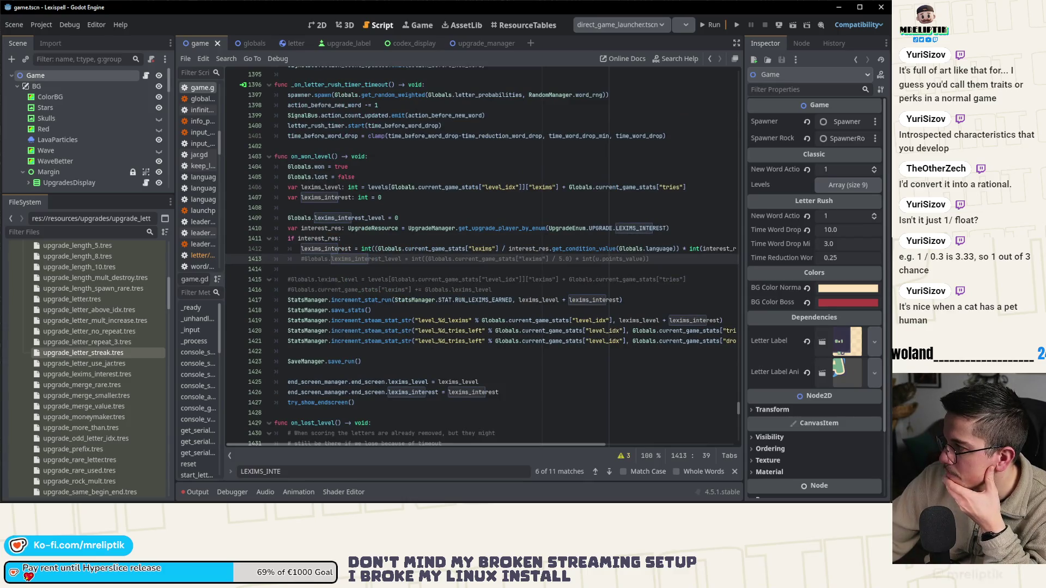
pyautogui.click(355, 320)
pyautogui.scroll(-6, 91, 352)
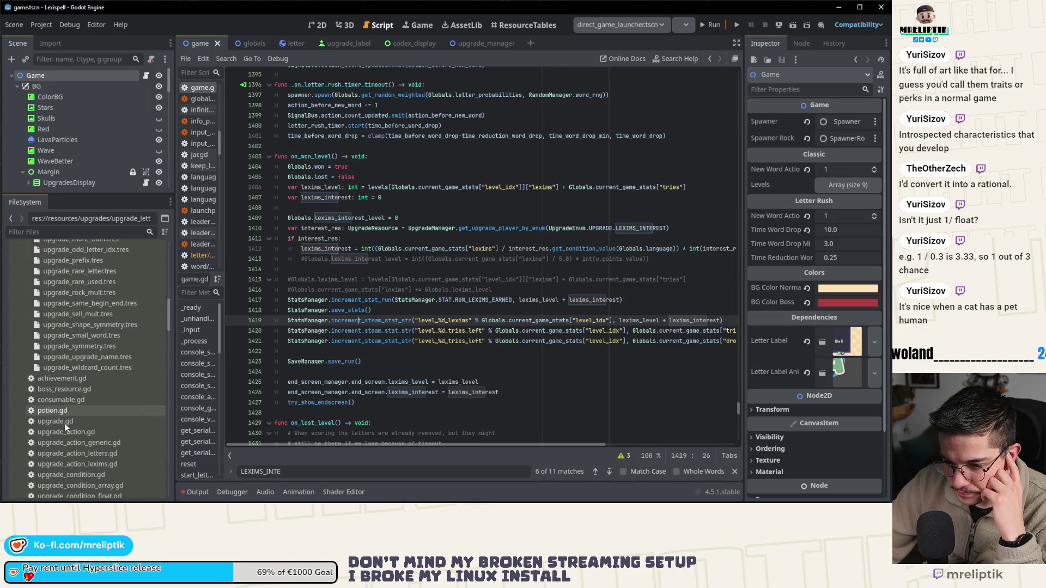
# Step: Open upgrade.gd and look through the format_description function
pyautogui.click(67, 400)
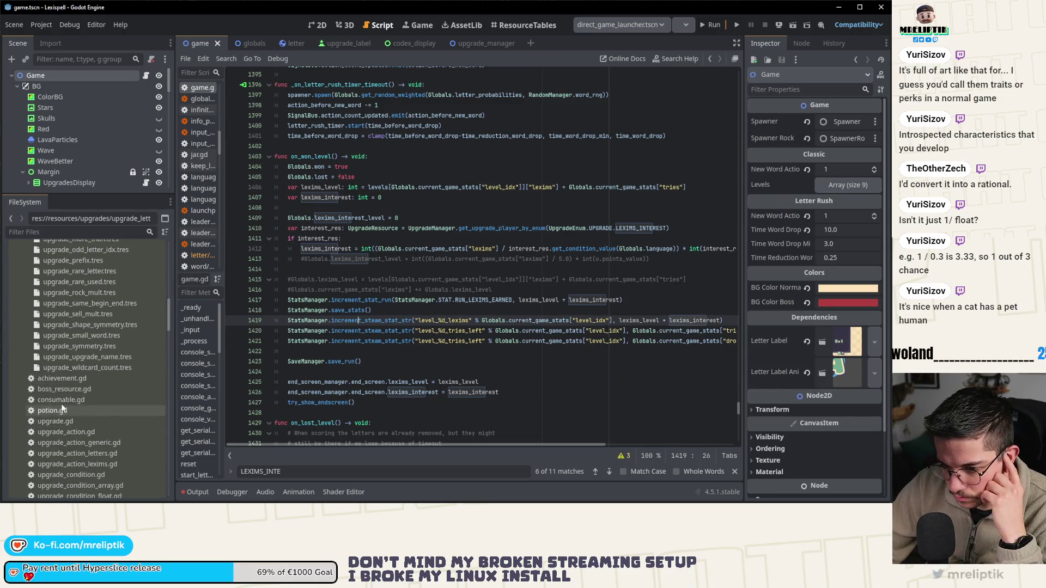
pyautogui.doubleClick(59, 421)
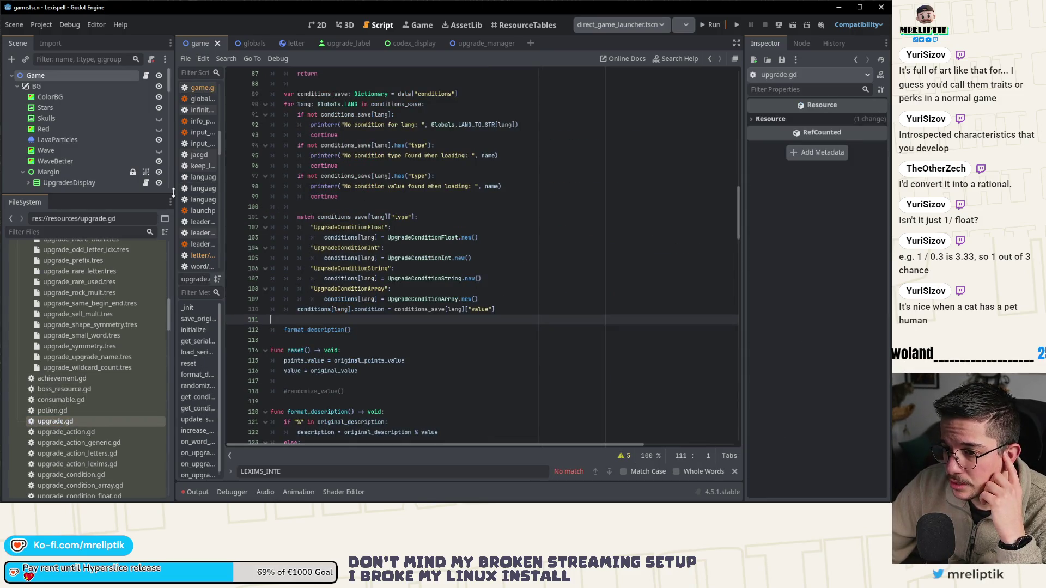
pyautogui.click(431, 248)
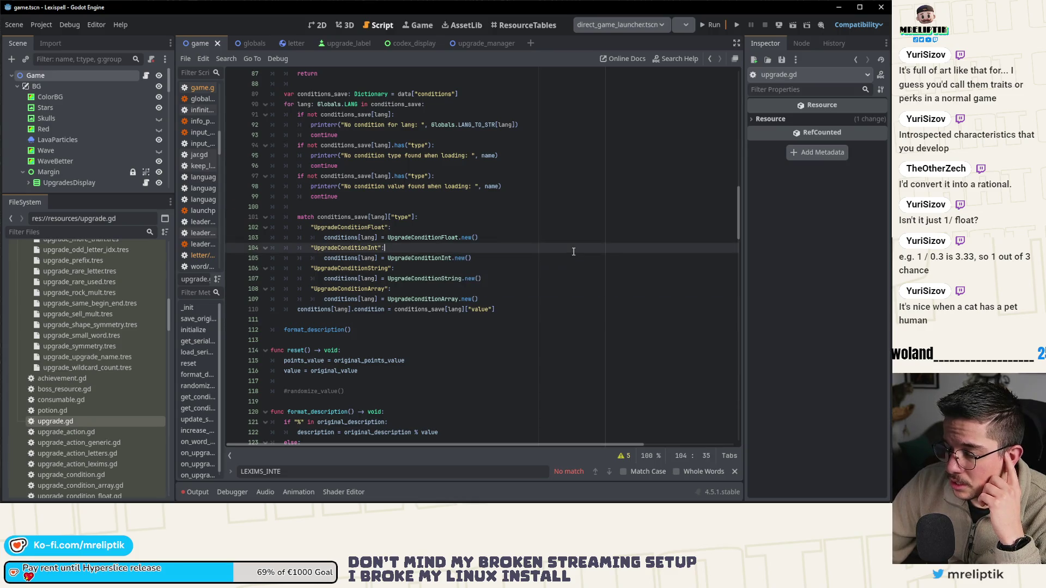
pyautogui.scroll(-10, 425, 322)
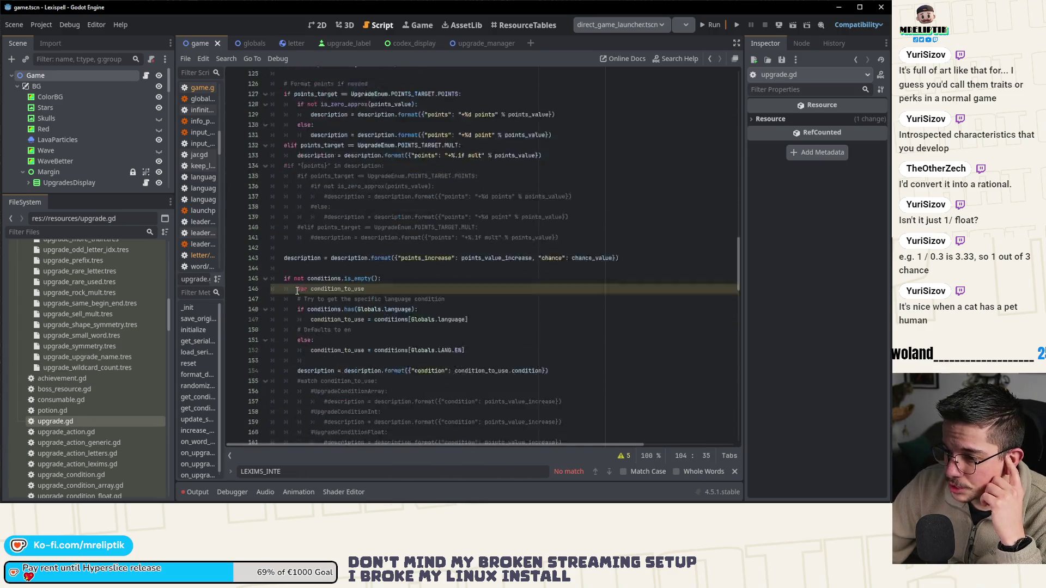
pyautogui.scroll(-5, 321, 234)
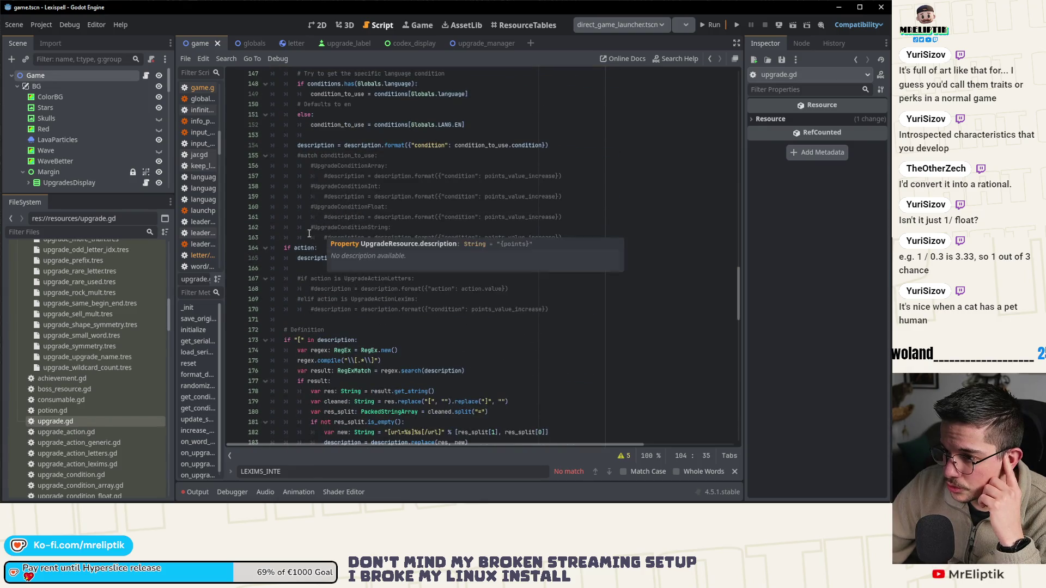
pyautogui.scroll(2, 322, 237)
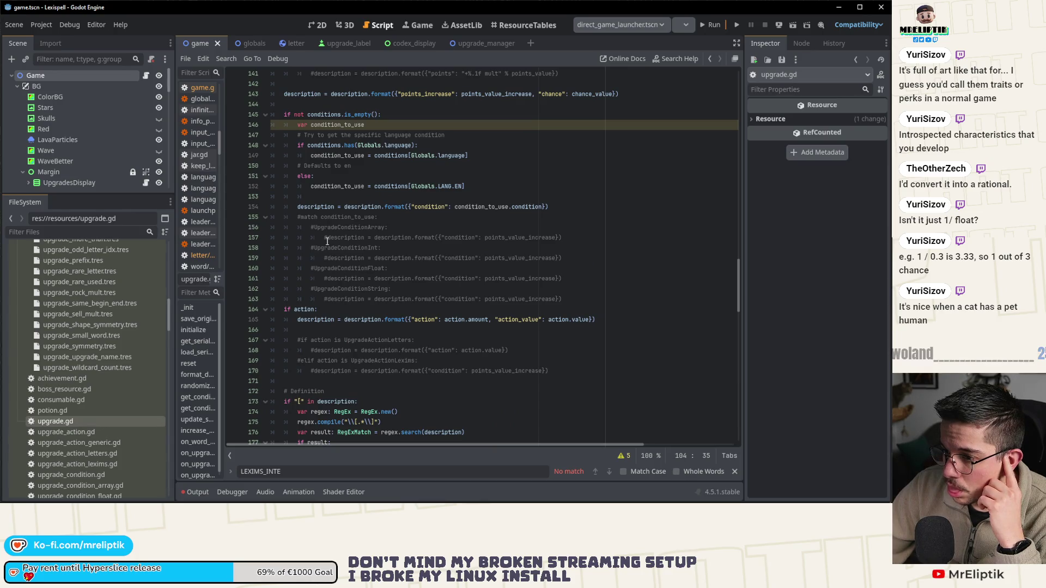
pyautogui.scroll(-3, 327, 241)
pyautogui.scroll(-1, 328, 242)
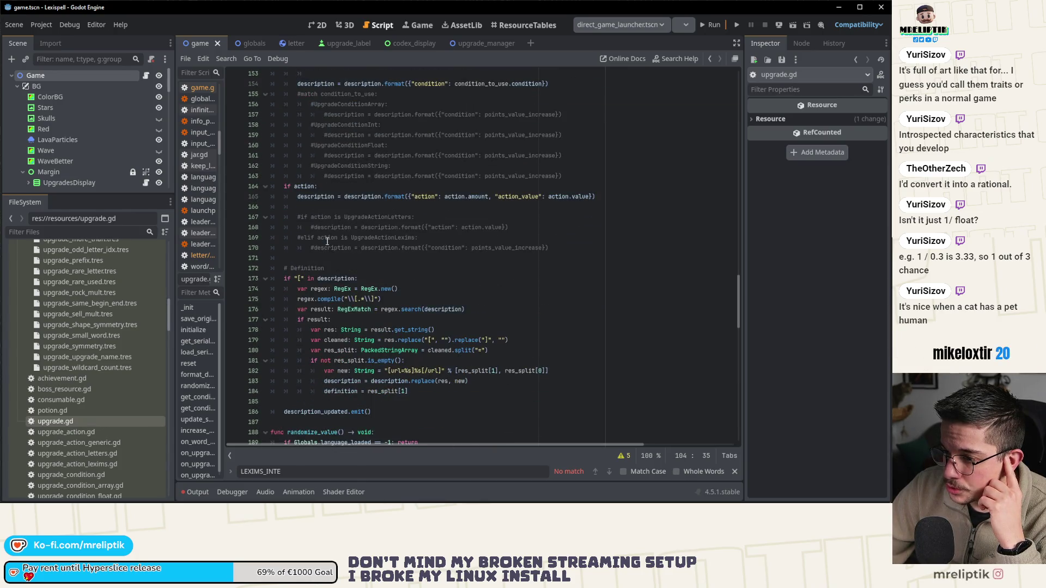
pyautogui.scroll(-3, 359, 280)
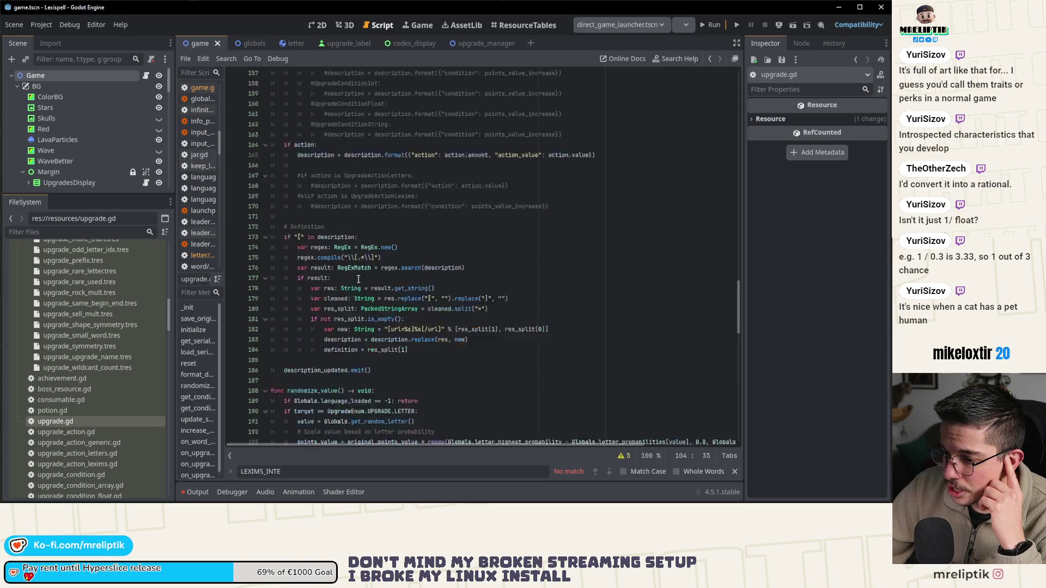
pyautogui.scroll(-1, 370, 284)
pyautogui.scroll(10, 384, 289)
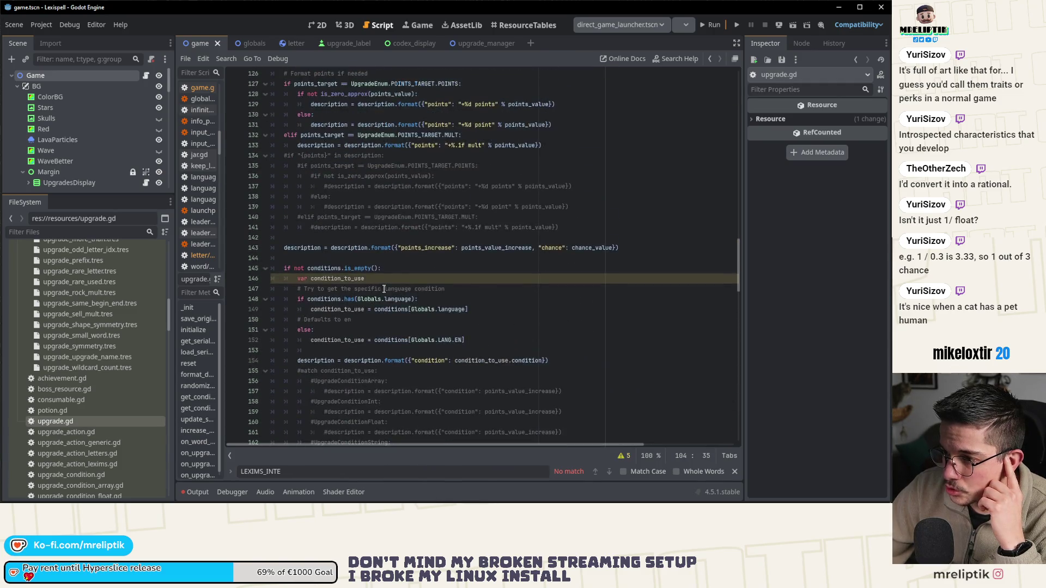
pyautogui.scroll(-15, 384, 289)
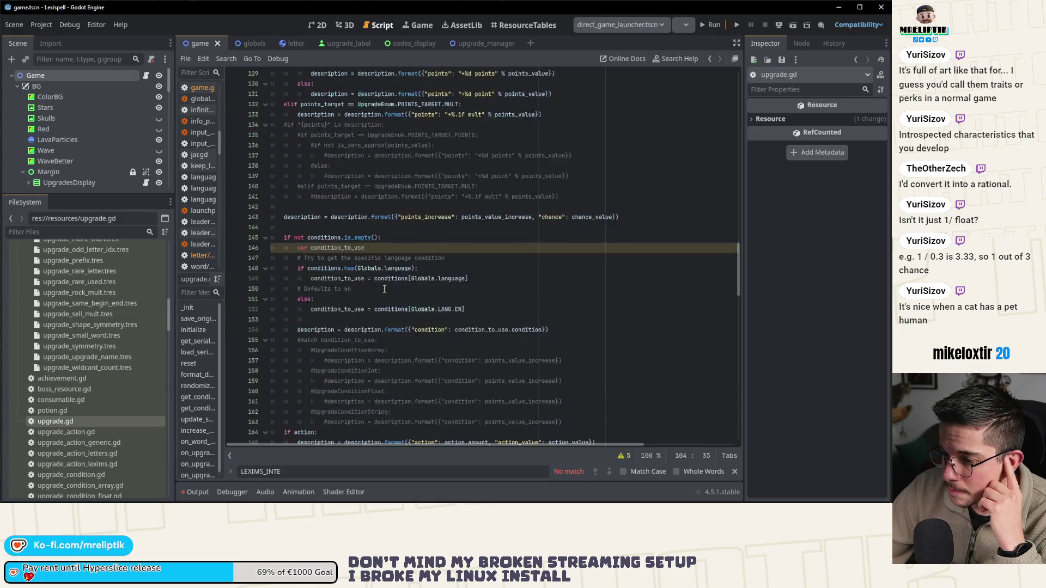
pyautogui.scroll(6, 384, 288)
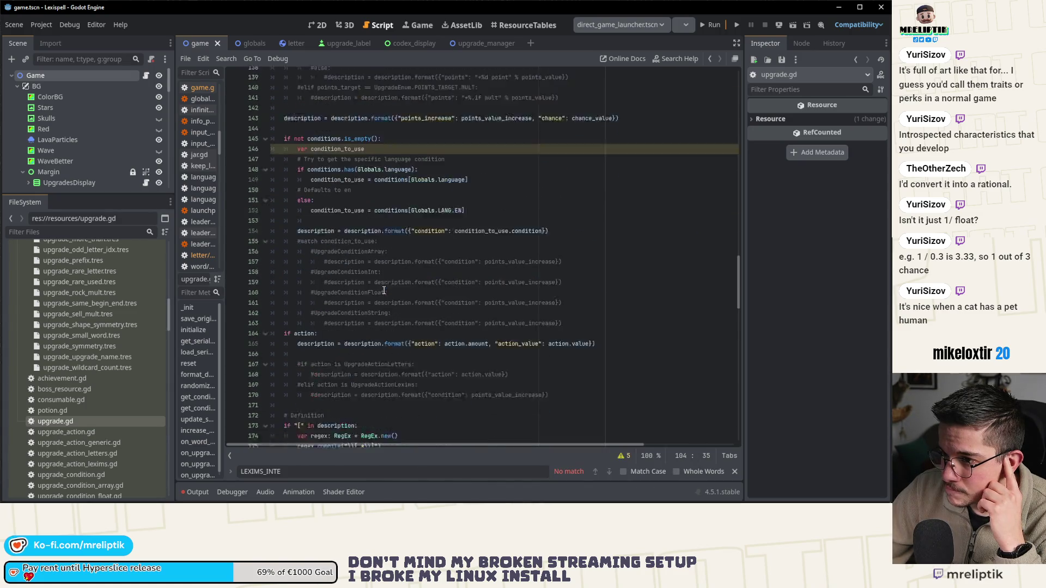
# Step: Duplicate the action description line and select the copy's text
pyautogui.click(607, 351)
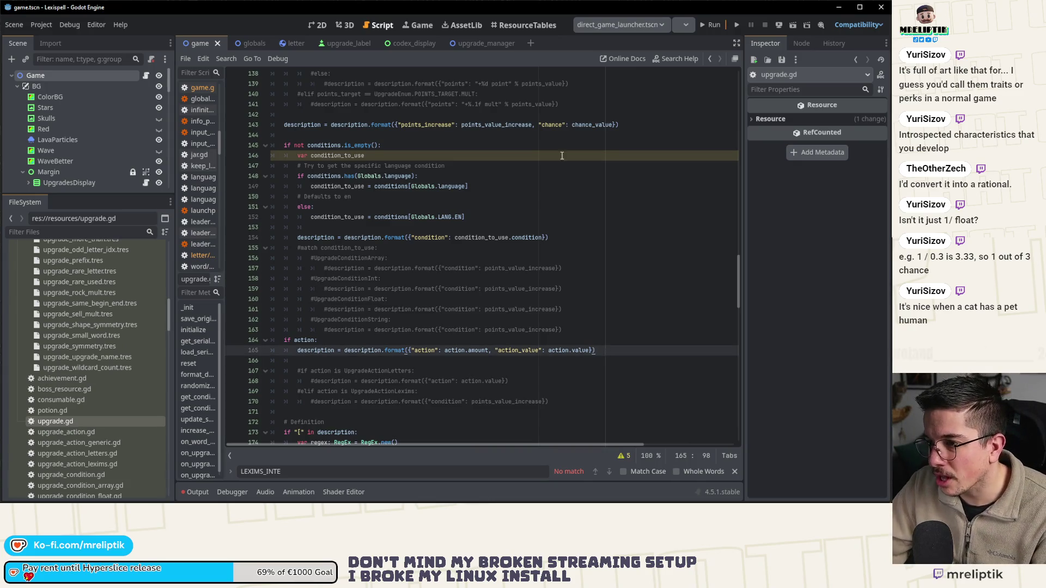
pyautogui.scroll(-3, 599, 261)
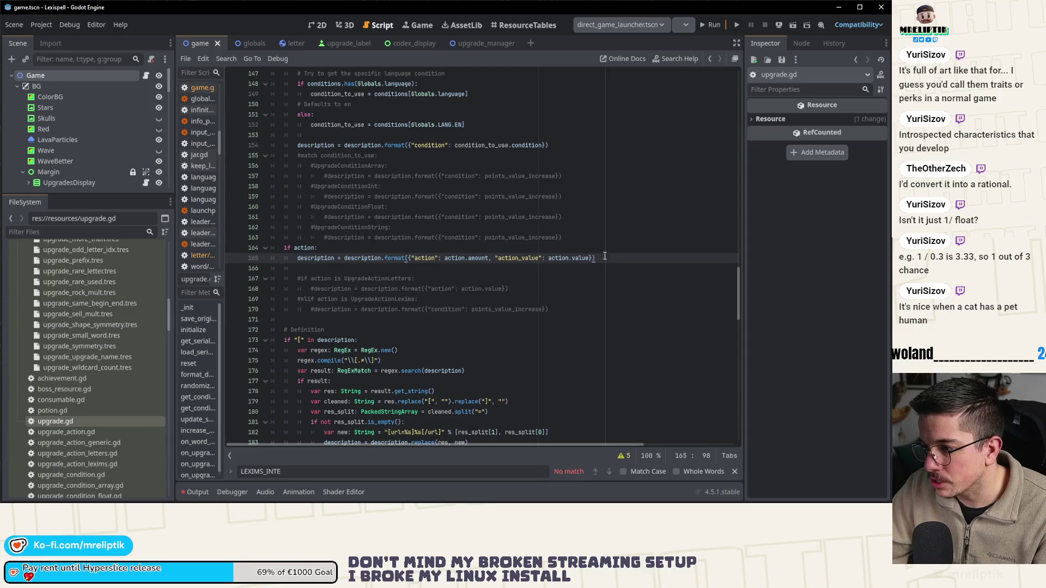
pyautogui.hotkey('ctrl', 'shift', 'd')
pyautogui.press('super')
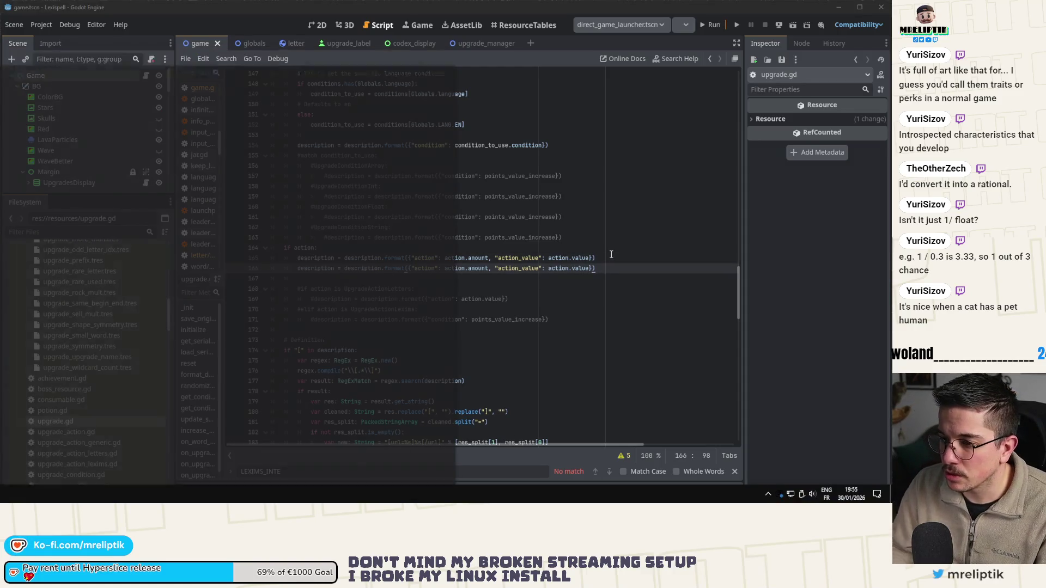
pyautogui.hotkey('shift', 'Home')
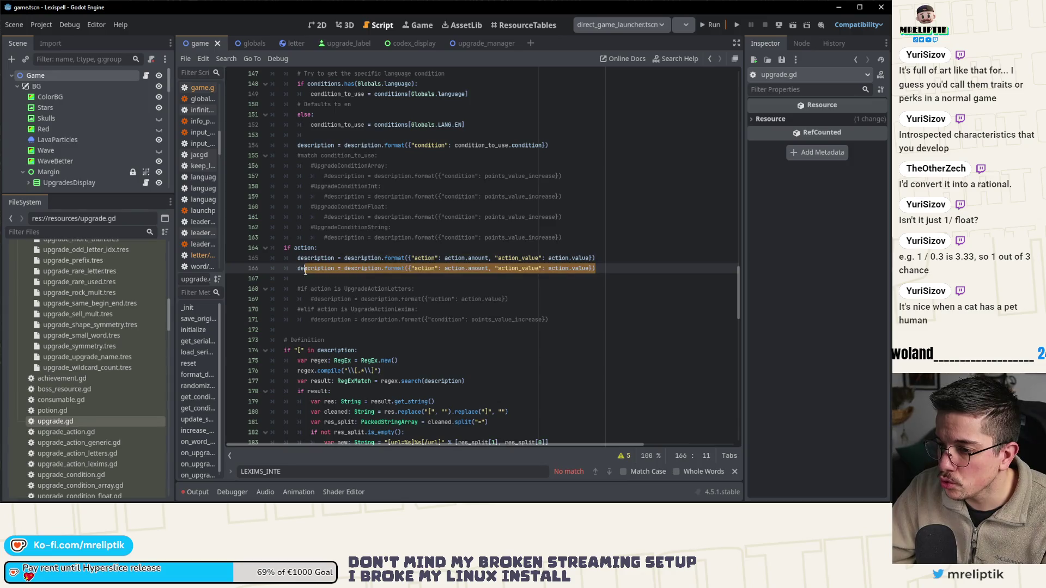
pyautogui.scroll(14, 383, 278)
pyautogui.scroll(-5, 384, 278)
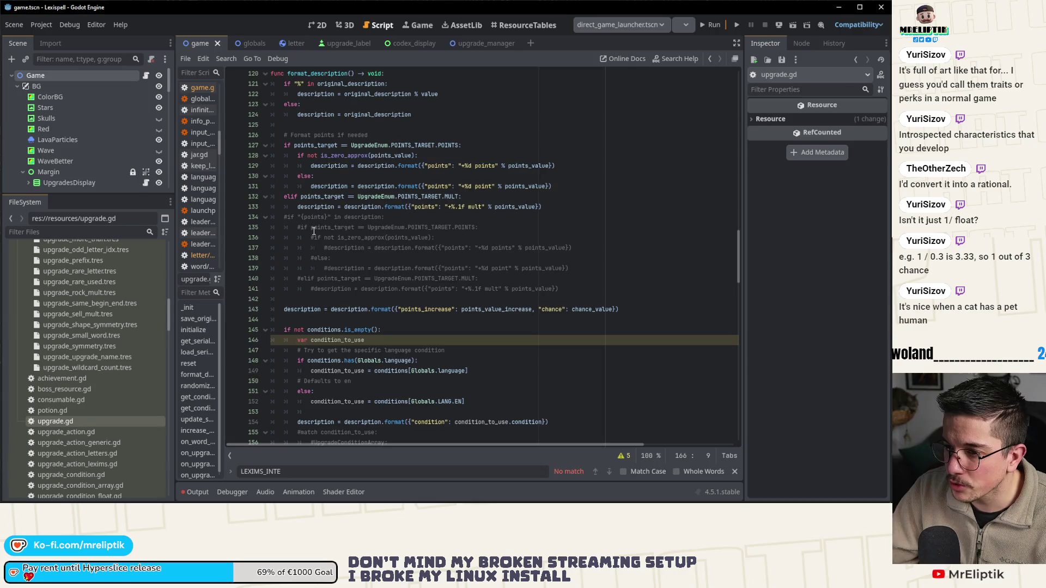
# Step: Fold the commented-out {points}, match and UpgradeActionLetters blocks
pyautogui.click(266, 217)
pyautogui.scroll(-2, 272, 256)
pyautogui.click(265, 299)
pyautogui.click(266, 350)
pyautogui.scroll(2, 318, 280)
pyautogui.scroll(2, 317, 280)
pyautogui.click(331, 309)
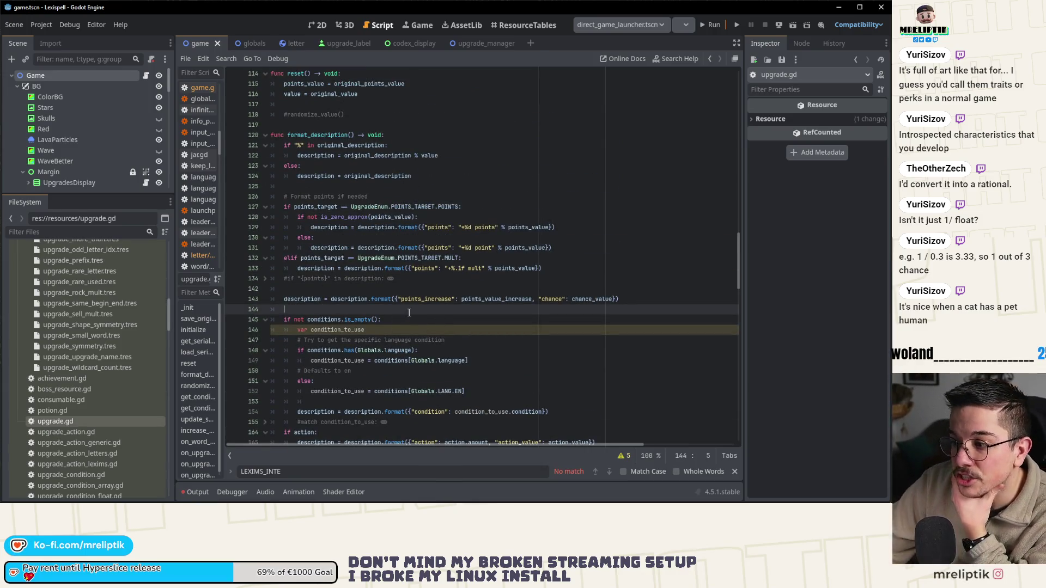
# Step: Add a '# Write chance in more human format' comment above the description.format line
pyautogui.doubleClick(551, 299)
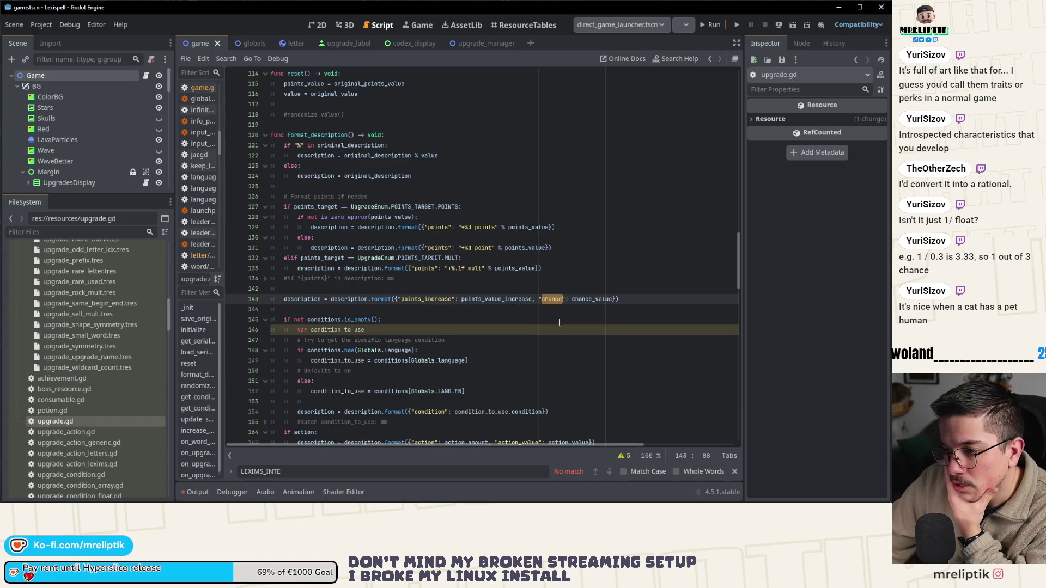
pyautogui.doubleClick(593, 300)
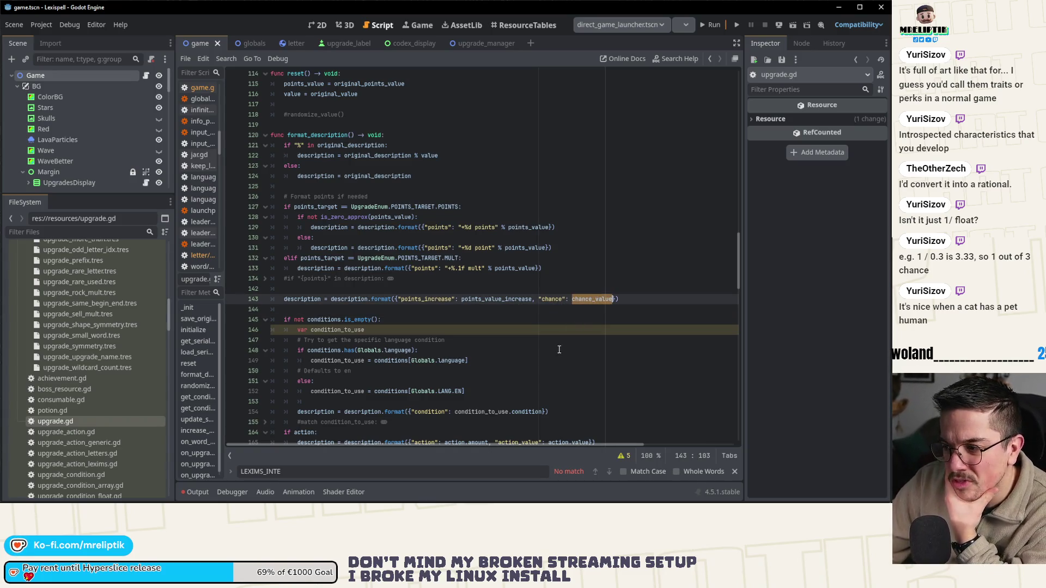
pyautogui.click(495, 291)
pyautogui.press('Return')
pyautogui.press('Return')
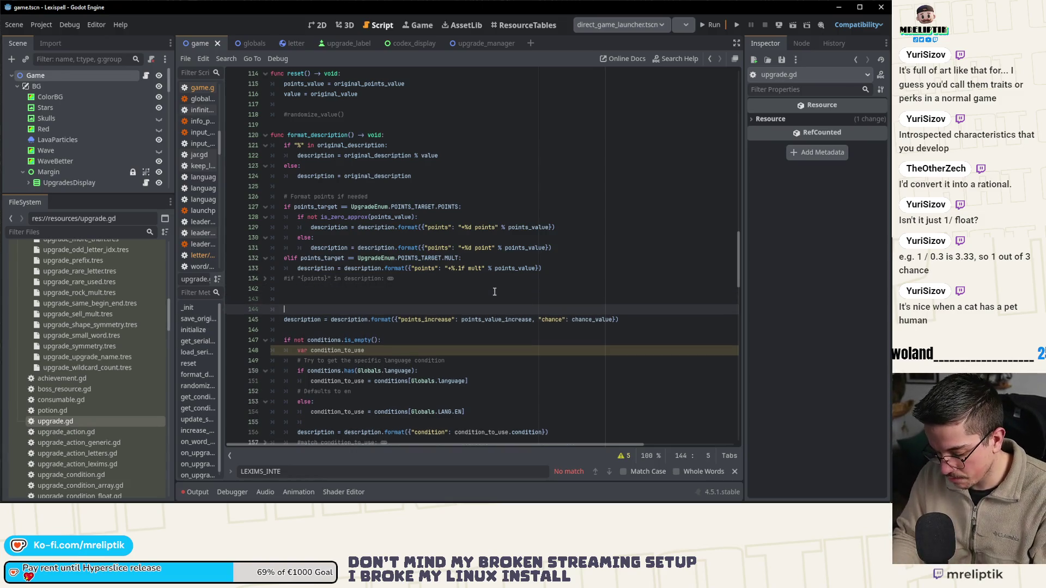
pyautogui.press('Up')
pyautogui.write('# Write chance in more human format')
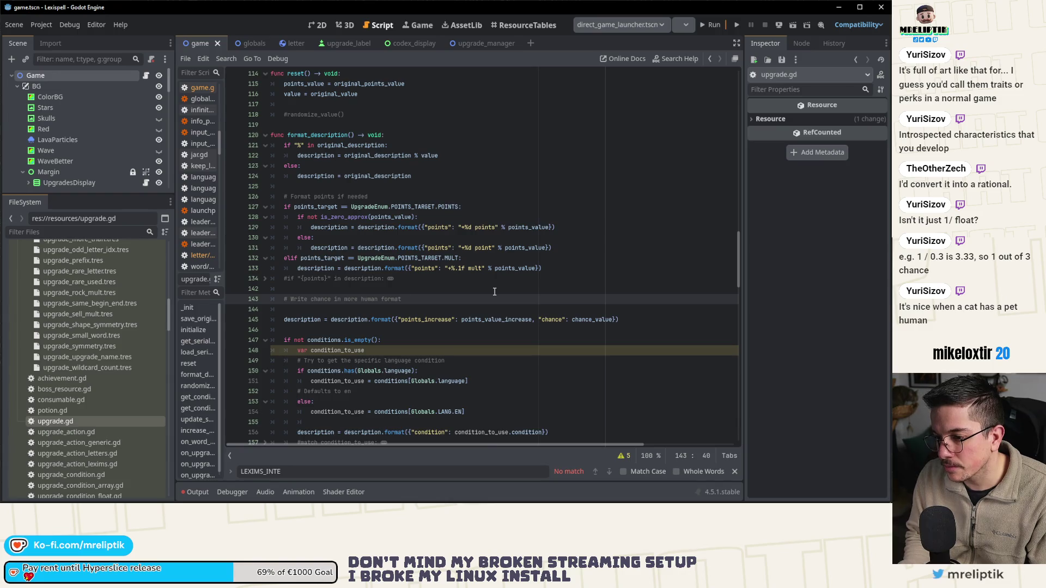
pyautogui.press('Return')
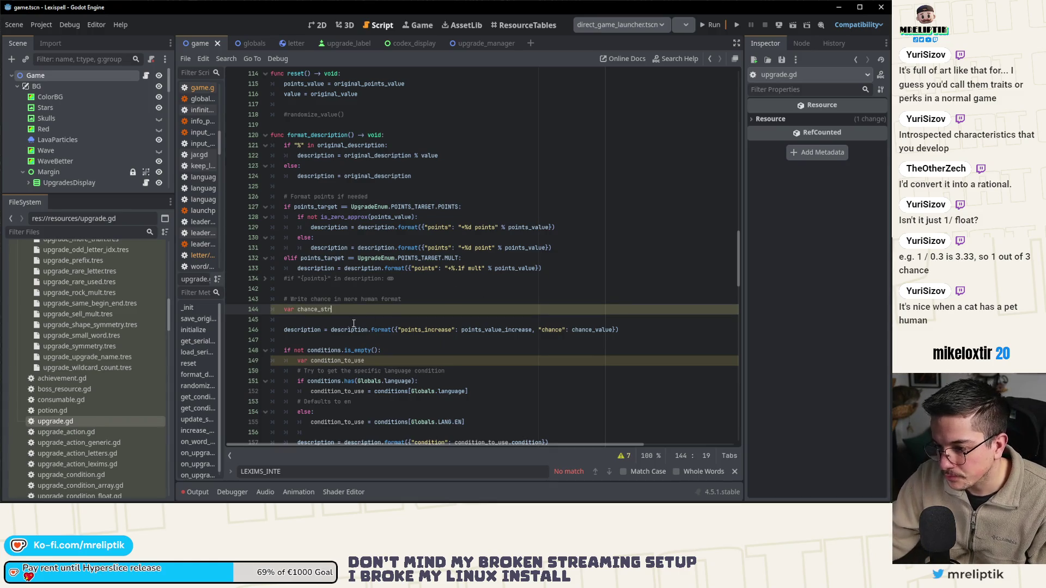
# Step: Pass chance_str instead of chance_value in the format call and declare chance_str: String = "1 in %d"
pyautogui.doubleClick(599, 330)
pyautogui.write('chance_str')
pyautogui.click(506, 309)
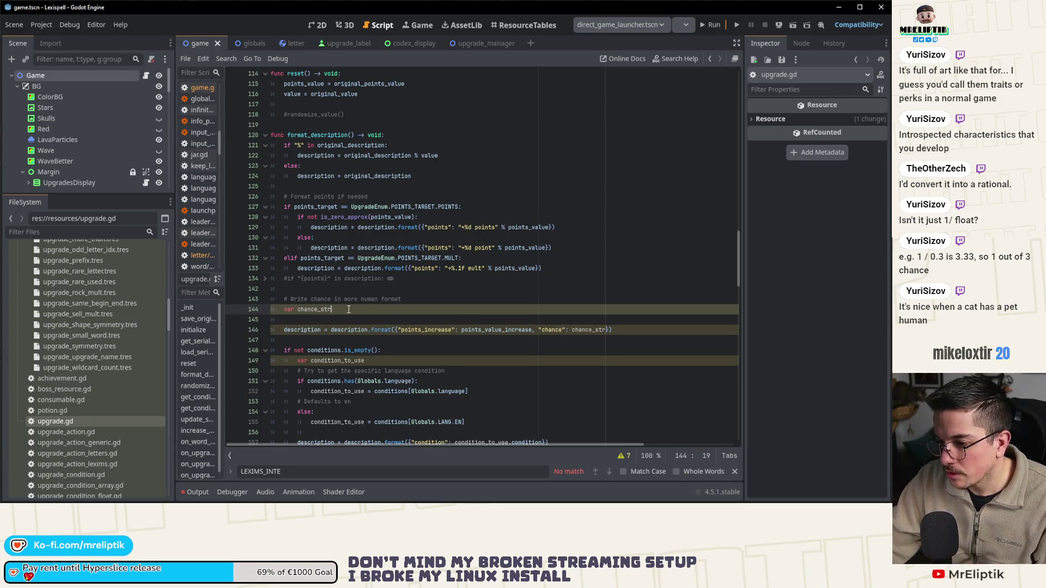
pyautogui.write(': String = "')
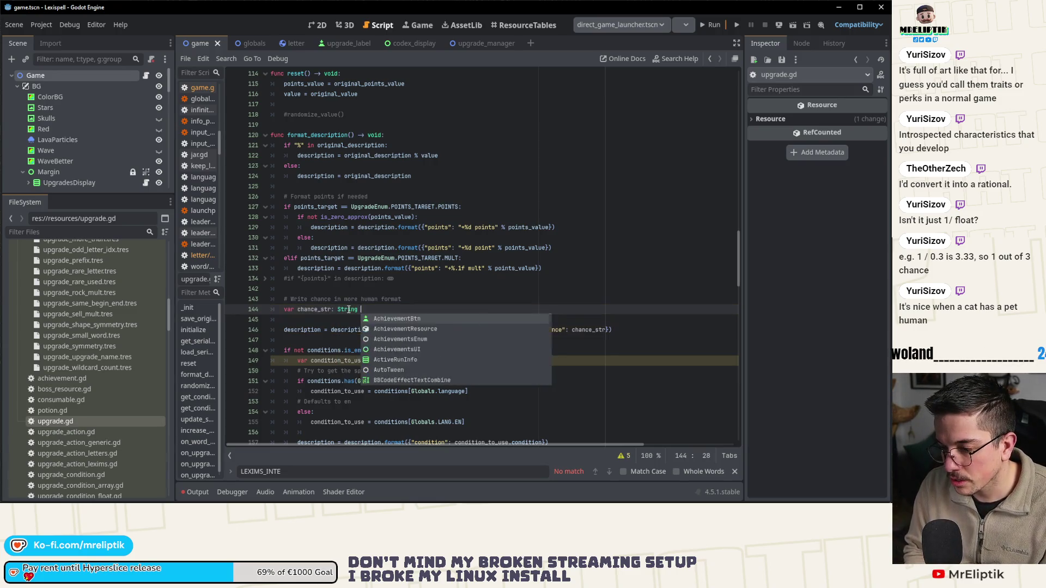
pyautogui.write('"')
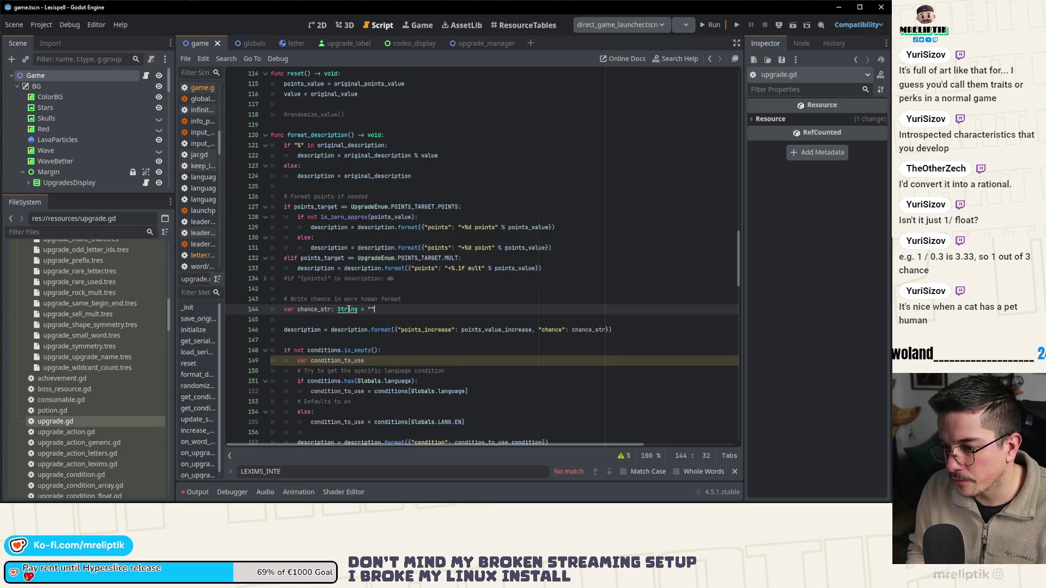
pyautogui.press('BackSpace')
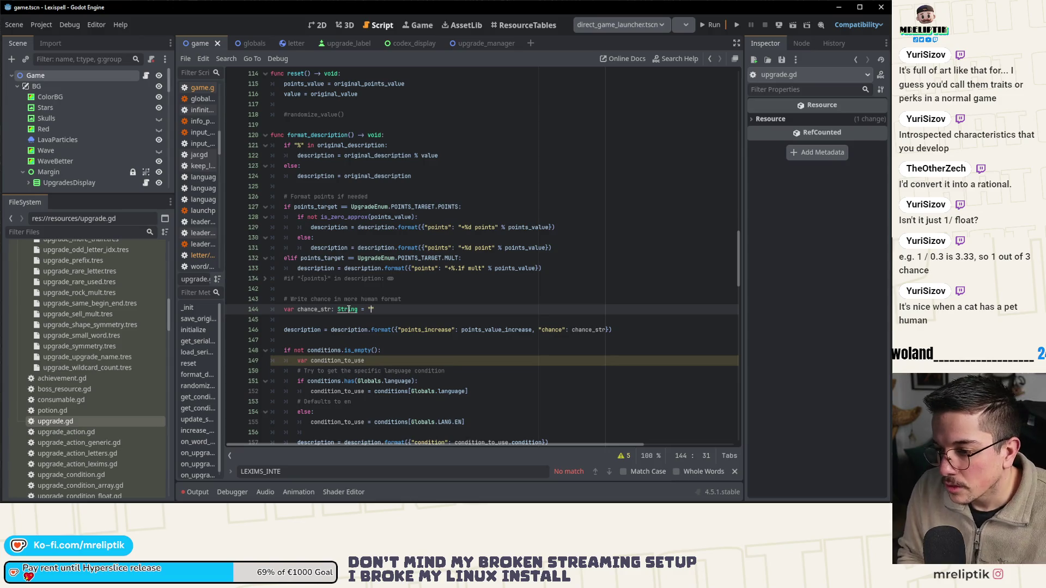
pyautogui.write('in')
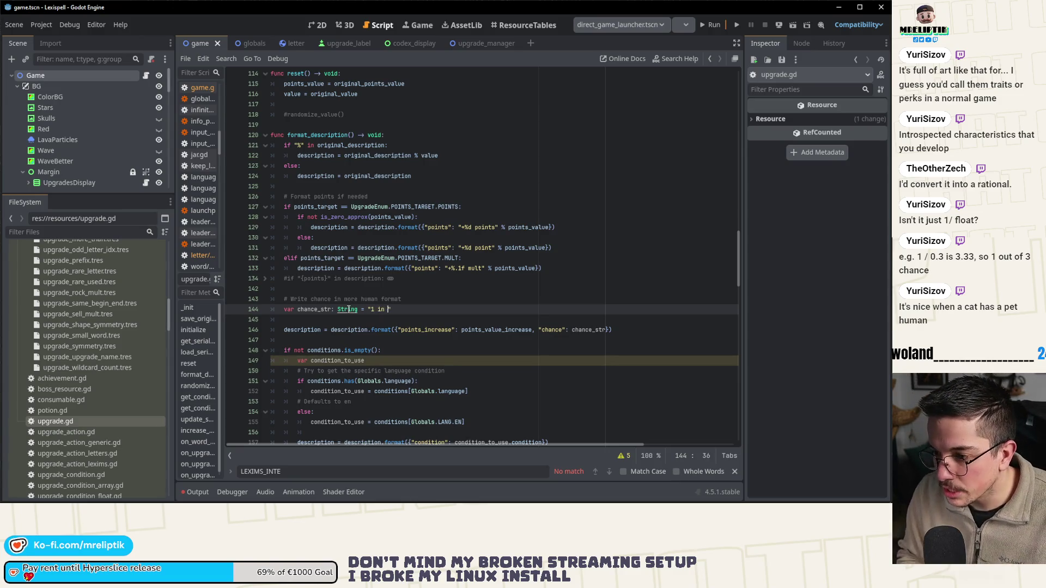
pyautogui.write(' %d')
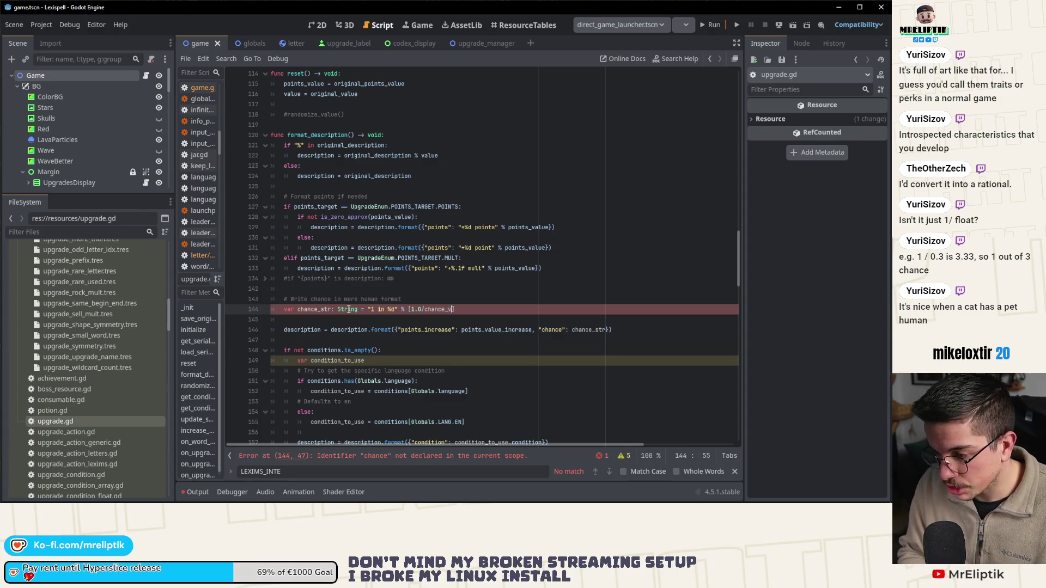
# Step: Make chance_str's value "1 in %d" % [int(1.0/chance_value)] and save the script
pyautogui.write('ue')
pyautogui.hotkey('ctrl', 's')
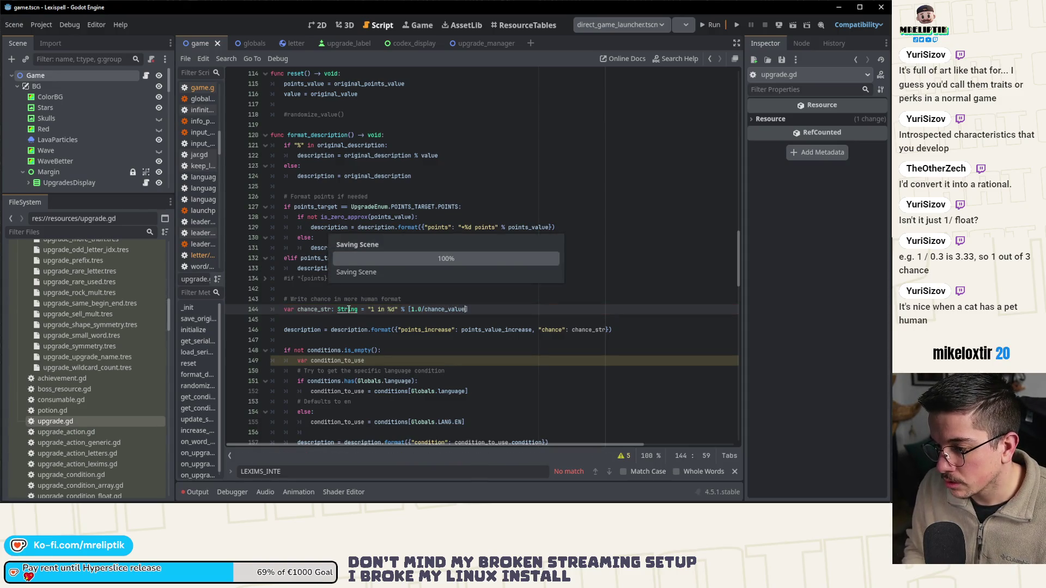
pyautogui.hotkey('ctrl', 'Left')
pyautogui.hotkey('ctrl', 'Left')
pyautogui.hotkey('ctrl', 'Left')
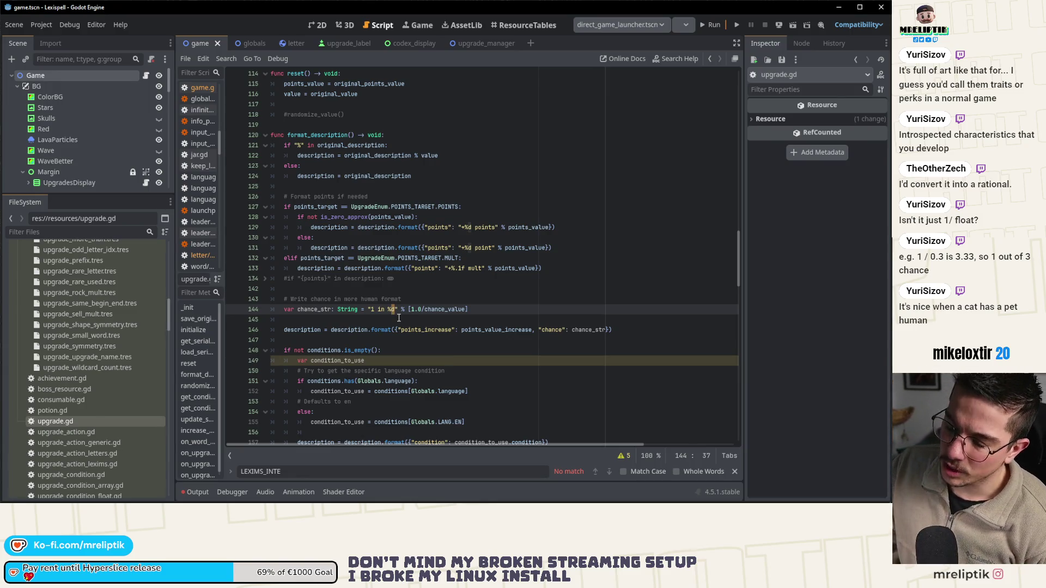
pyautogui.click(412, 308)
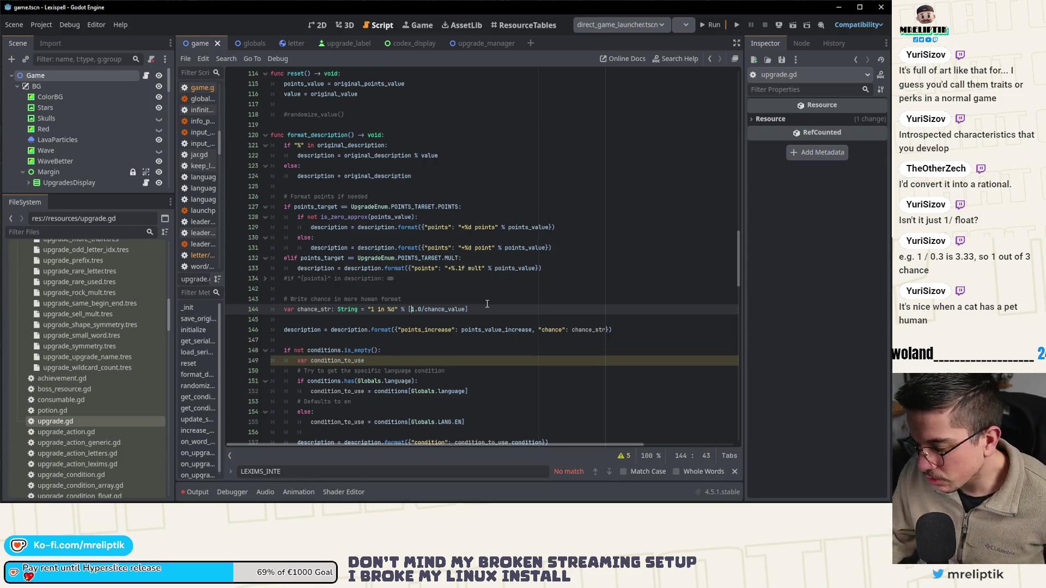
pyautogui.write('int(')
pyautogui.press('Right')
pyautogui.press('Right')
pyautogui.press('Right')
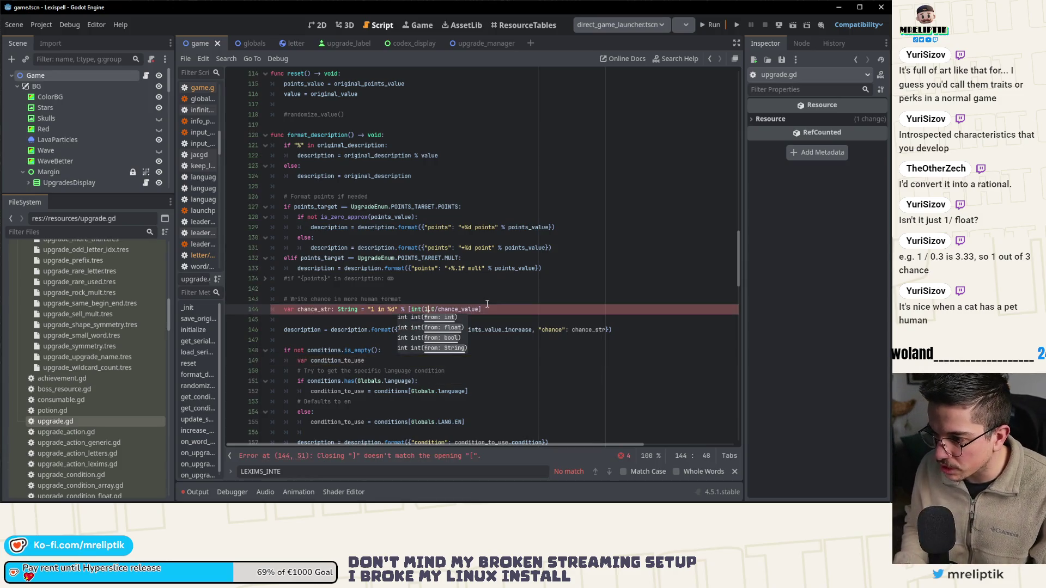
pyautogui.press('End')
pyautogui.press('Left')
pyautogui.write(')')
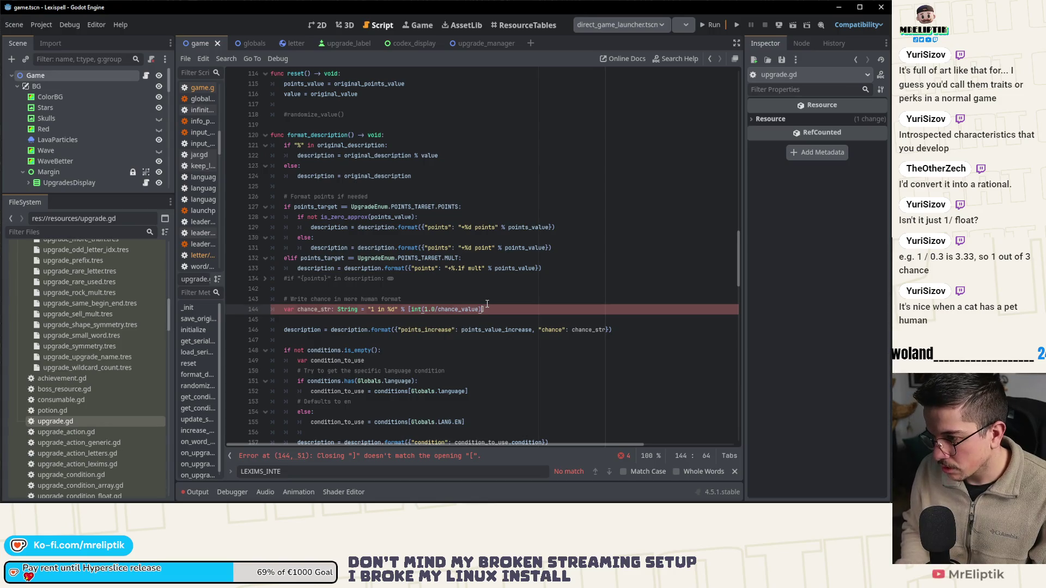
pyautogui.hotkey('ctrl', 's')
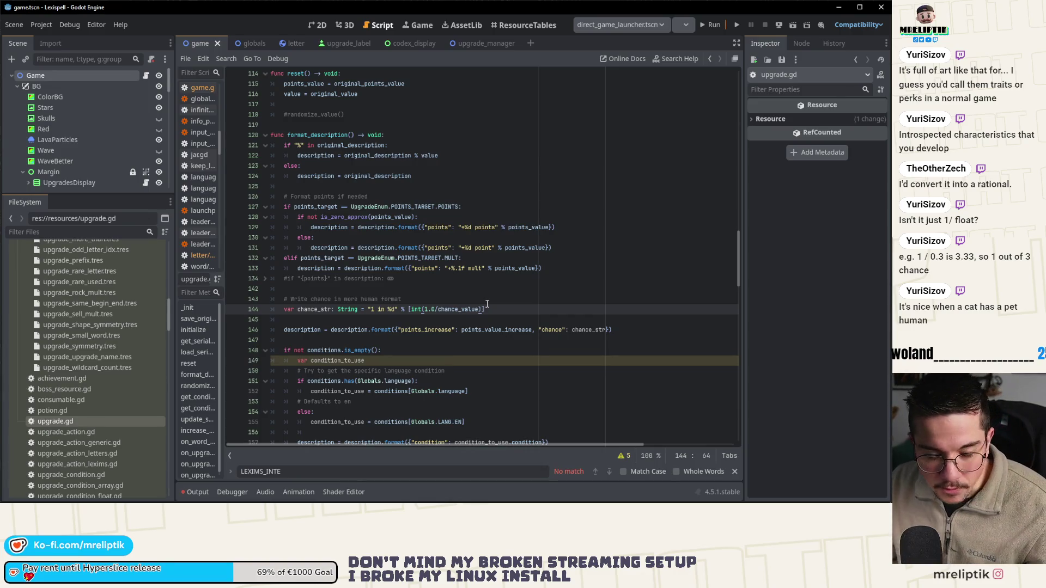
# Step: Delete the empty line before the description format, save, and highlight chance_str's uses
pyautogui.click(359, 323)
pyautogui.hotkey('ctrl', 'shift', 'k')
pyautogui.hotkey('ctrl', 's')
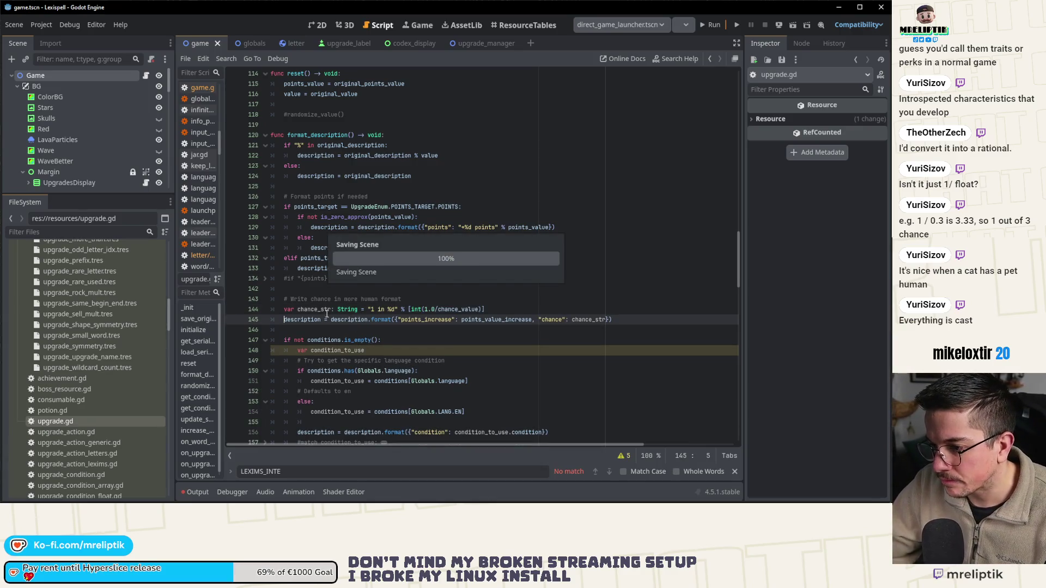
pyautogui.click(333, 313)
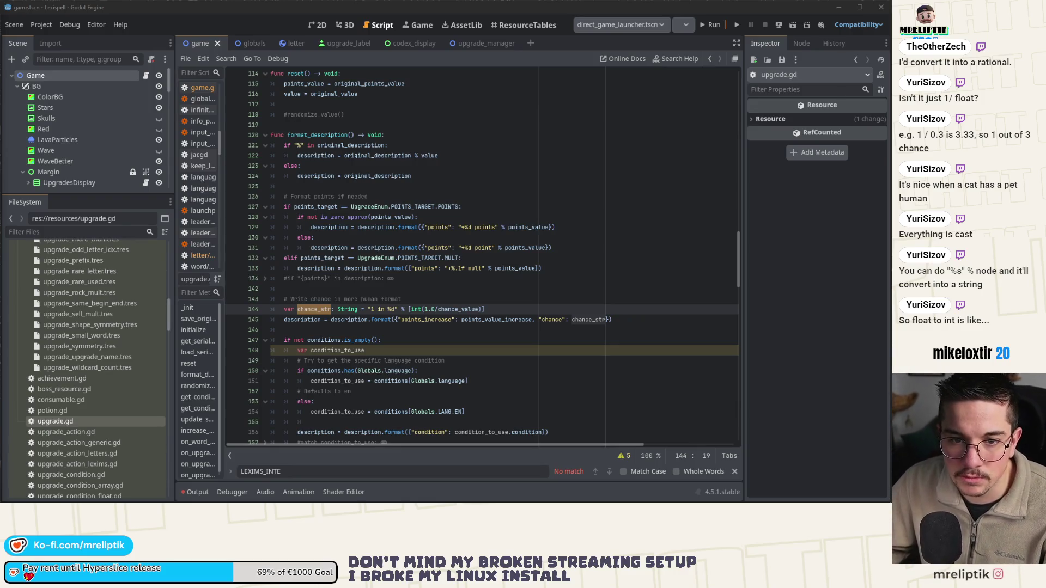
# Step: Switch from Godot to the browser showing the 'cast away freerun' Google results
pyautogui.hotkey('alt', 'Tab')
# Step: Maximize Chrome, open the Instagram, Reddit and CASTAWAY BACKFLIP COMPILATION results in tabs, then view the video
pyautogui.doubleClick(306, 58)
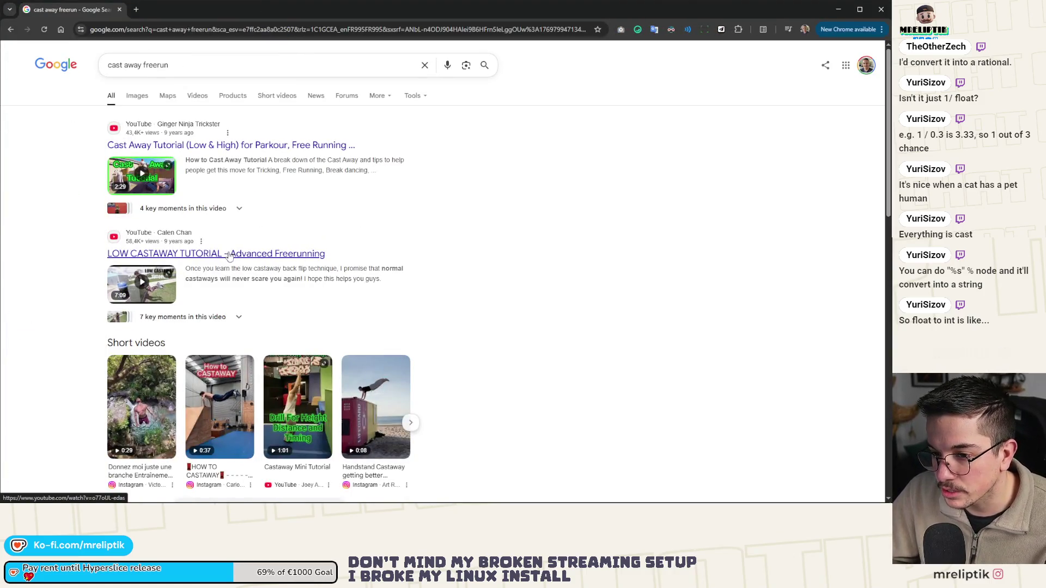
pyautogui.scroll(-4, 223, 257)
pyautogui.middleClick(219, 175)
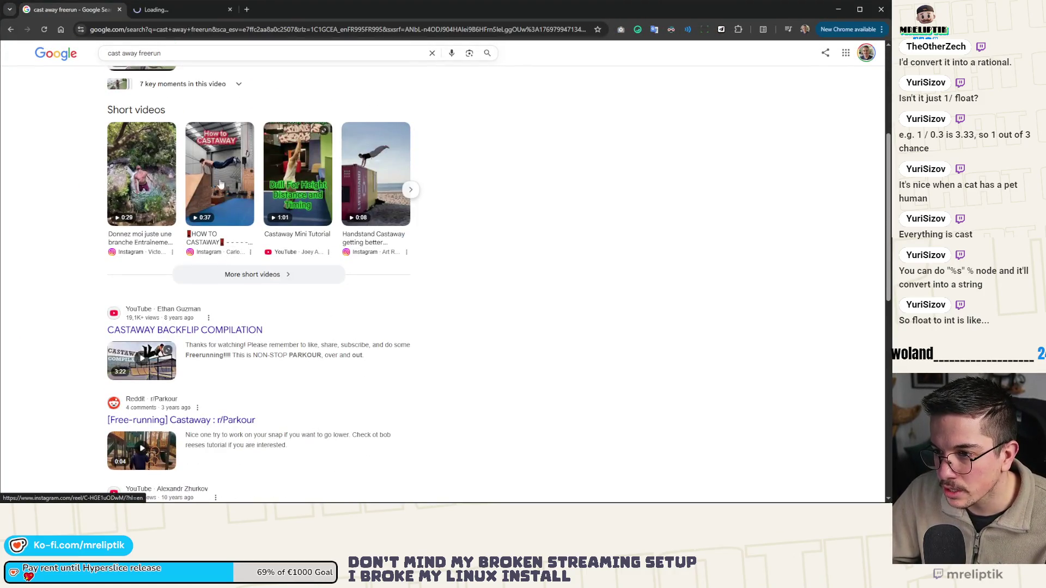
pyautogui.scroll(-4, 170, 225)
pyautogui.middleClick(210, 188)
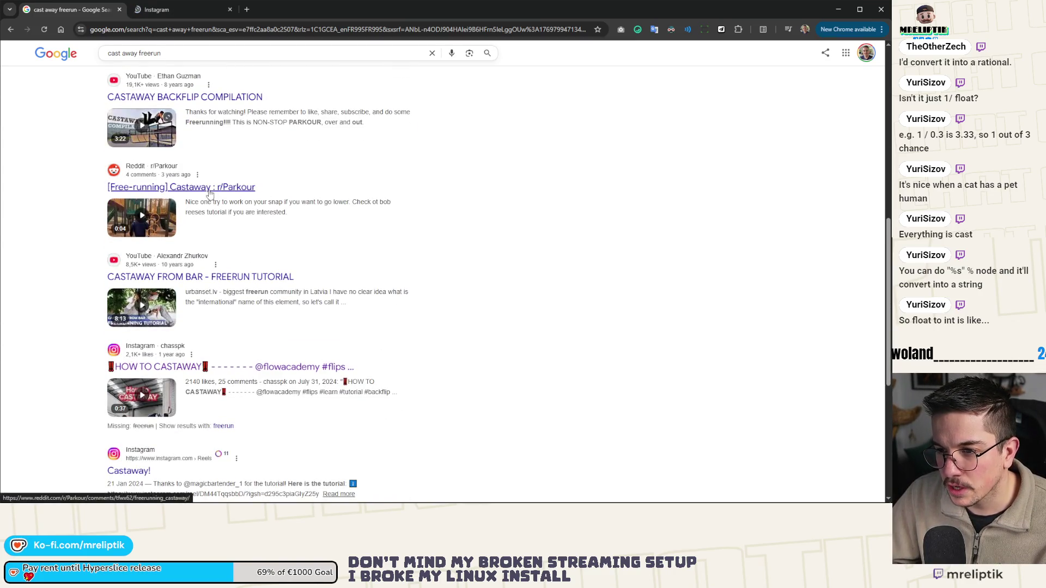
pyautogui.scroll(1, 210, 219)
pyautogui.scroll(1, 210, 219)
pyautogui.middleClick(208, 192)
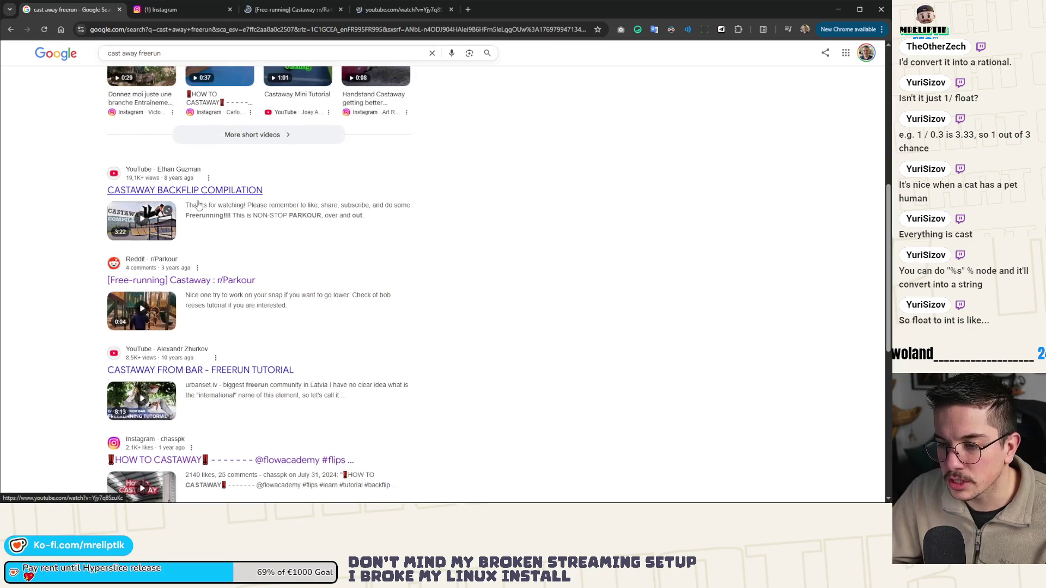
pyautogui.hotkey('ctrl', '9')
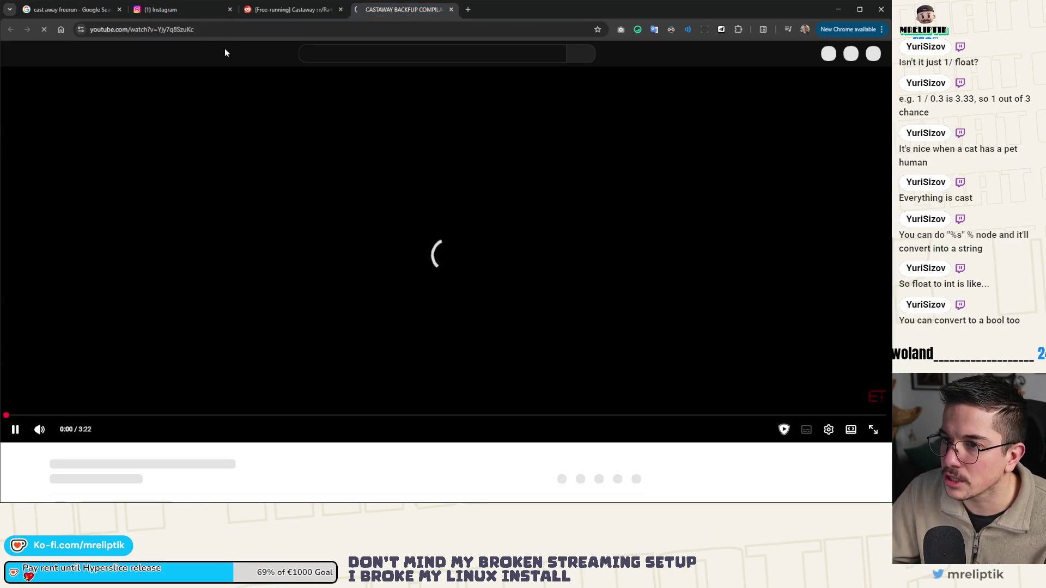
# Step: Close the Instagram and Reddit tabs, watch the backflip compilation, then return to the Google results
pyautogui.middleClick(171, 12)
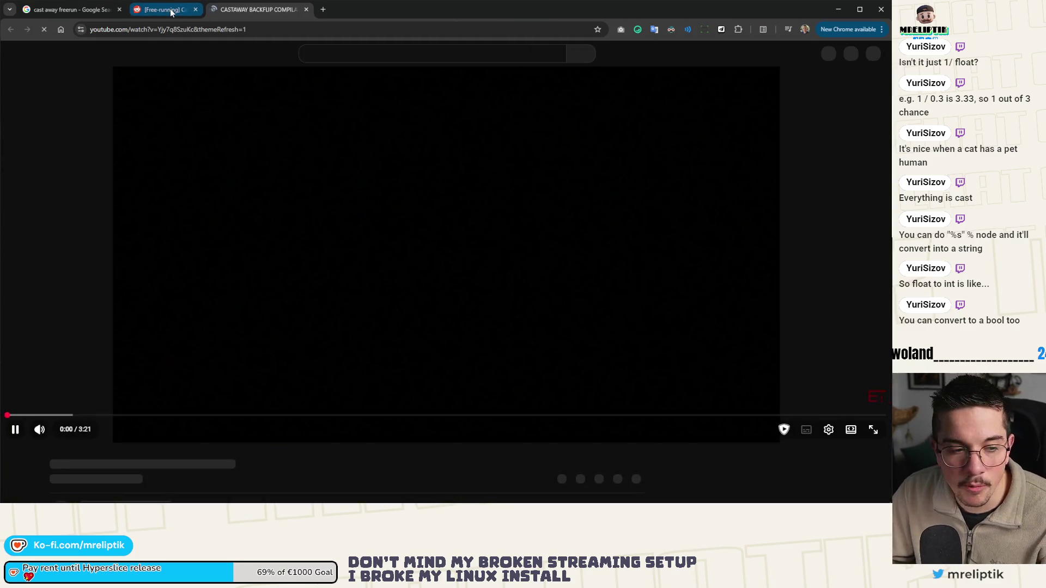
pyautogui.middleClick(171, 12)
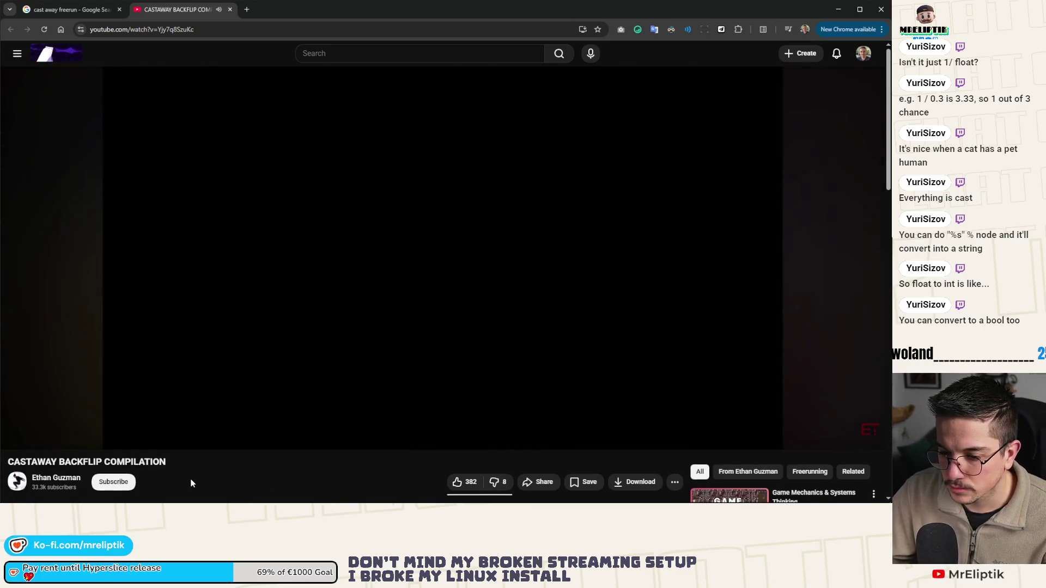
pyautogui.scroll(-2, 191, 483)
pyautogui.scroll(2, 218, 482)
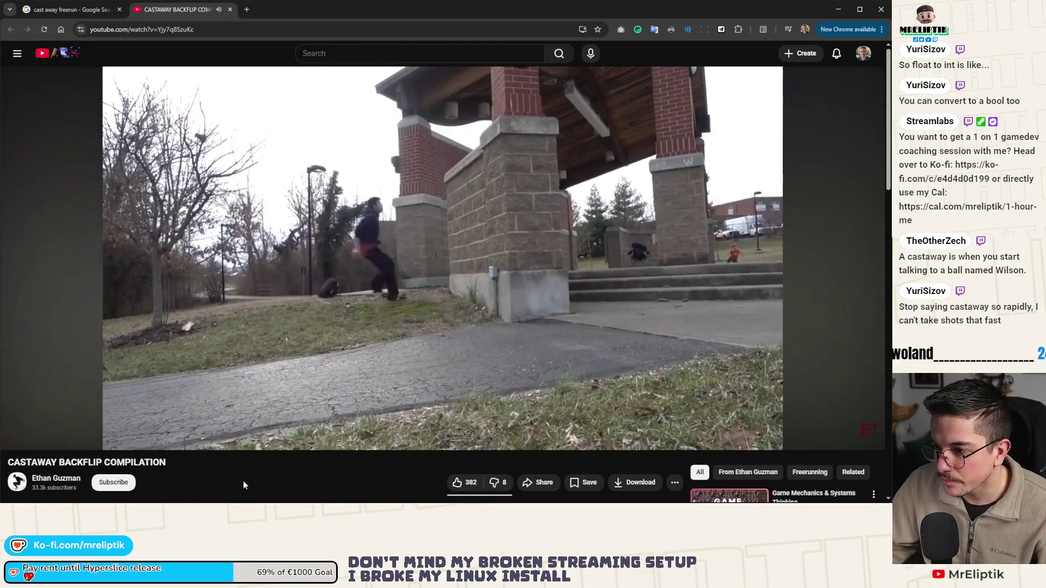
pyautogui.scroll(-3, 414, 315)
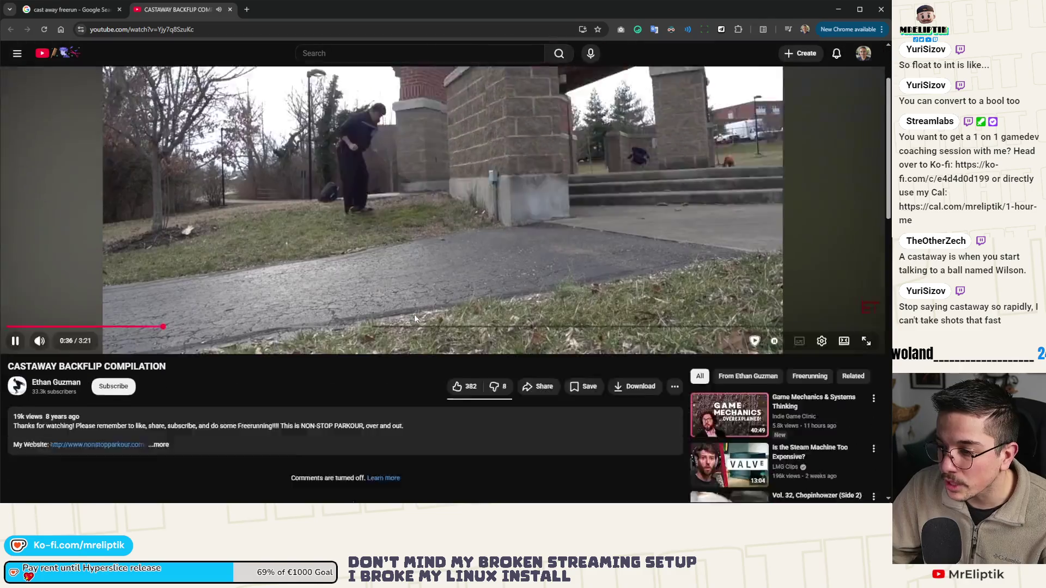
pyautogui.scroll(-3, 390, 342)
pyautogui.scroll(6, 390, 343)
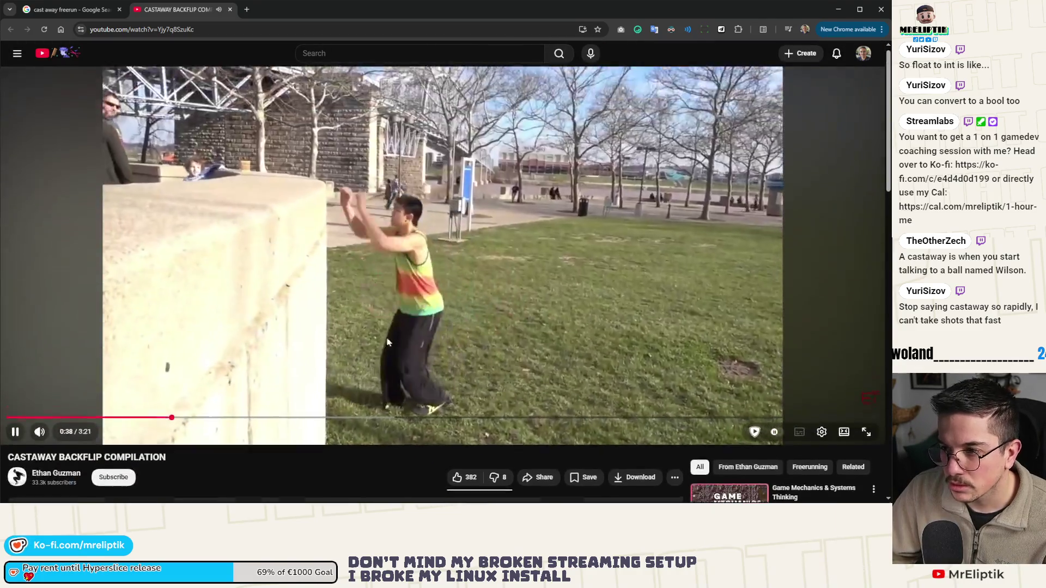
pyautogui.click(52, 10)
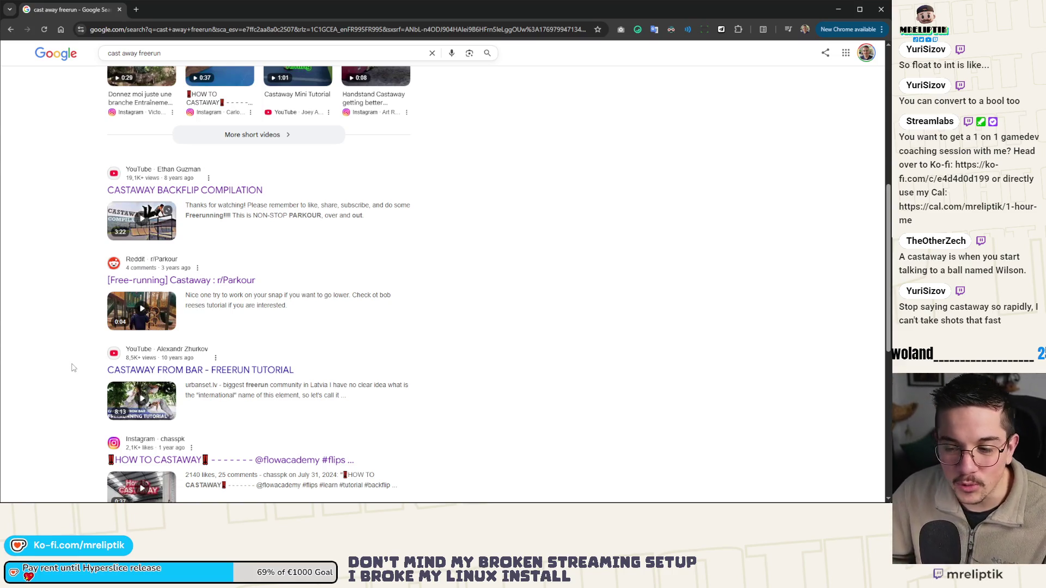
# Step: Search Google for 'low cast away freerun' and bring up the LOW CASTAWAY TUTORIAL video
pyautogui.scroll(-3, 82, 355)
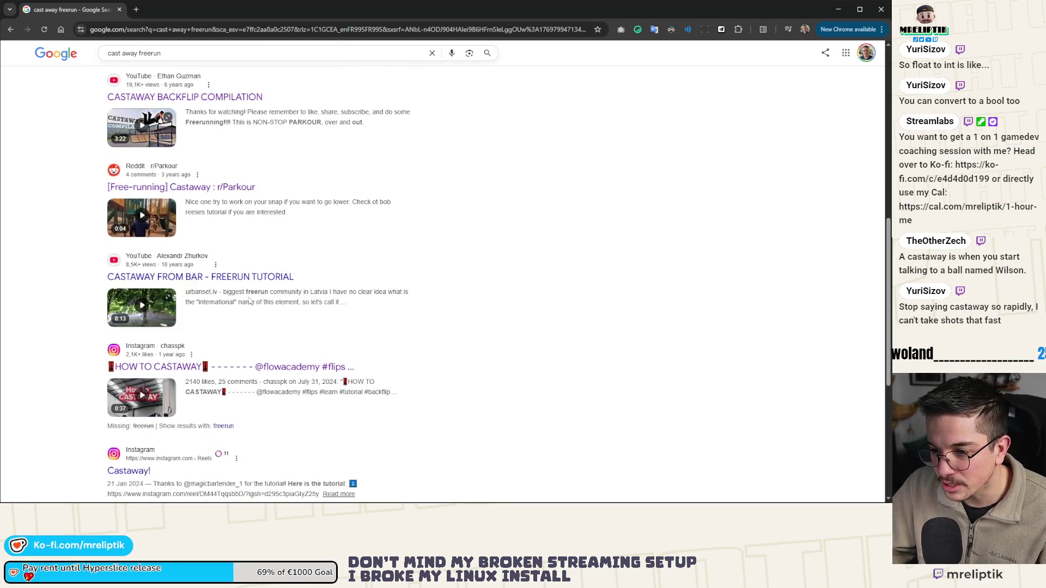
pyautogui.scroll(-5, 258, 327)
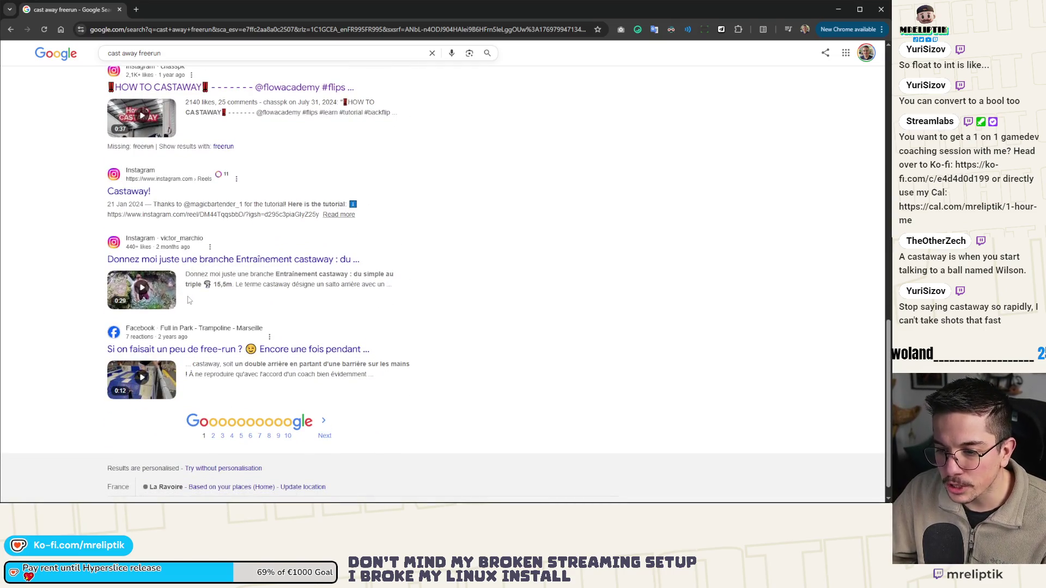
pyautogui.moveTo(139, 388)
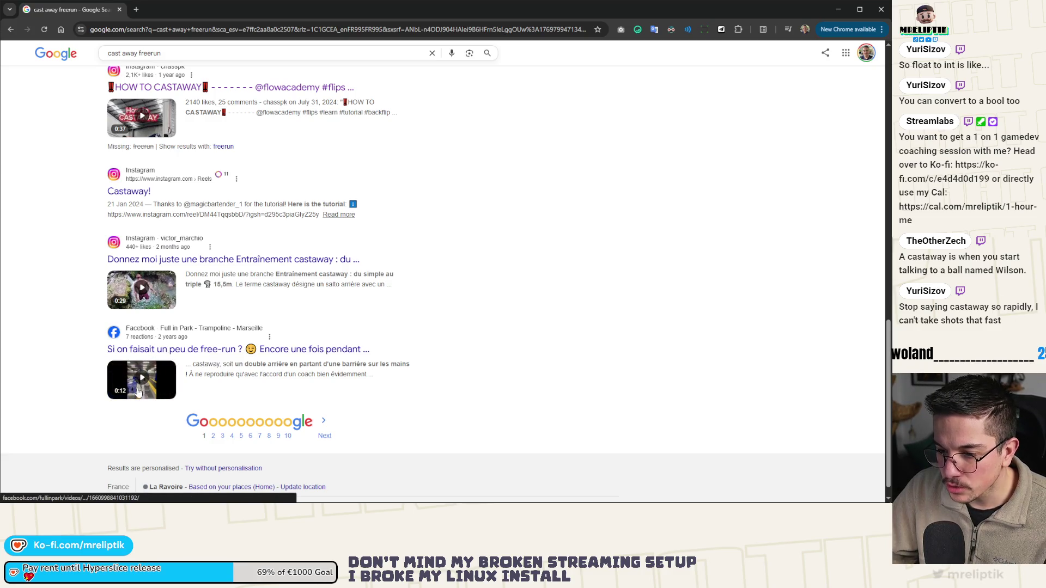
pyautogui.scroll(10, 179, 370)
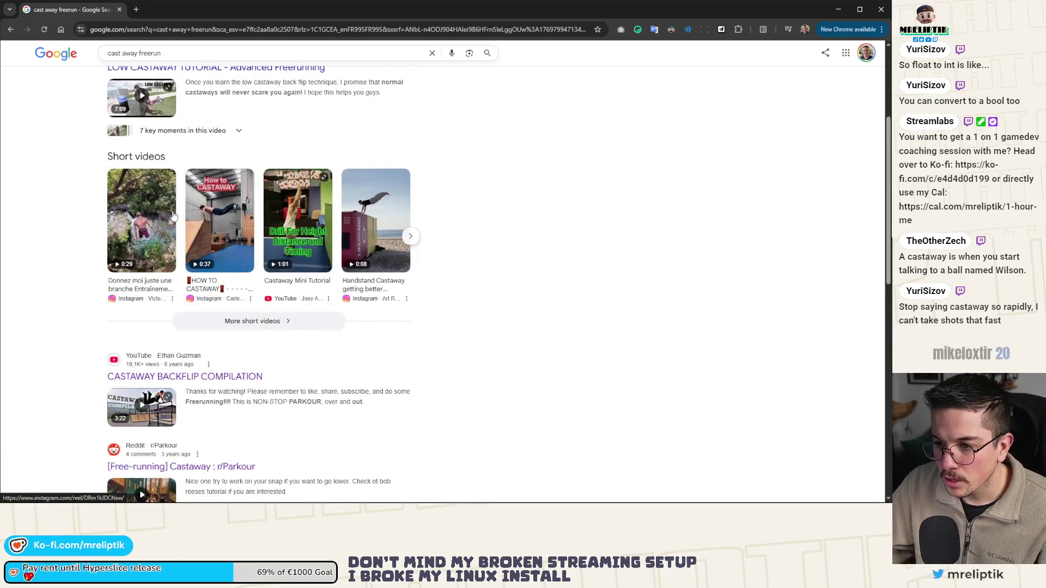
pyautogui.scroll(1, 198, 220)
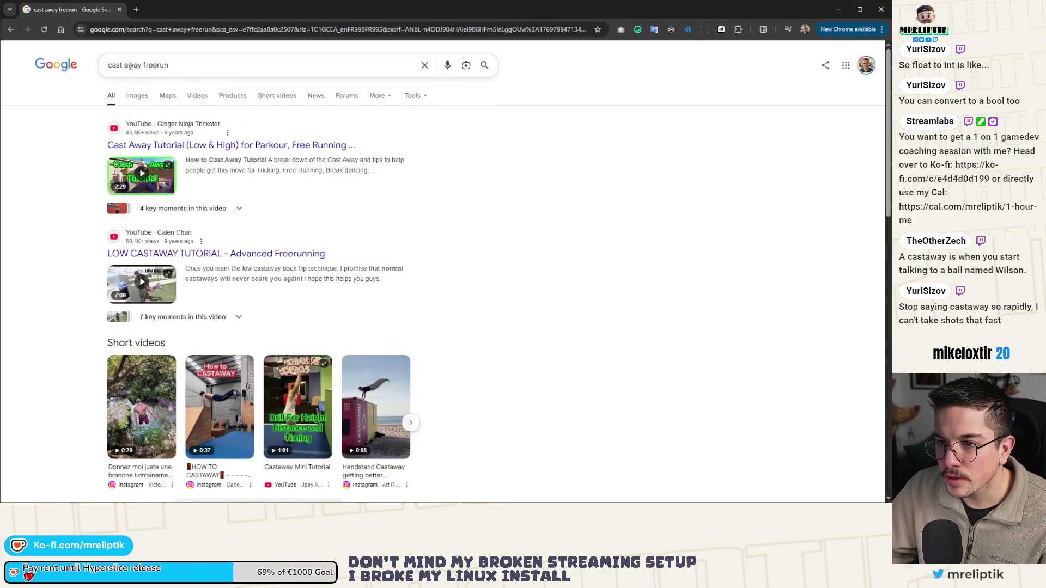
pyautogui.click(109, 65)
pyautogui.write('low')
pyautogui.press('Return')
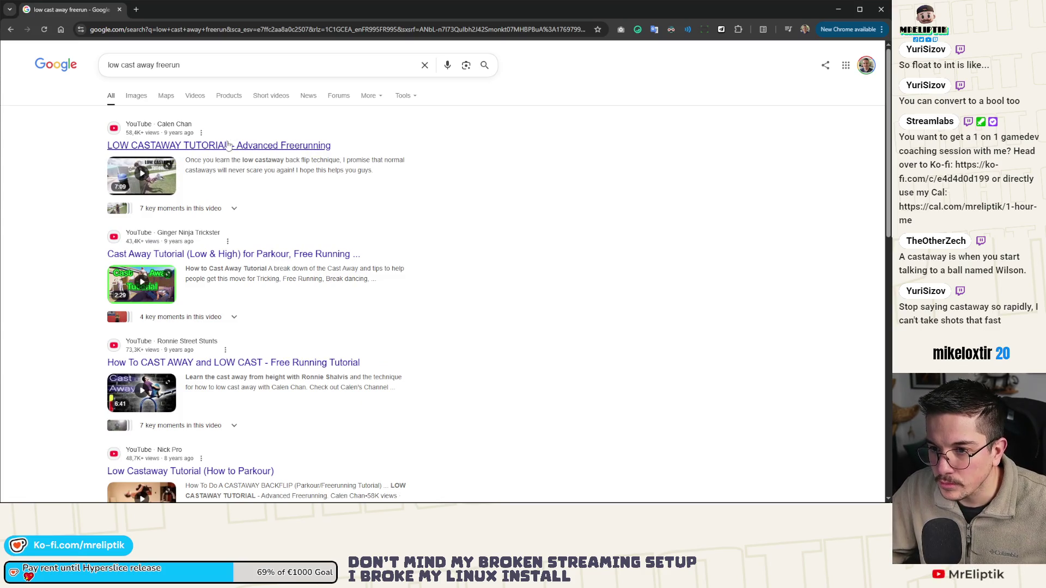
pyautogui.scroll(-4, 93, 326)
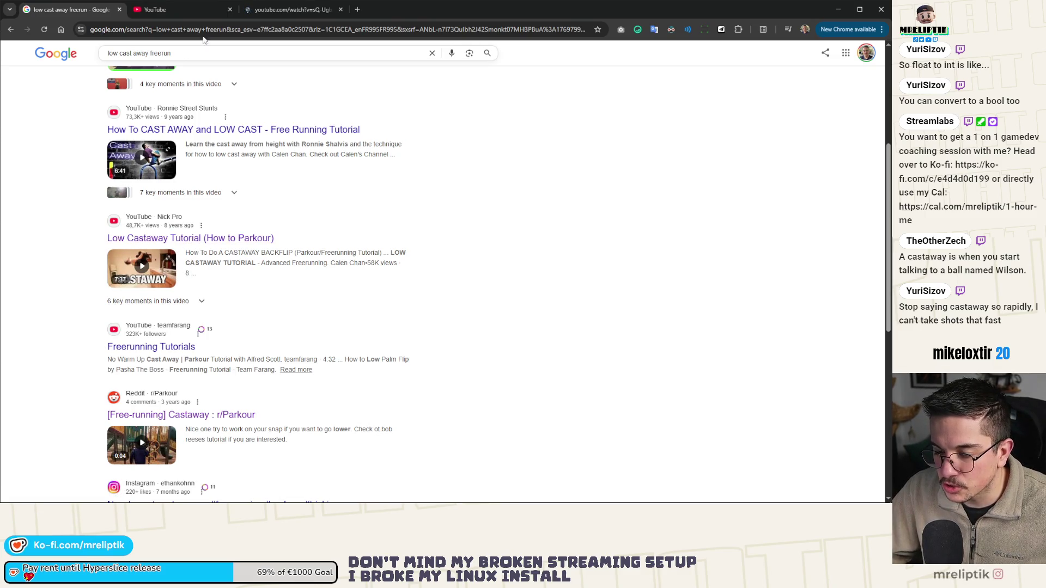
pyautogui.click(204, 11)
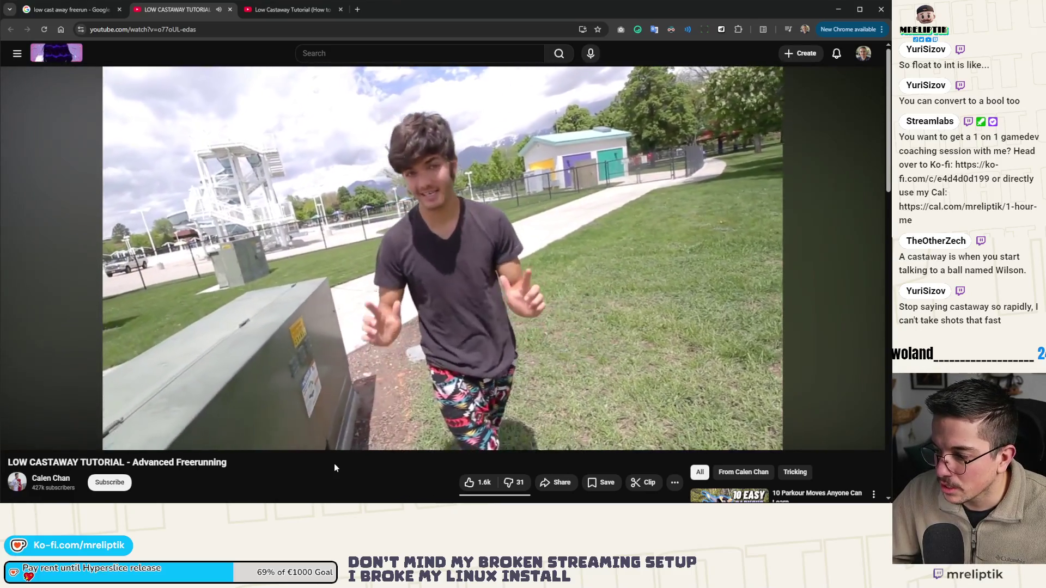
# Step: Search YouTube for 'incredibly low castway freerun' and switch to the My lowest castaway short
pyautogui.scroll(-3, 335, 463)
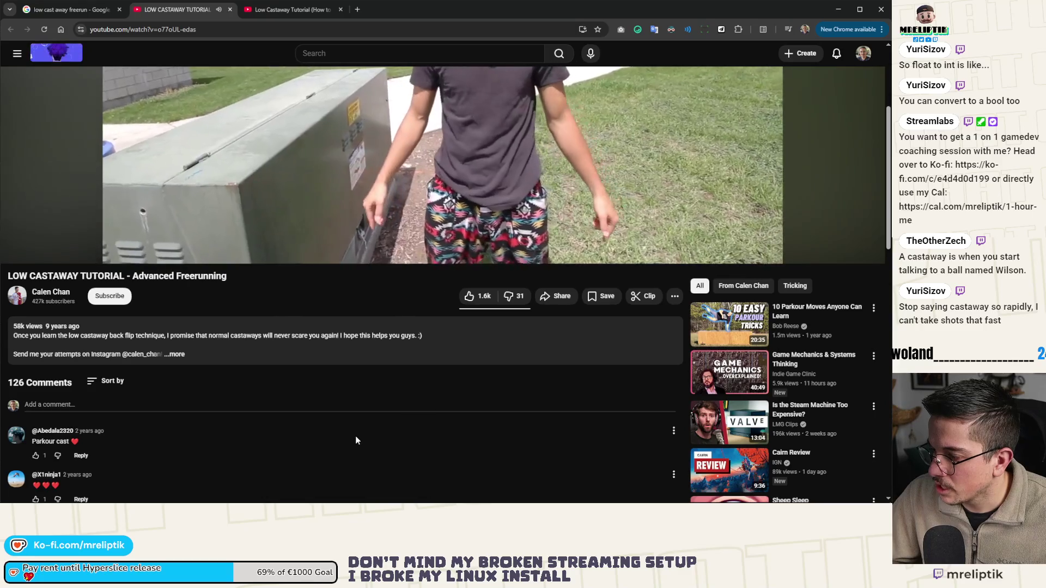
pyautogui.scroll(3, 350, 439)
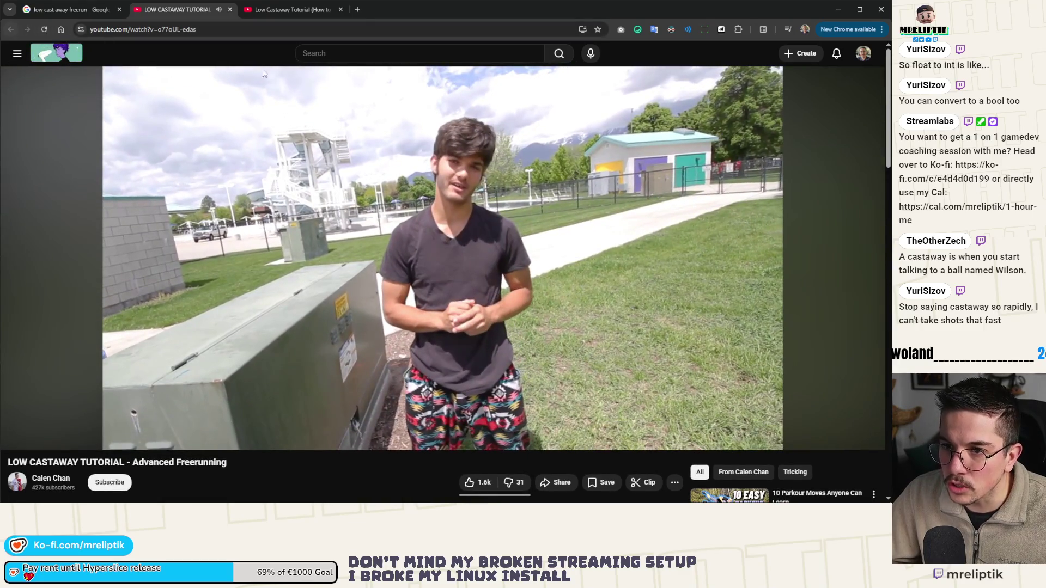
pyautogui.write('incredi')
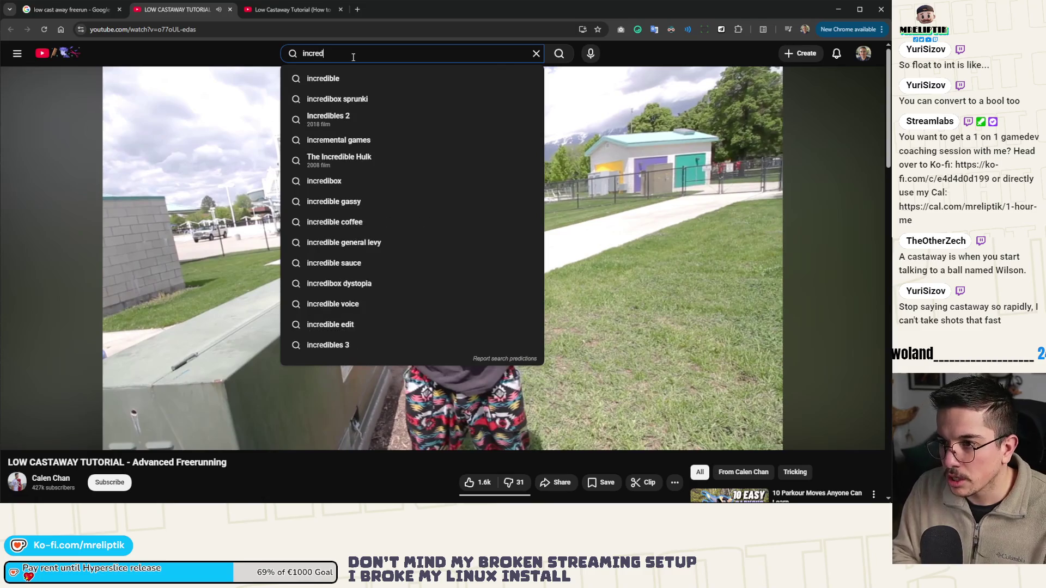
pyautogui.write('bly low ca')
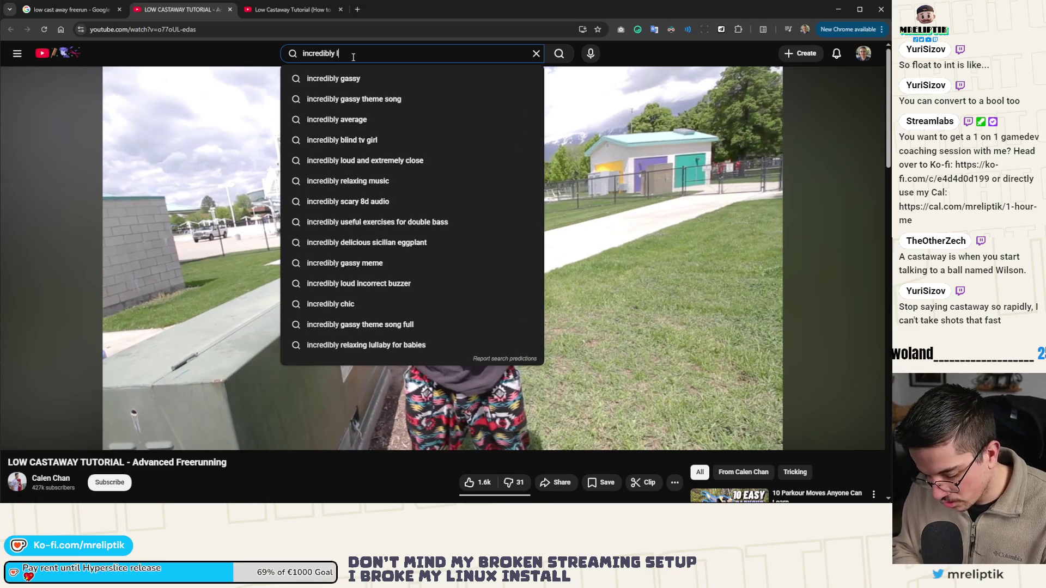
pyautogui.write('stway freer')
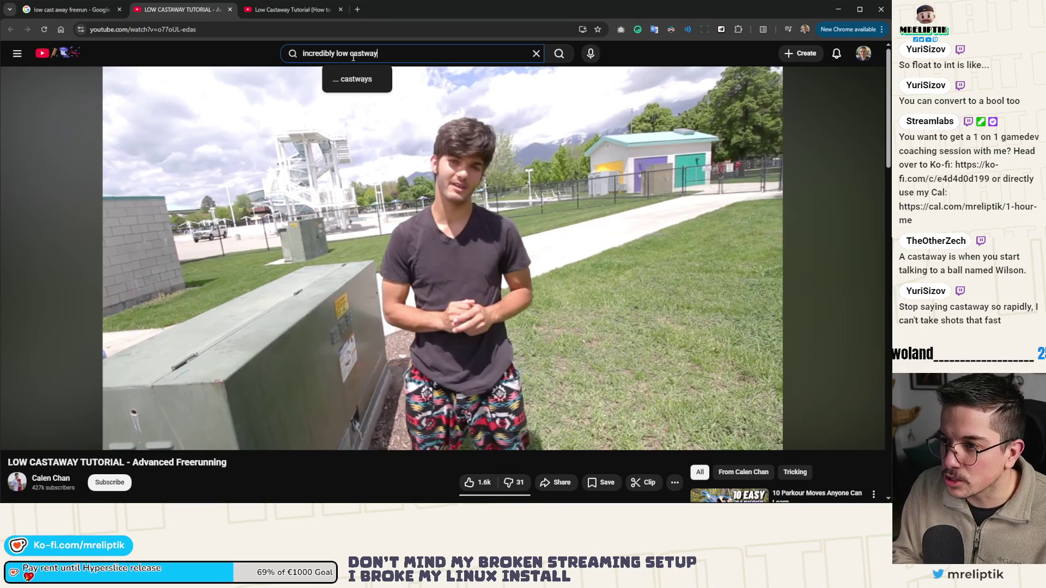
pyautogui.write('un')
pyautogui.press('Return')
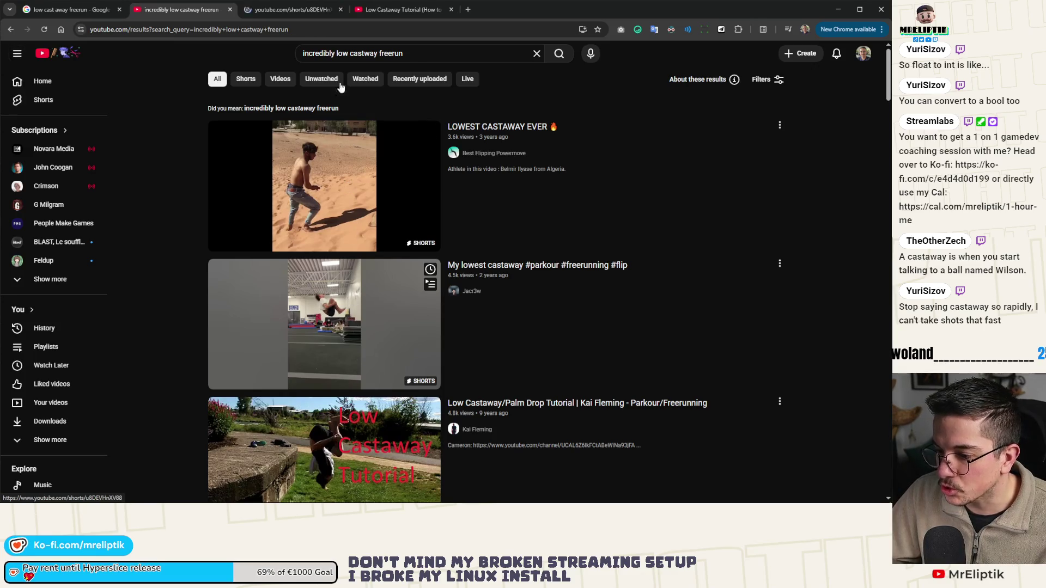
pyautogui.hotkey('ctrl', 'Tab')
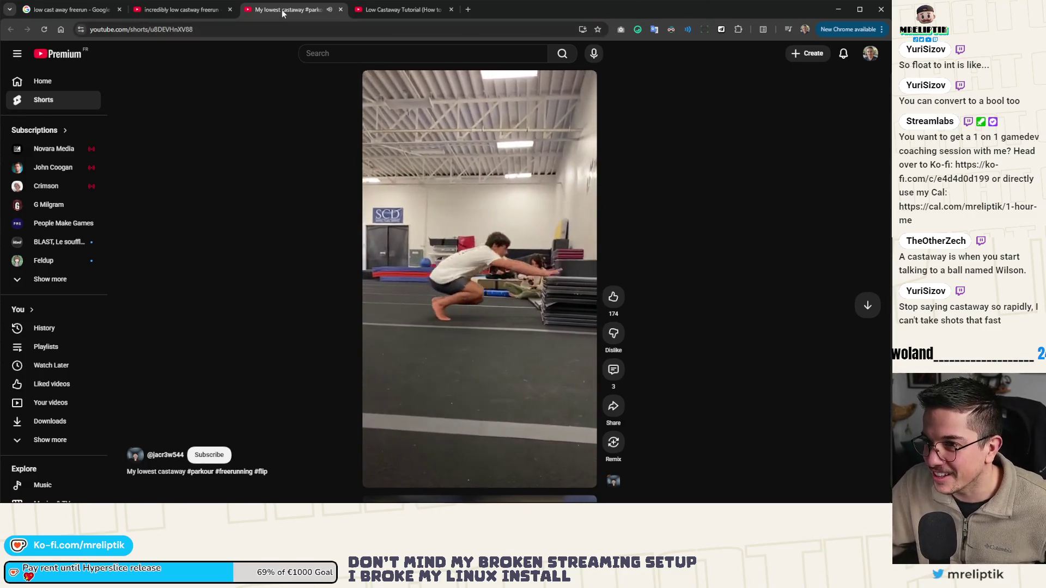
# Step: Close the My lowest castaway short, open the Very Low Cast Away short, then close it
pyautogui.middleClick(282, 9)
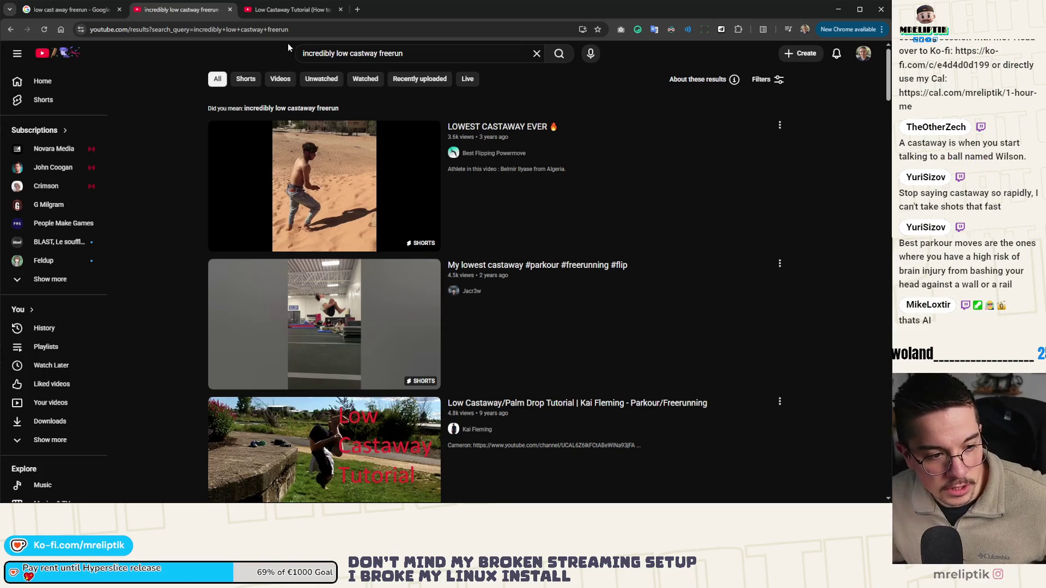
pyautogui.scroll(-3, 401, 341)
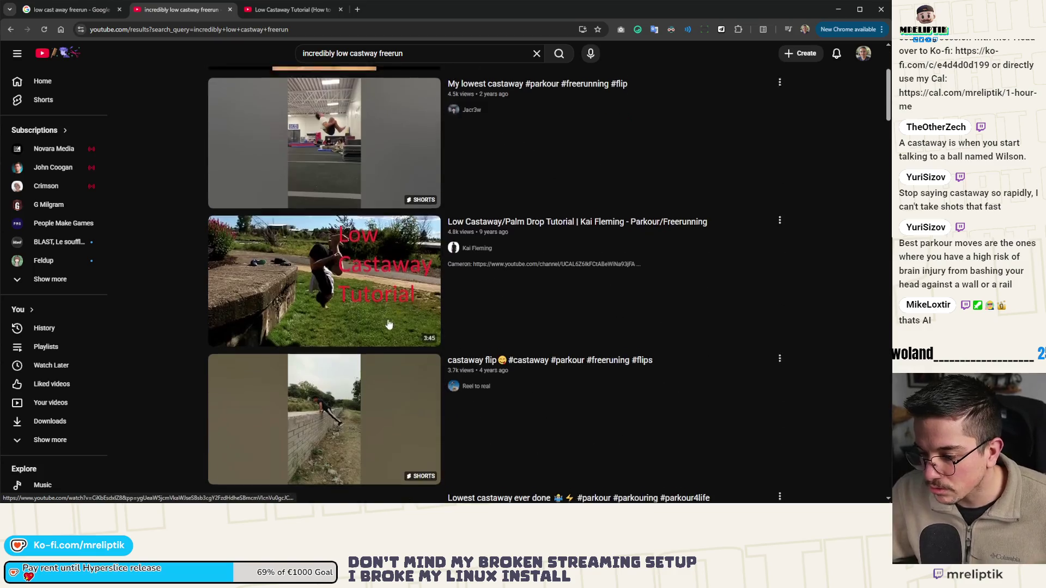
pyautogui.scroll(-2, 578, 342)
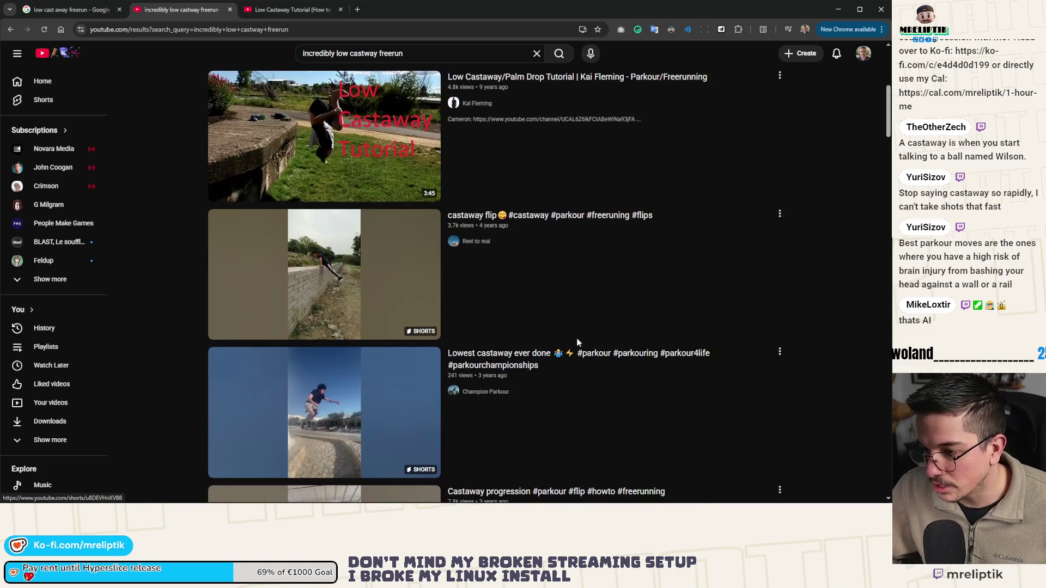
pyautogui.scroll(-2, 324, 341)
pyautogui.scroll(-5, 172, 365)
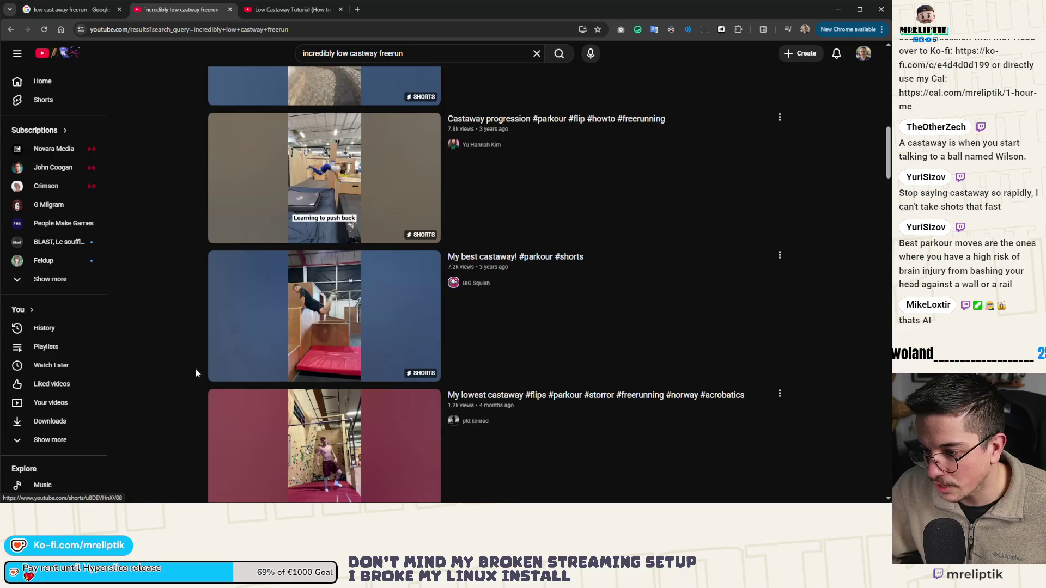
pyautogui.scroll(-4, 228, 414)
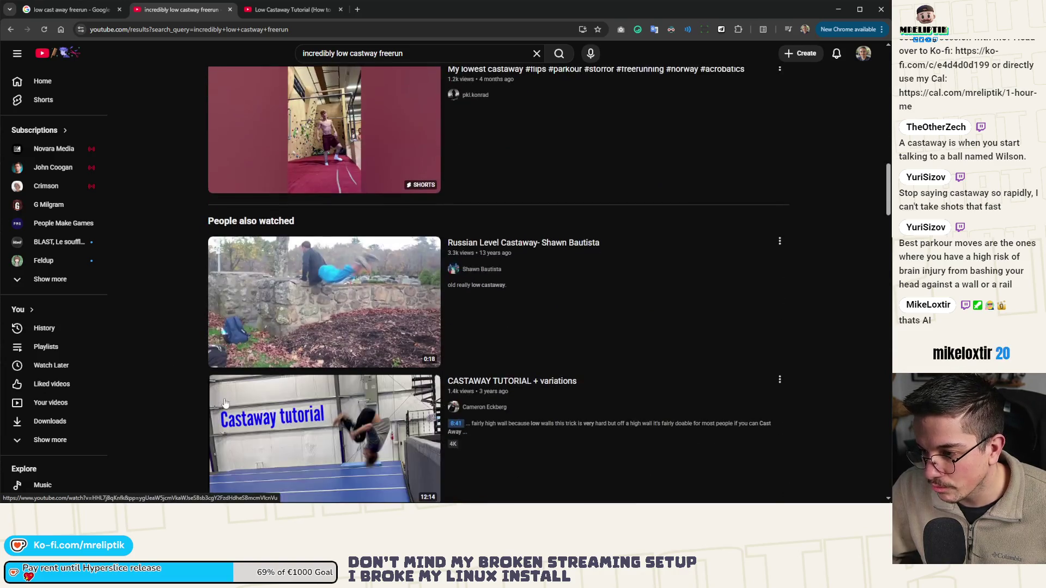
pyautogui.scroll(-10, 157, 343)
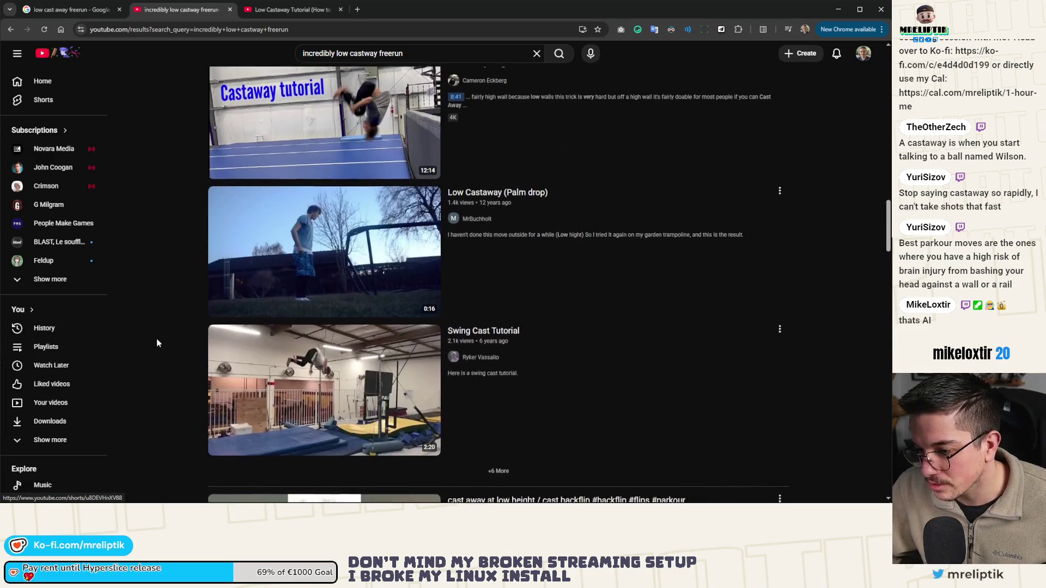
pyautogui.scroll(-9, 157, 343)
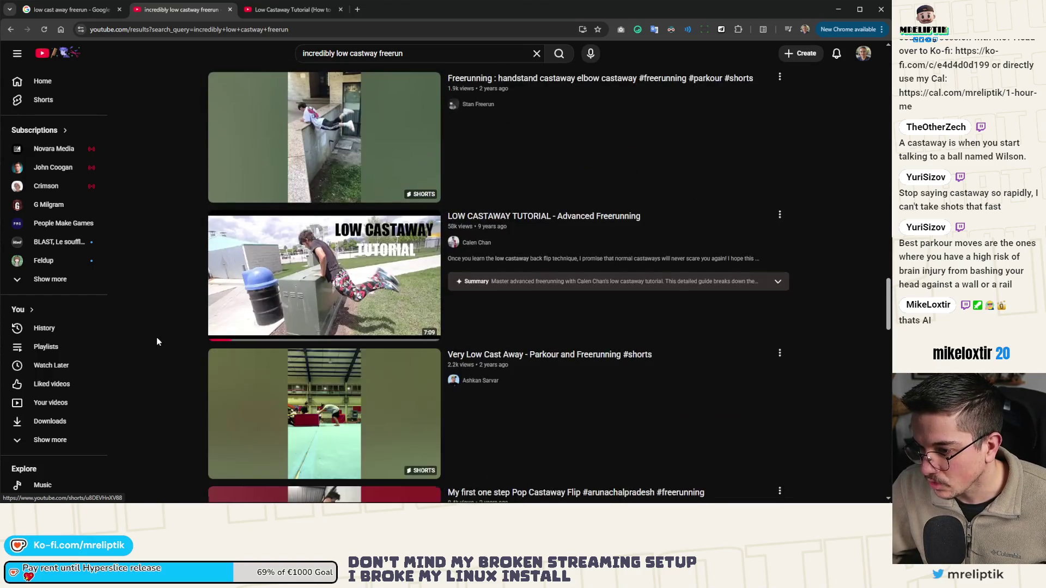
pyautogui.scroll(-5, 157, 342)
pyautogui.scroll(3, 157, 341)
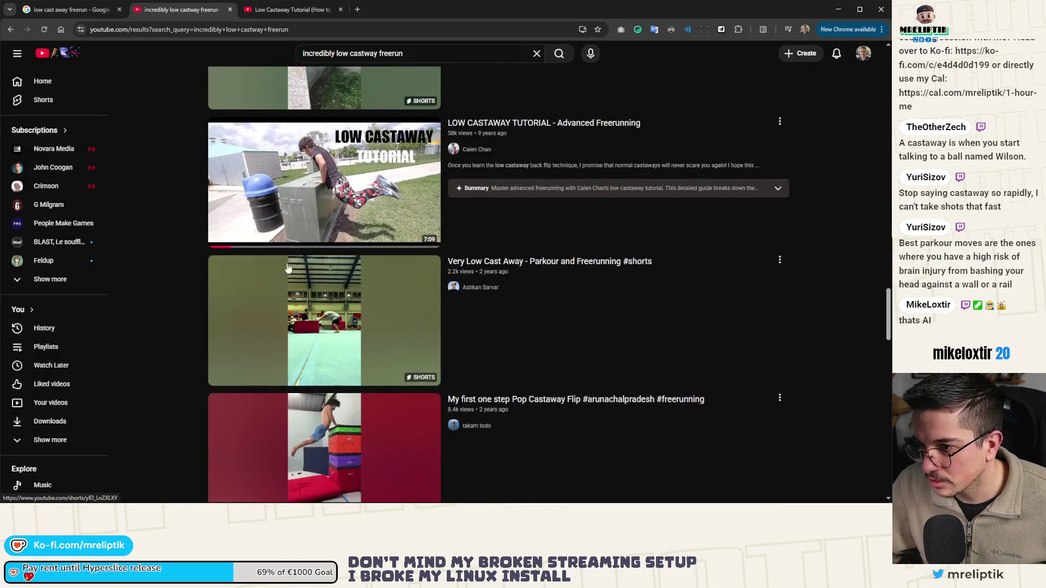
pyautogui.click(331, 311)
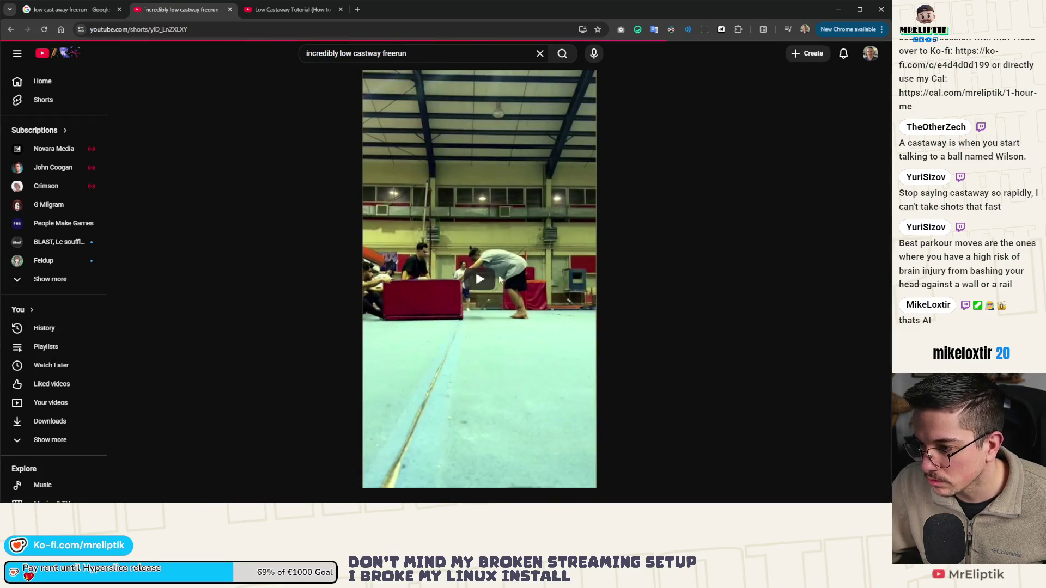
pyautogui.middleClick(211, 14)
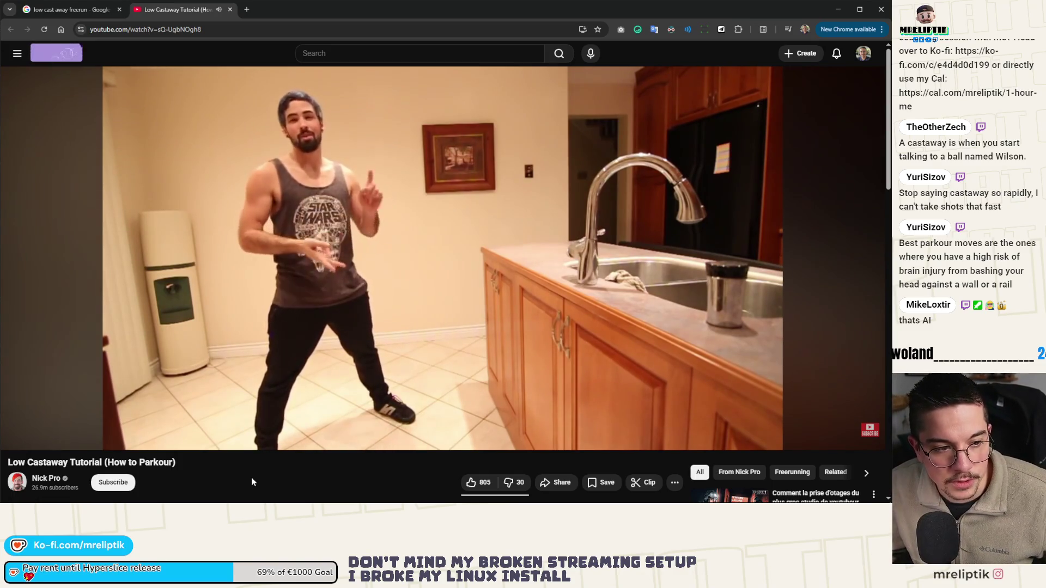
# Step: Pause the Low Castaway Tutorial, glance at the Google castaway results, then return to YouTube's search box
pyautogui.click(530, 96)
pyautogui.click(353, 53)
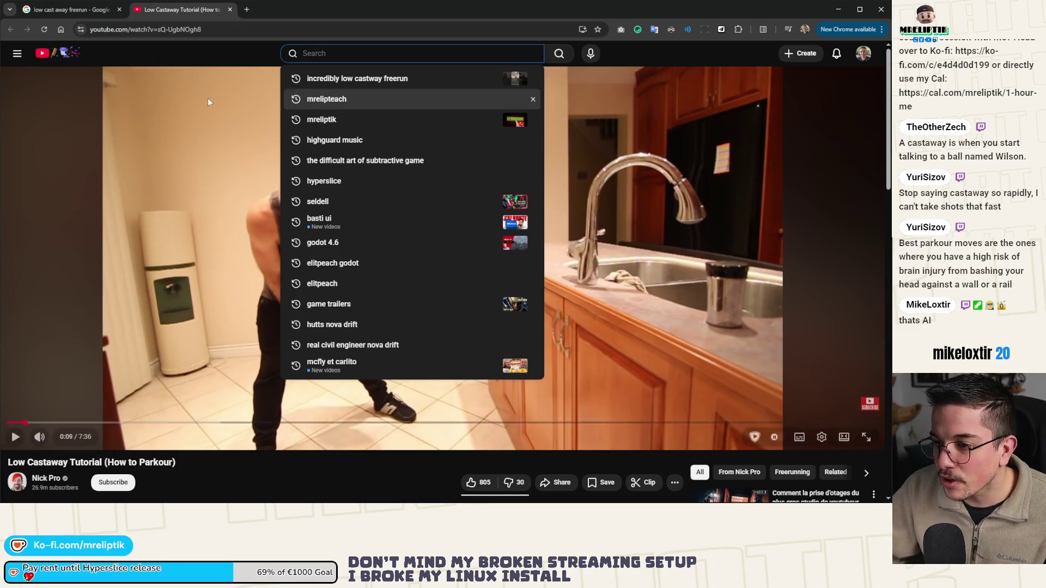
pyautogui.click(181, 51)
pyautogui.click(123, 10)
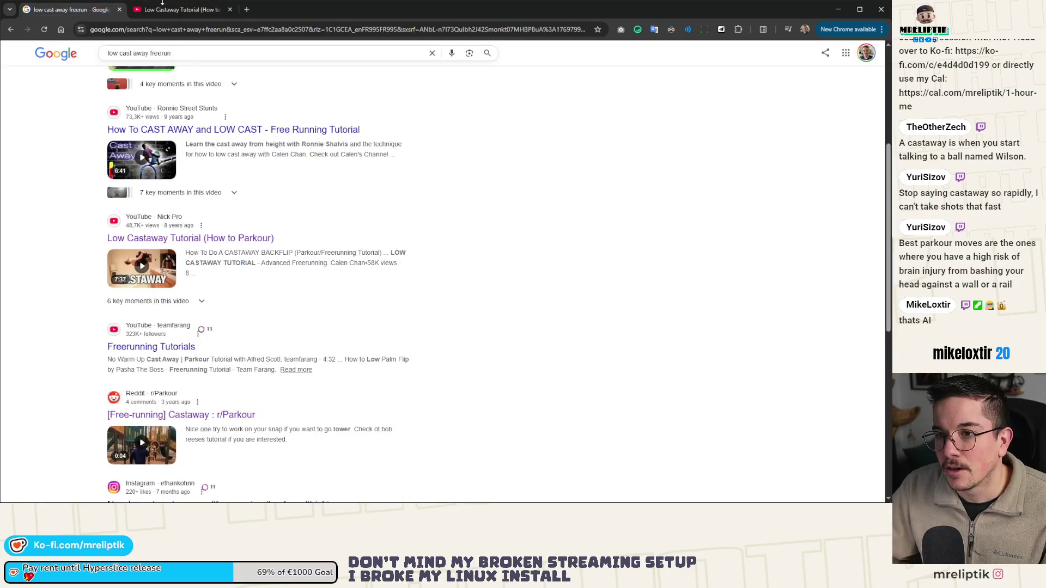
pyautogui.scroll(-7, 170, 91)
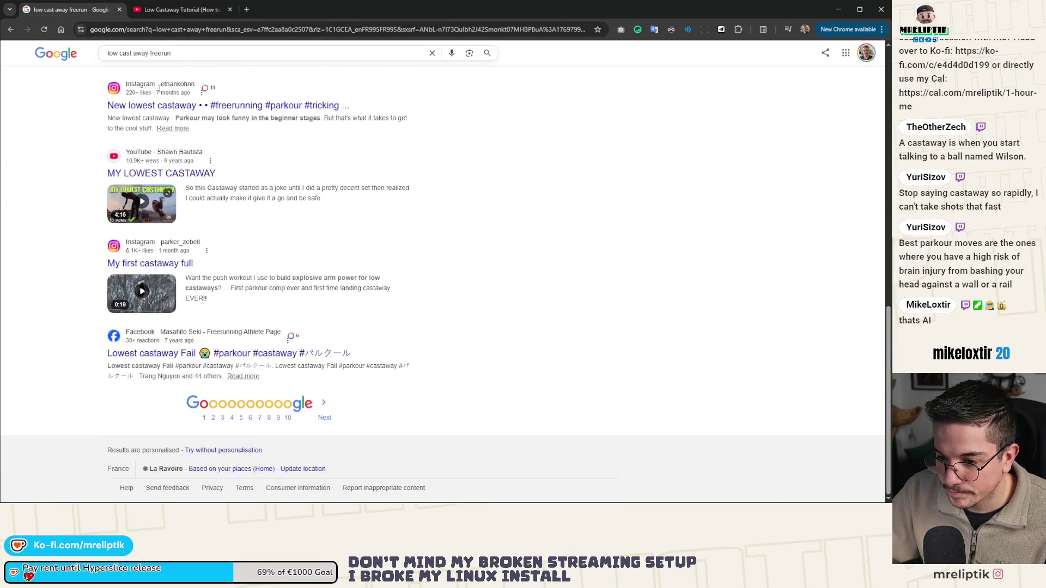
pyautogui.scroll(10, 180, 98)
pyautogui.click(182, 10)
pyautogui.click(348, 61)
# Step: Search YouTube for 'parkour risky move' and open the Only ONE person has ever done this short in a new tab
pyautogui.write('arkour ')
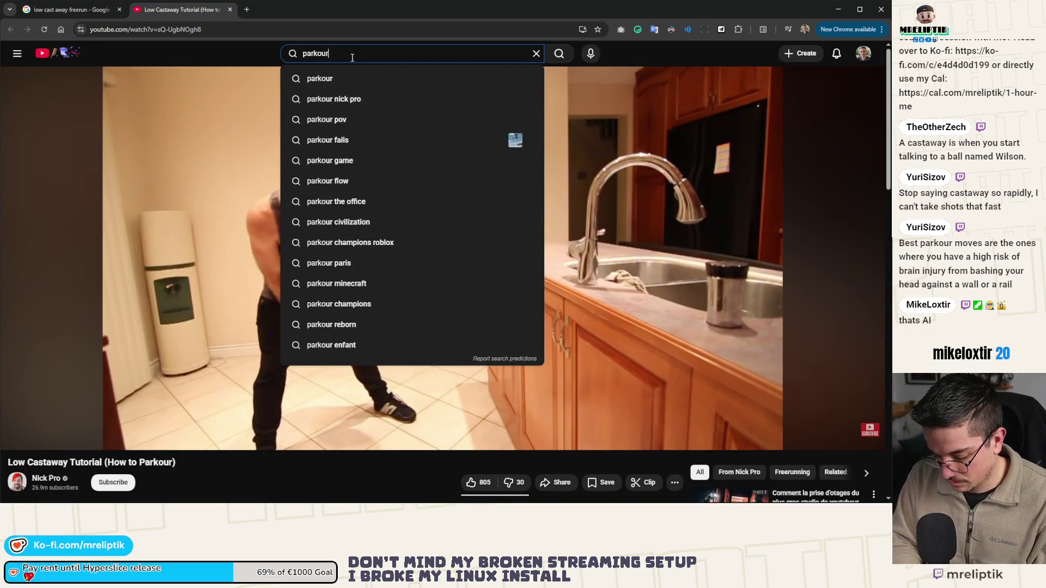
pyautogui.write('risky move')
pyautogui.press('Return')
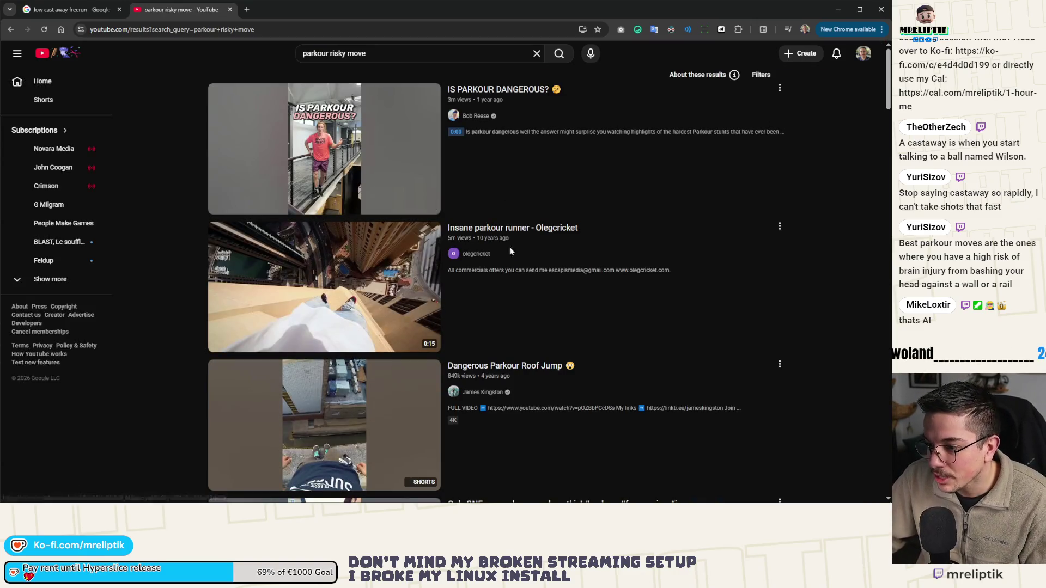
pyautogui.scroll(-8, 259, 362)
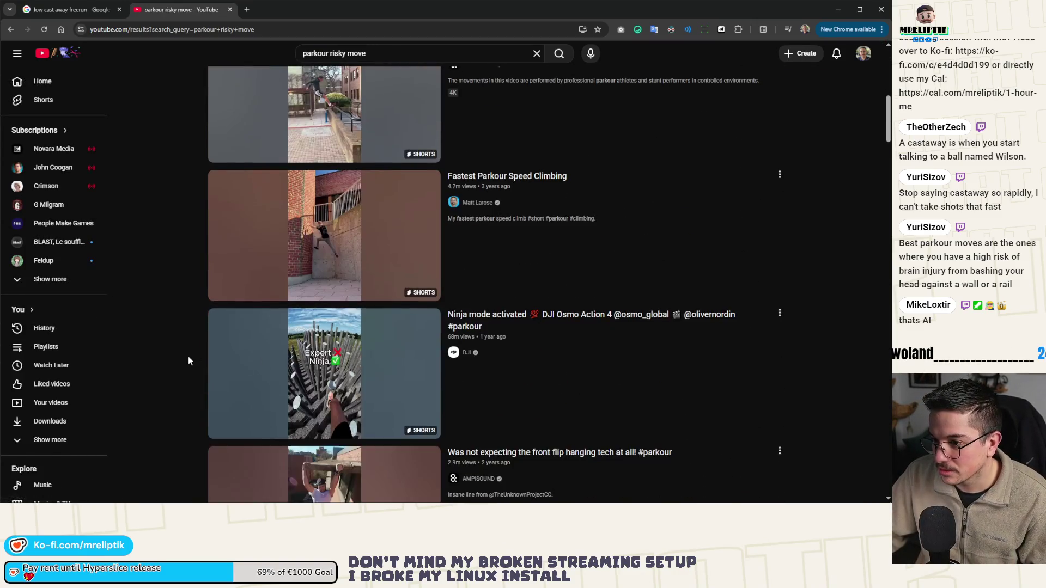
pyautogui.middleClick(321, 113)
pyautogui.scroll(-4, 188, 261)
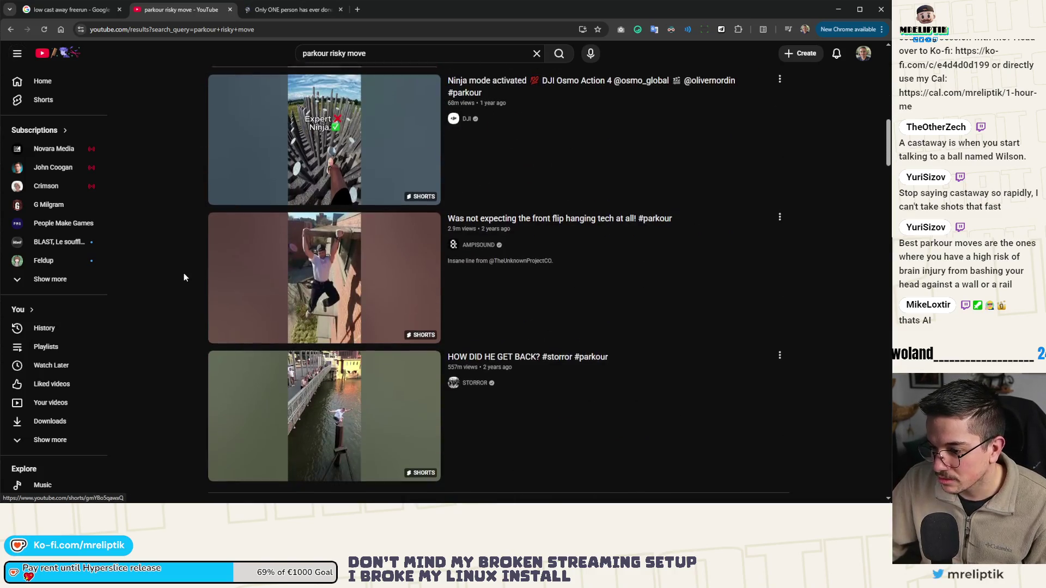
pyautogui.scroll(-3, 184, 277)
pyautogui.scroll(-4, 184, 277)
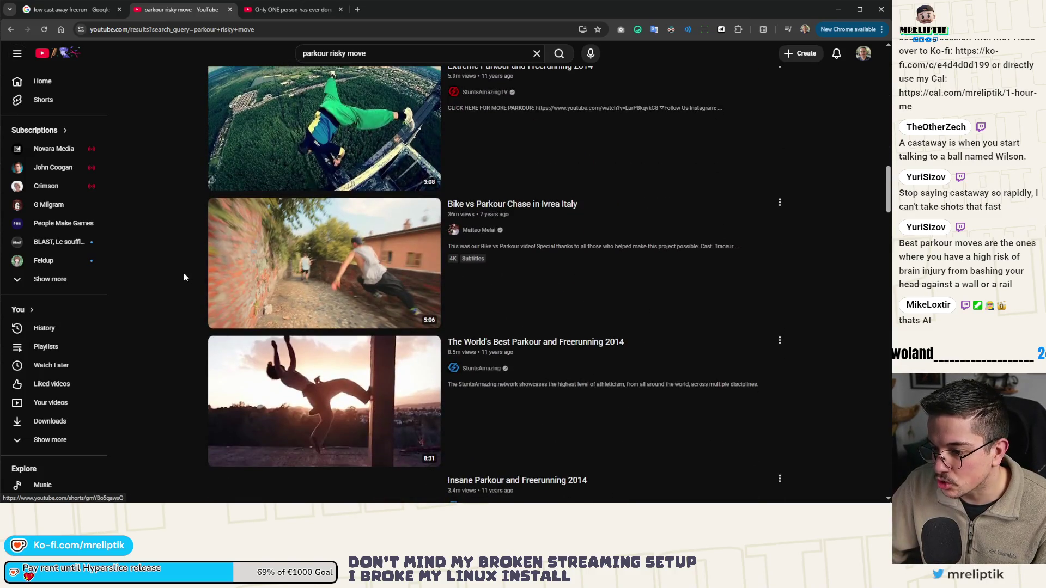
pyautogui.scroll(-4, 184, 275)
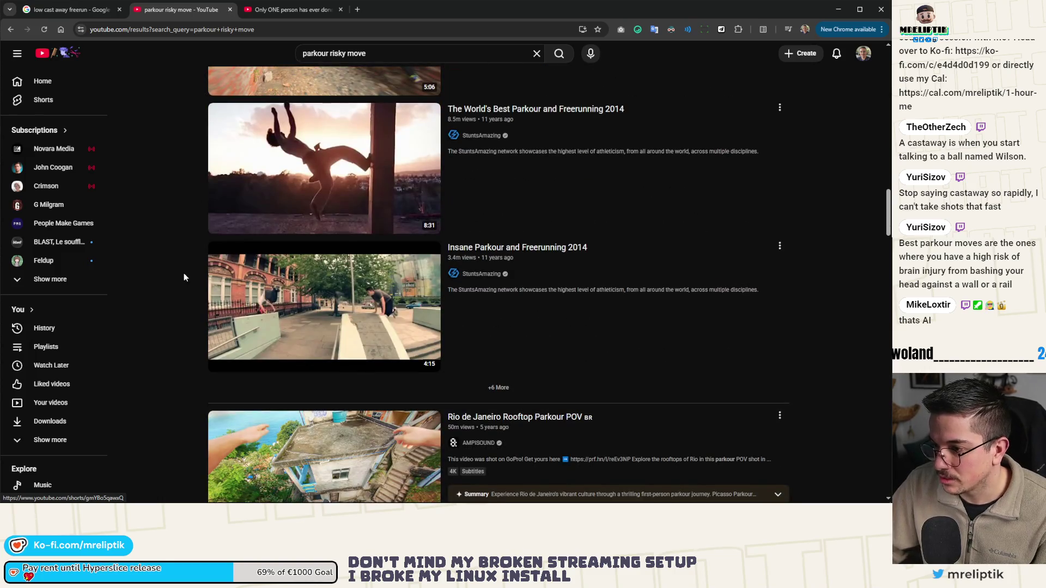
pyautogui.scroll(-3, 184, 274)
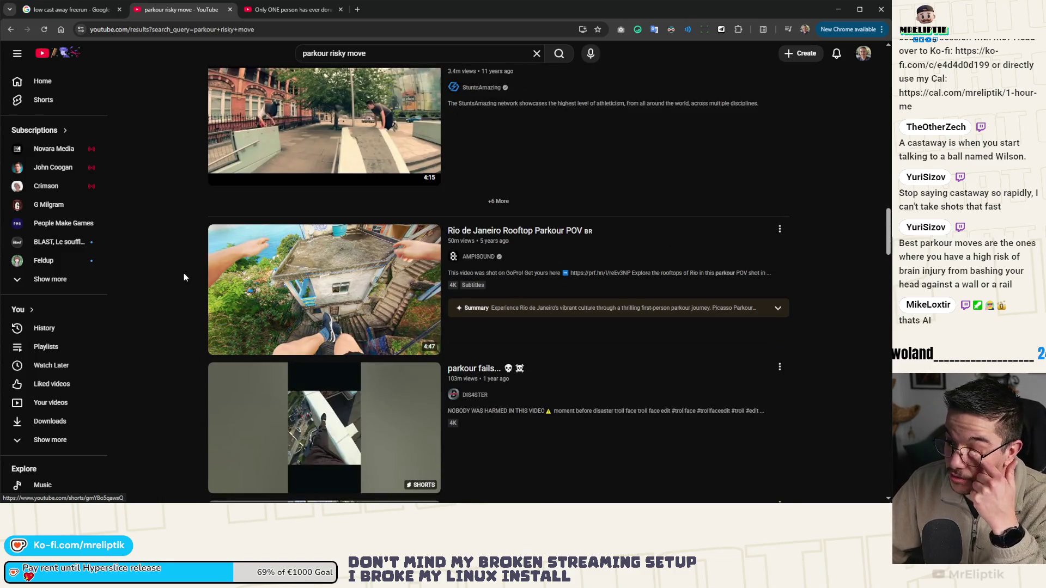
pyautogui.scroll(-8, 182, 281)
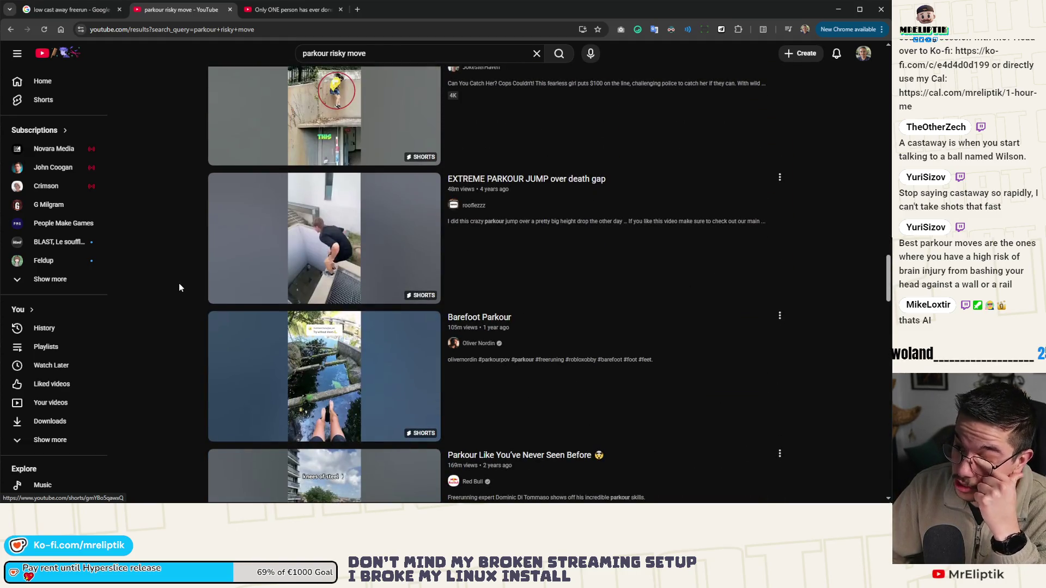
pyautogui.scroll(-4, 179, 284)
pyautogui.scroll(-4, 179, 285)
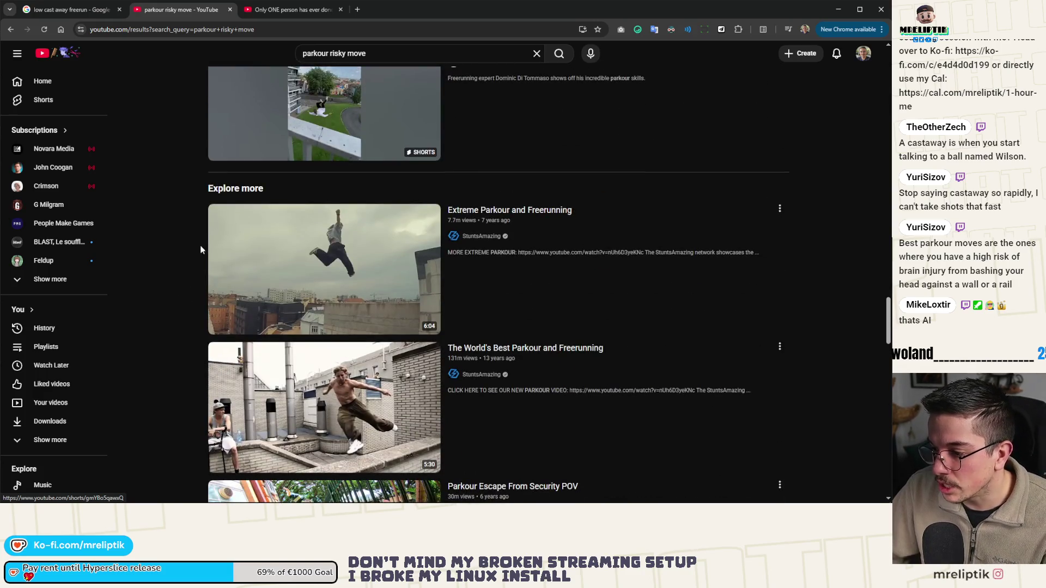
# Step: Watch the Only ONE person has ever done this short, close it, and browse further results
pyautogui.click(285, 12)
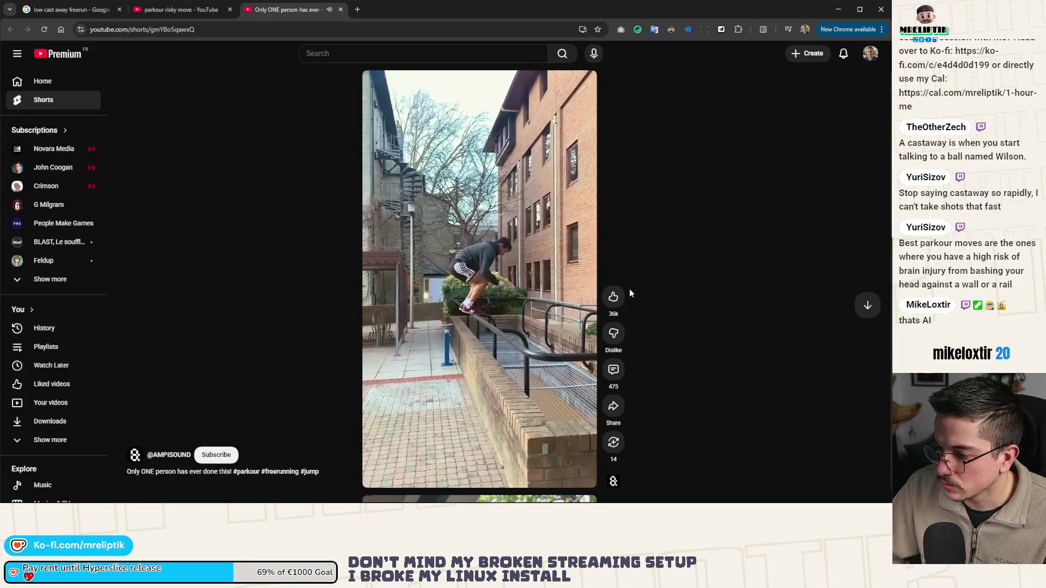
pyautogui.middleClick(292, 13)
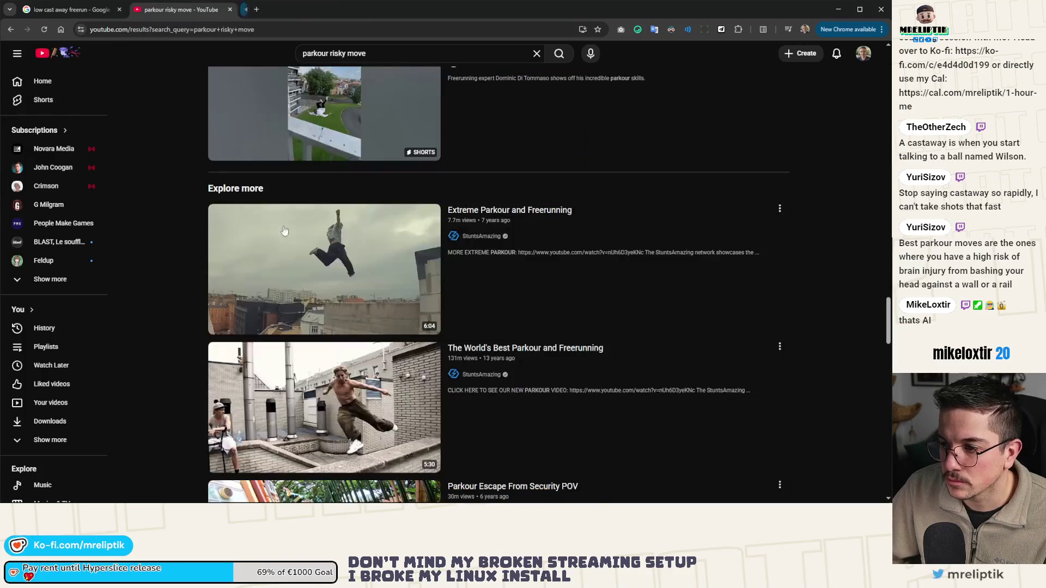
pyautogui.scroll(-5, 200, 271)
pyautogui.scroll(-10, 200, 271)
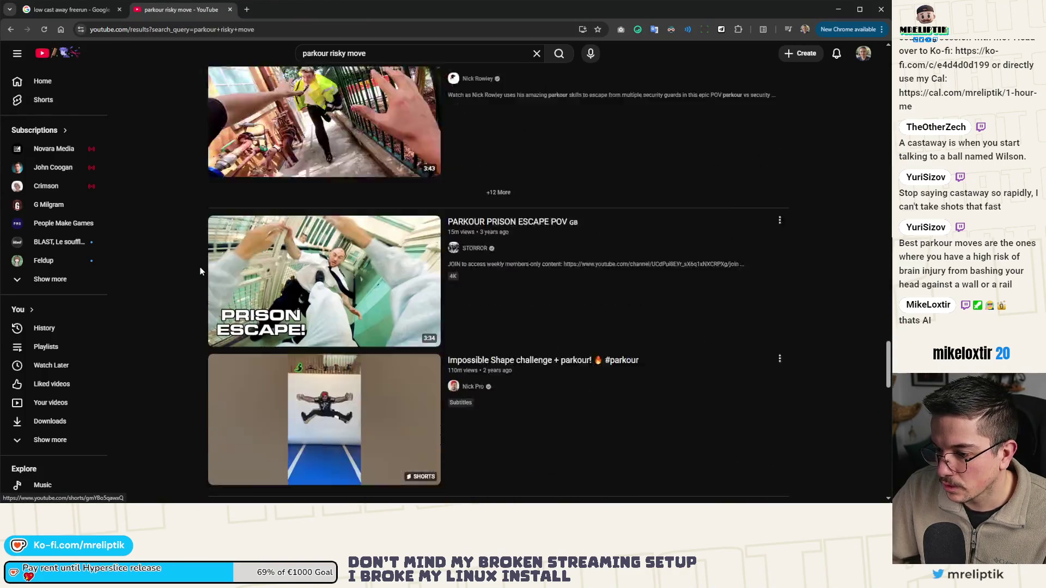
pyautogui.scroll(-10, 199, 264)
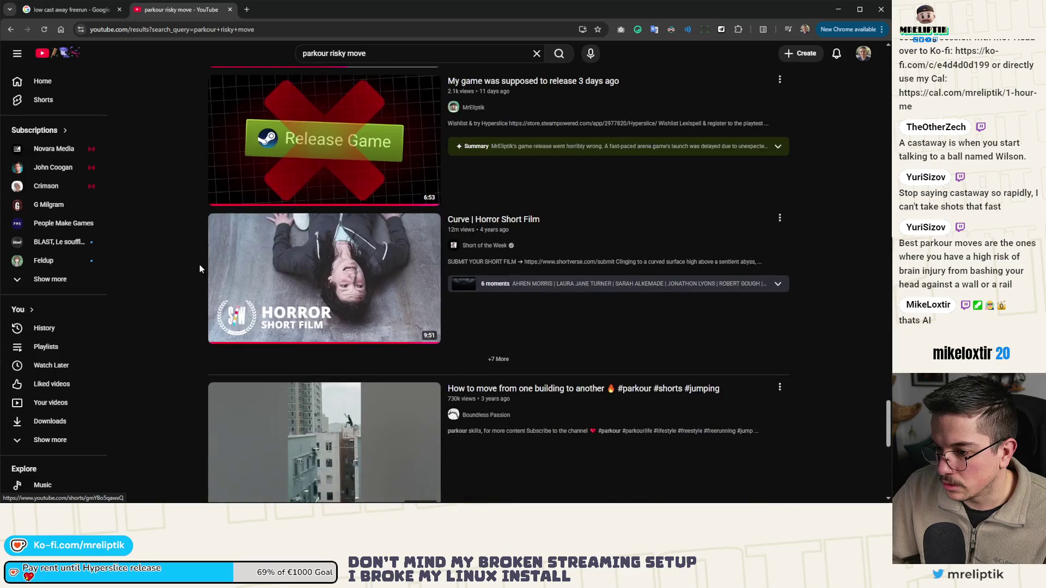
pyautogui.scroll(-6, 199, 264)
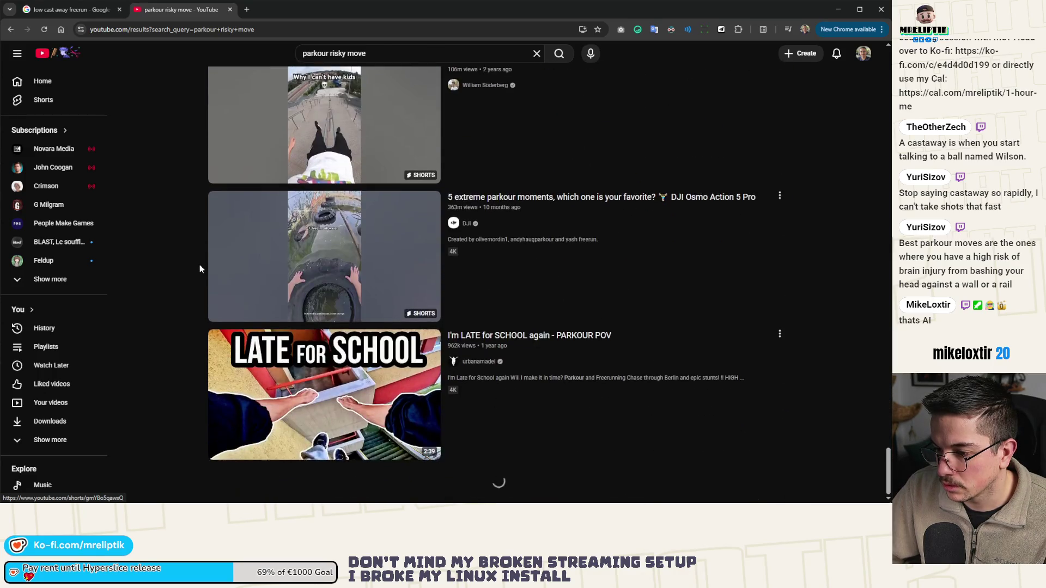
pyautogui.scroll(-10, 200, 264)
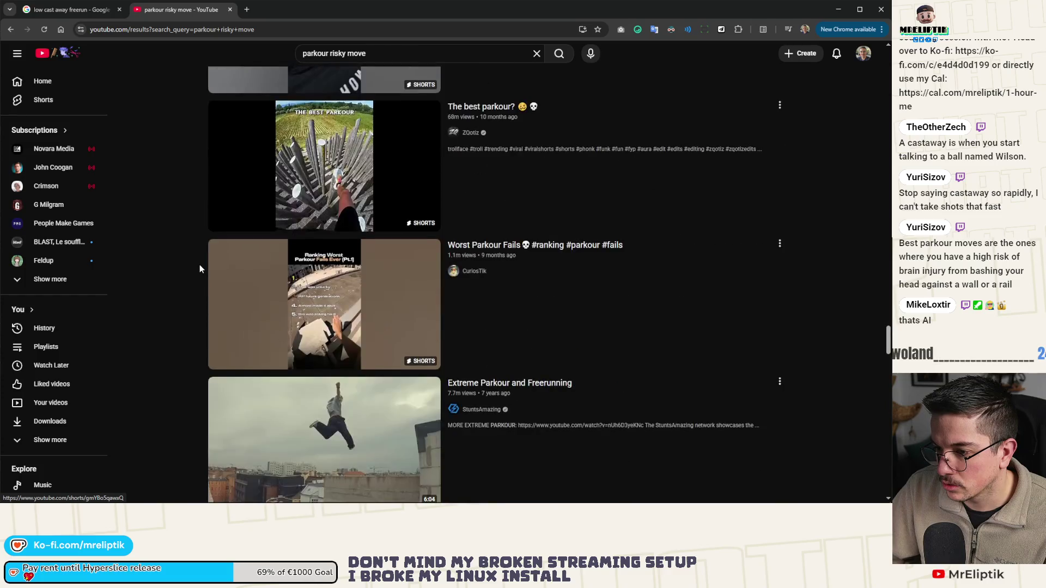
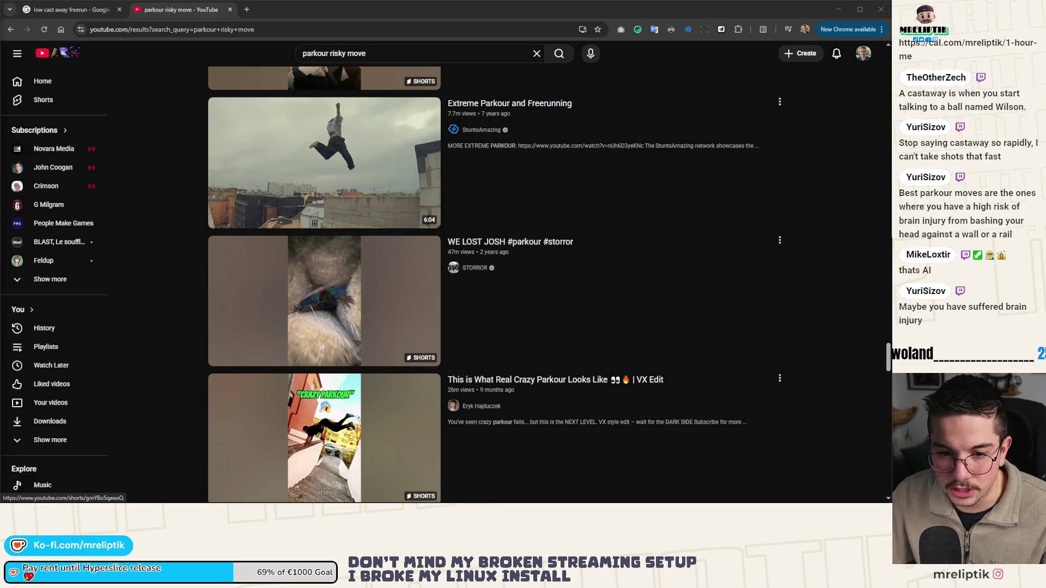
# Step: Change the YouTube search from 'parkour risky move' to 'parkour fails'
pyautogui.scroll(-5, 339, 280)
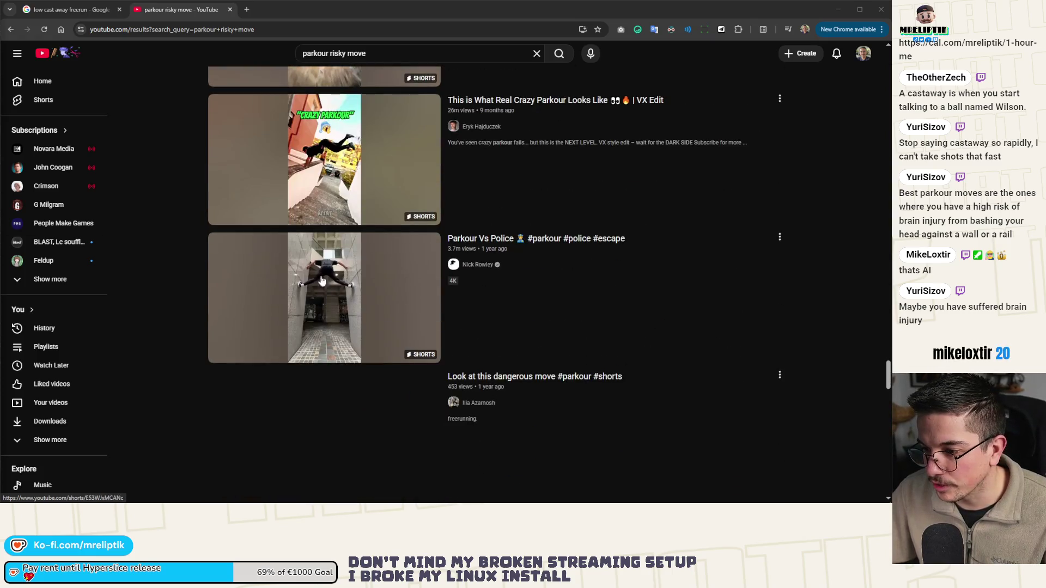
pyautogui.scroll(-4, 262, 278)
pyautogui.scroll(-5, 181, 276)
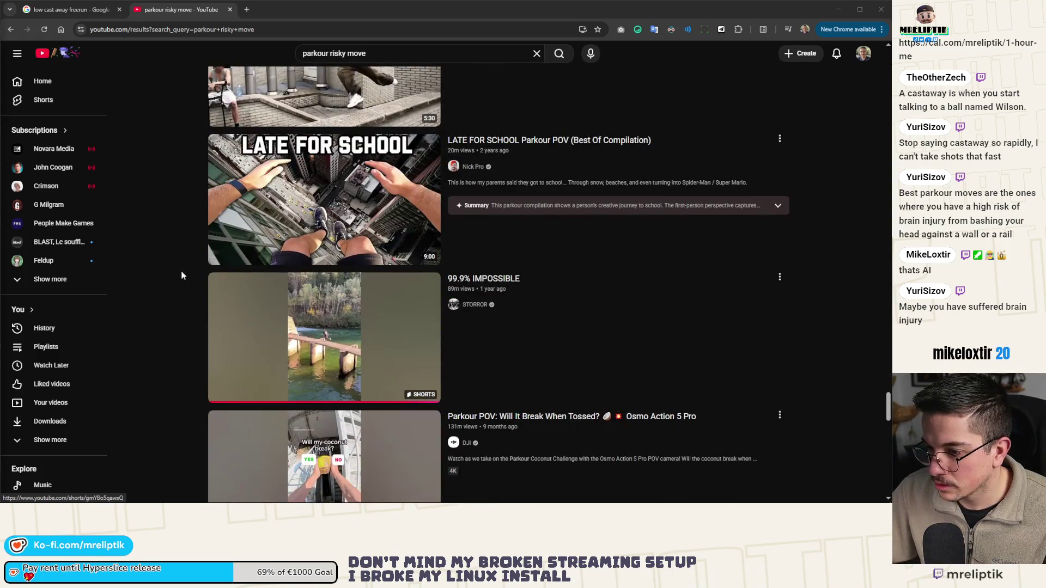
pyautogui.scroll(-5, 182, 276)
pyautogui.doubleClick(373, 53)
pyautogui.click(338, 53)
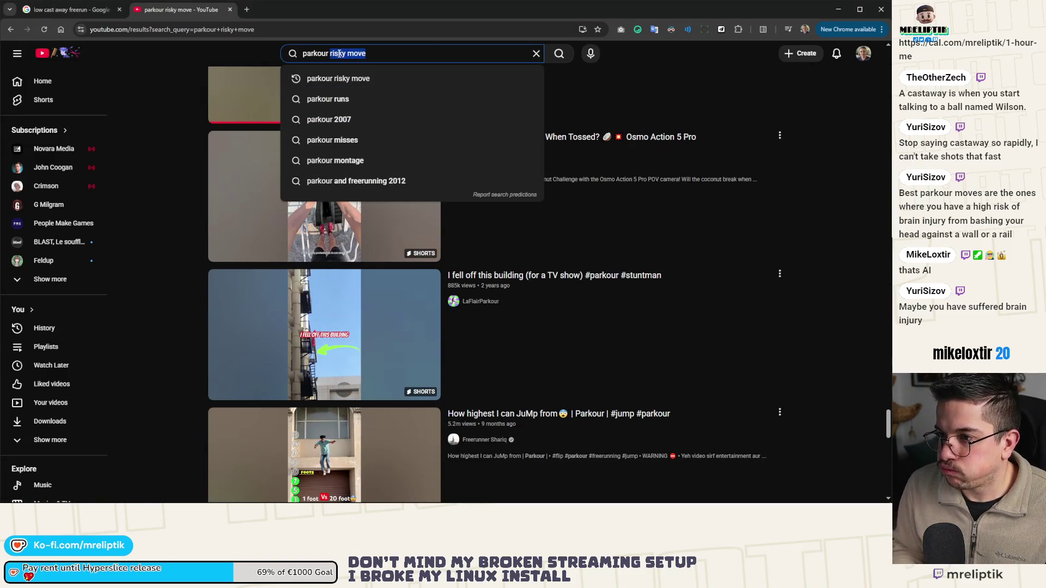
pyautogui.write('fails')
pyautogui.press('Return')
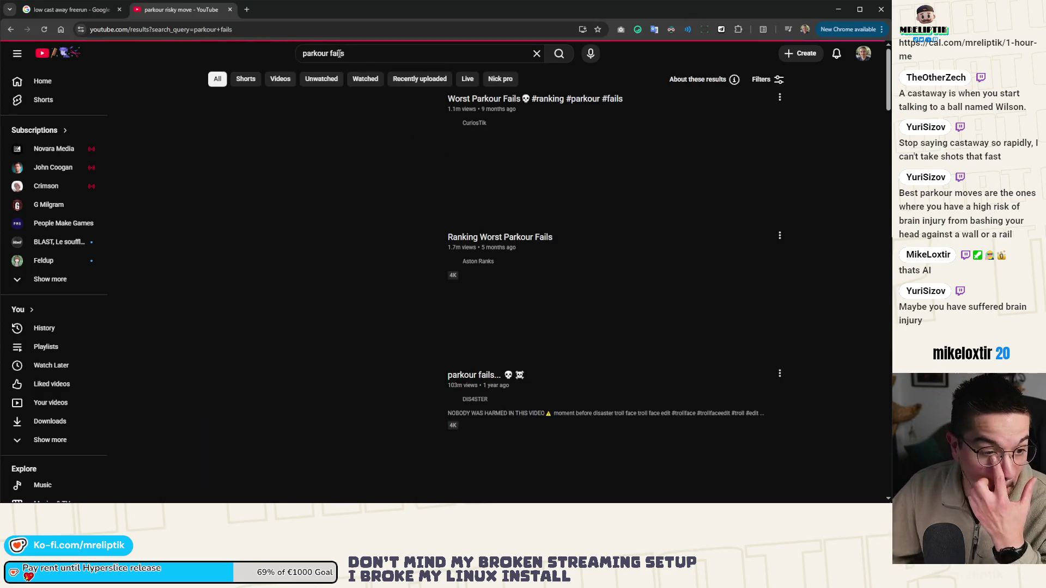
# Step: Browse the parkour fails results, then clear the search box for a new query
pyautogui.scroll(-5, 608, 214)
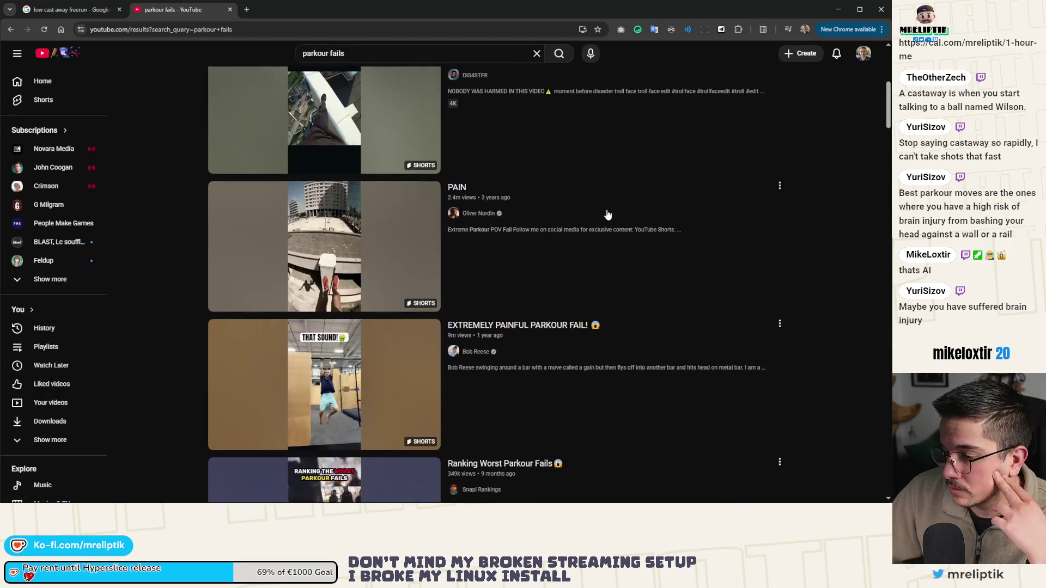
pyautogui.scroll(-4, 608, 214)
pyautogui.scroll(-5, 608, 214)
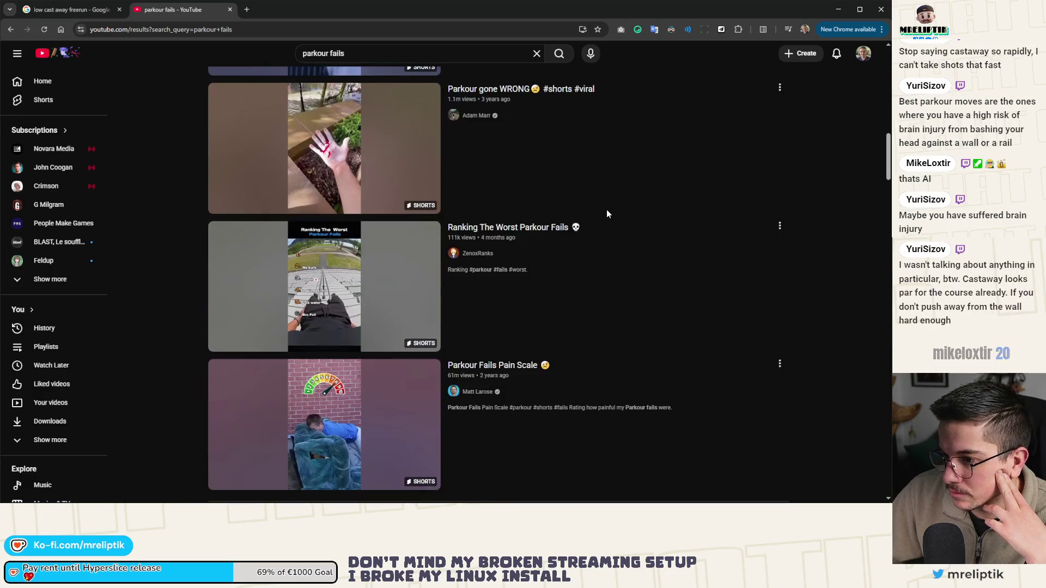
pyautogui.scroll(-5, 608, 213)
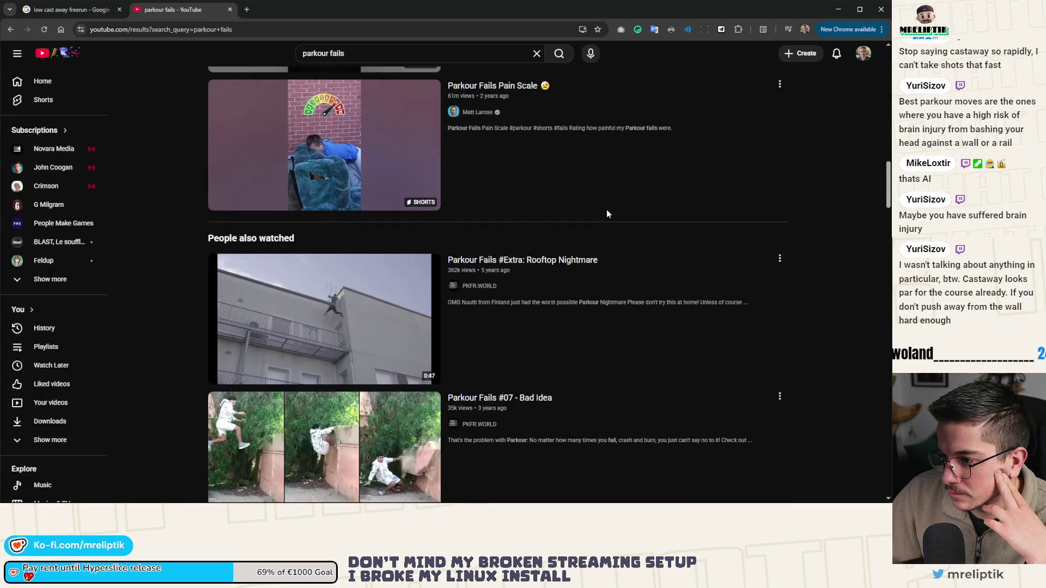
pyautogui.scroll(-3, 608, 215)
pyautogui.scroll(-5, 608, 216)
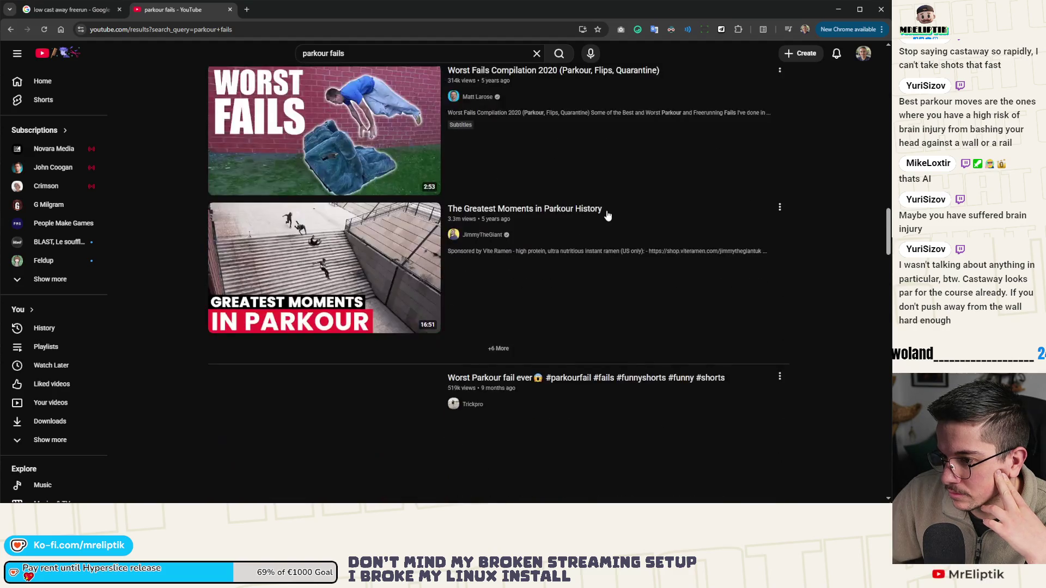
pyautogui.scroll(-4, 587, 260)
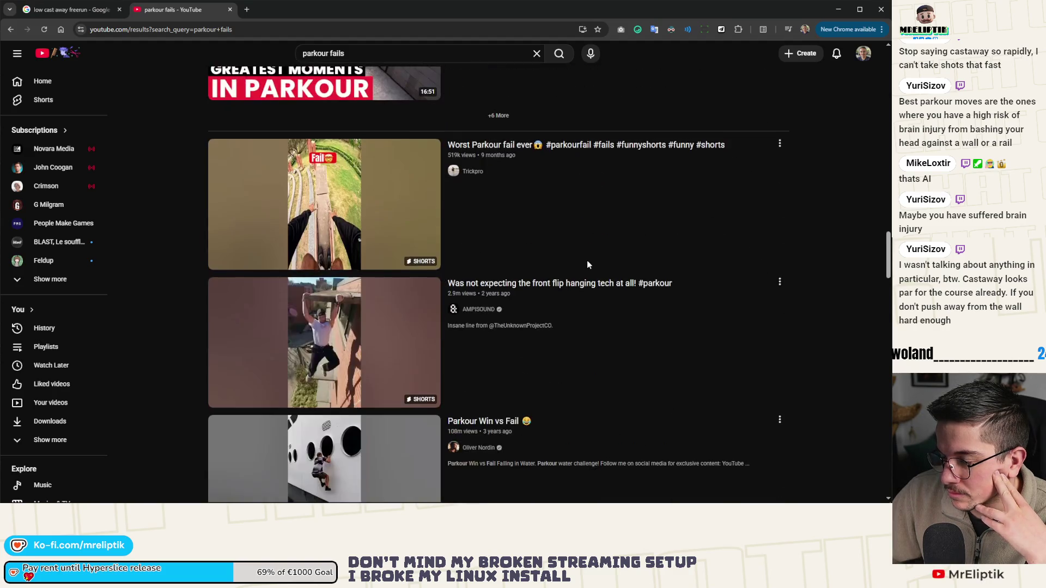
pyautogui.scroll(-4, 587, 260)
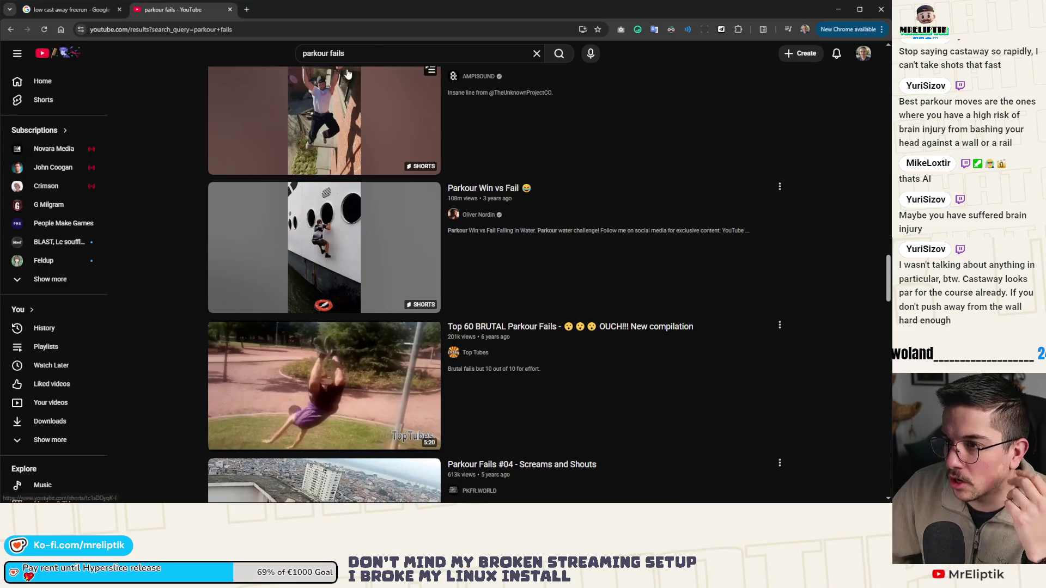
pyautogui.click(359, 53)
pyautogui.hotkey('ctrl', 'a')
# Step: Search 'kong gainer' and open three of the resulting Shorts in new tabs
pyautogui.write('kong gainer')
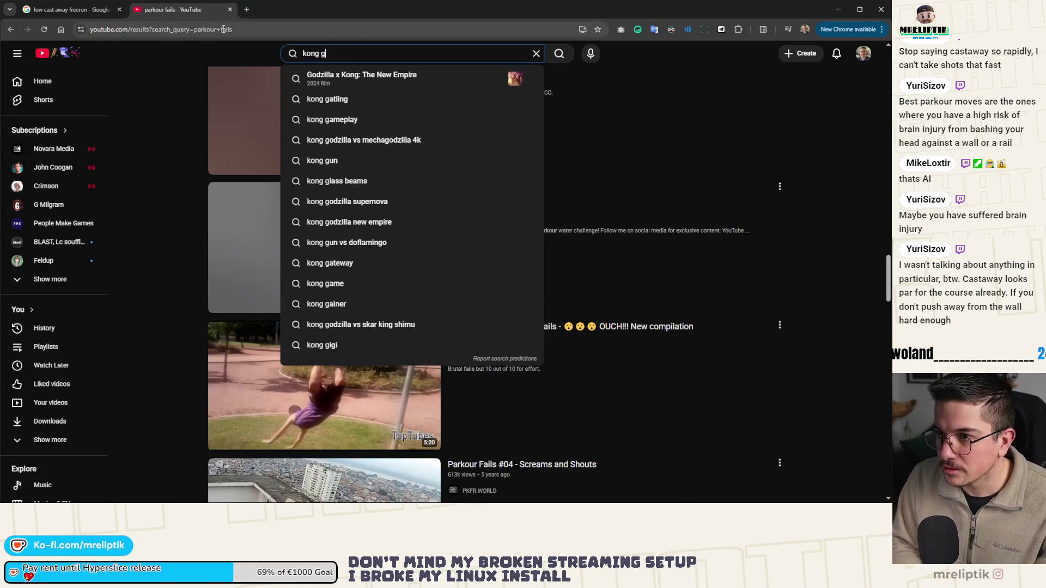
pyautogui.press('Return')
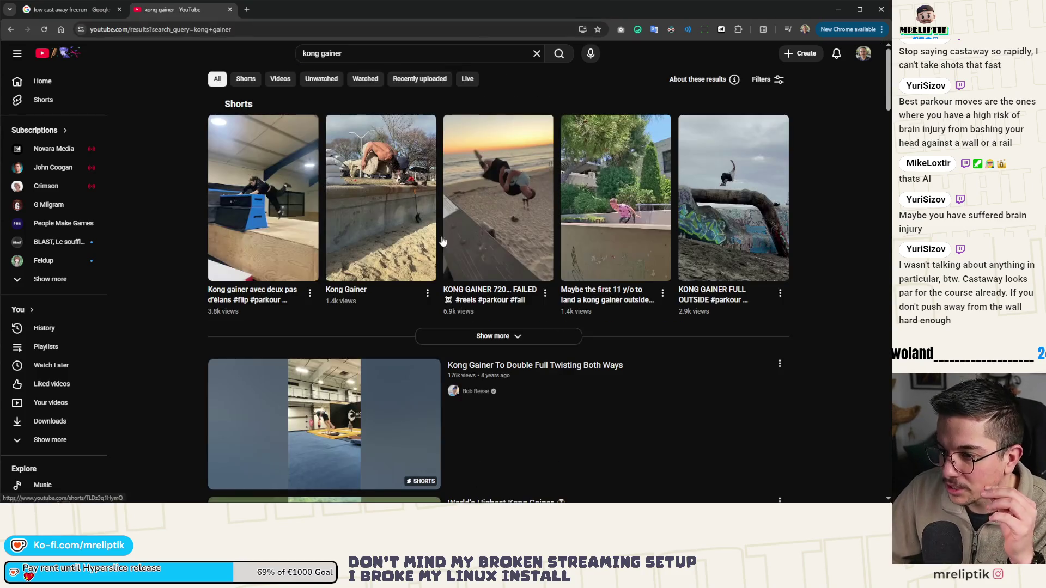
pyautogui.middleClick(401, 270)
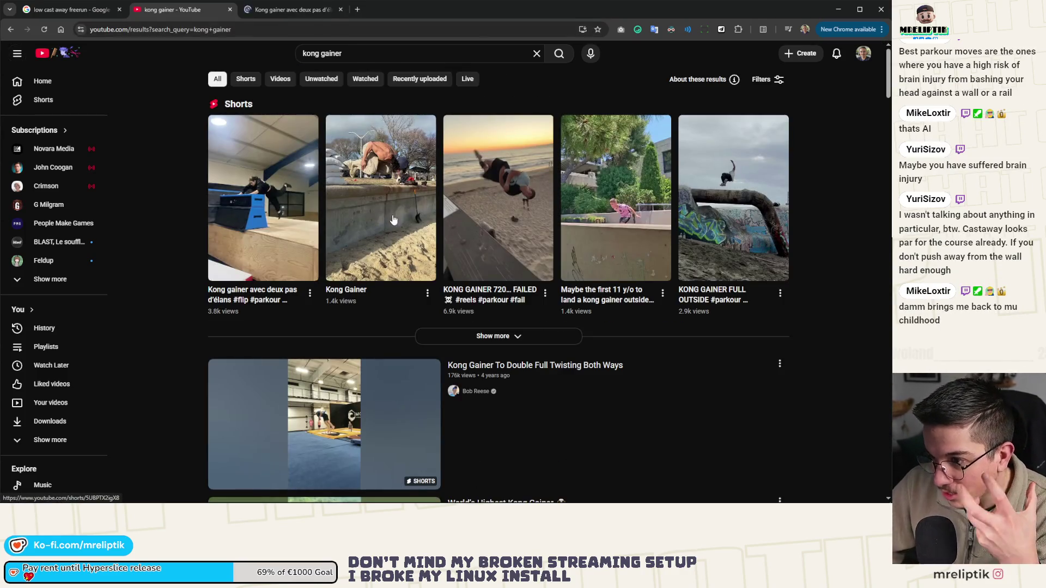
pyautogui.middleClick(381, 205)
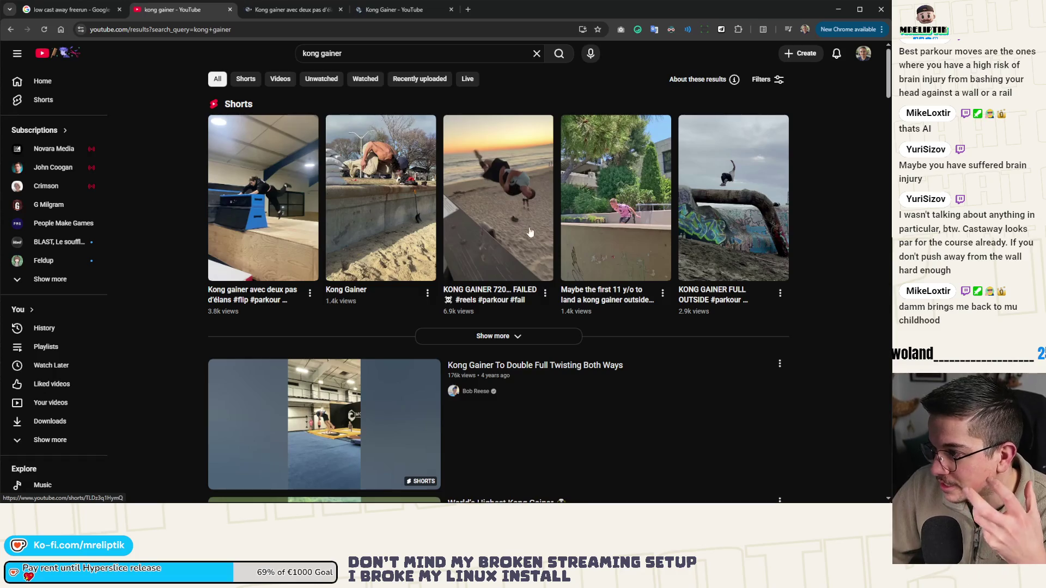
pyautogui.middleClick(512, 223)
# Step: Open the 'Fail Freerun - Kong Gainer bail' video in a new tab
pyautogui.scroll(-5, 397, 305)
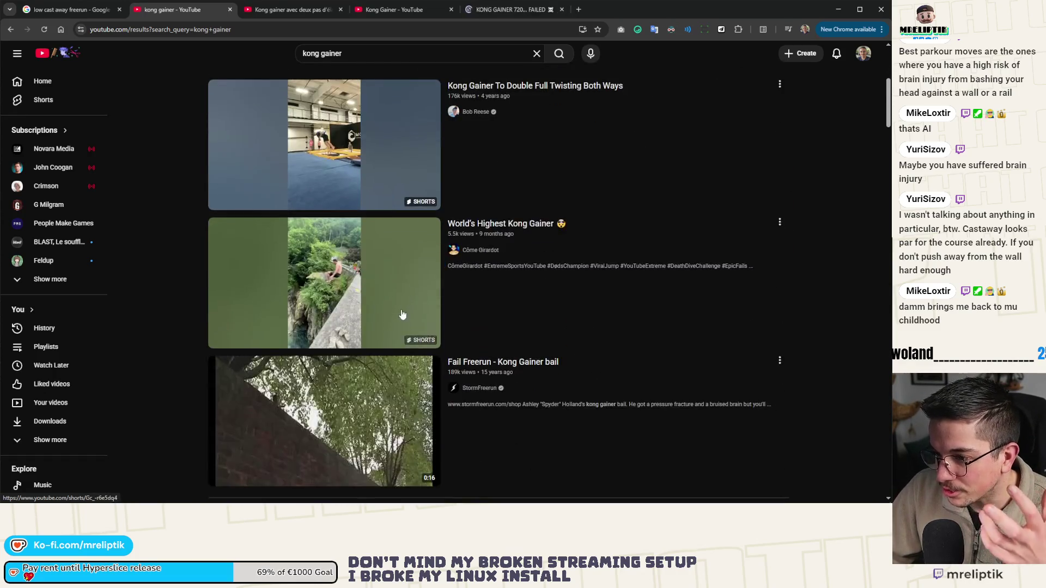
pyautogui.scroll(-4, 381, 309)
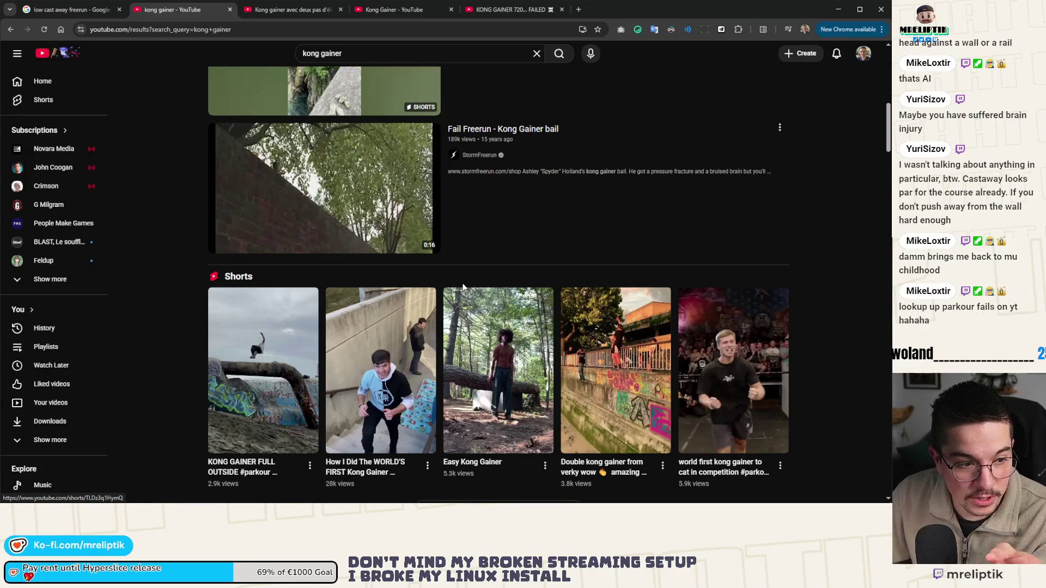
pyautogui.middleClick(326, 187)
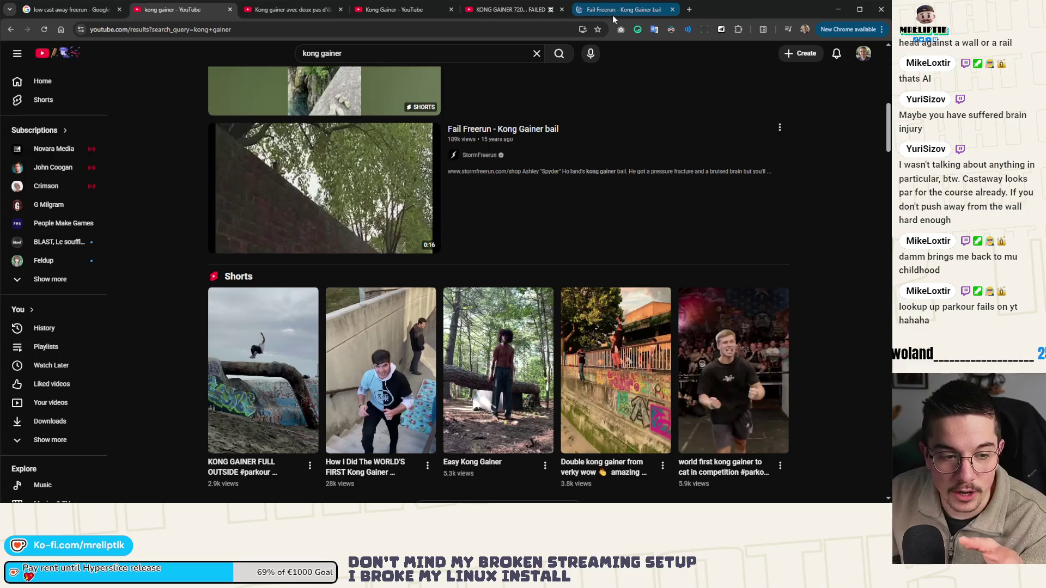
pyautogui.moveTo(612, 15)
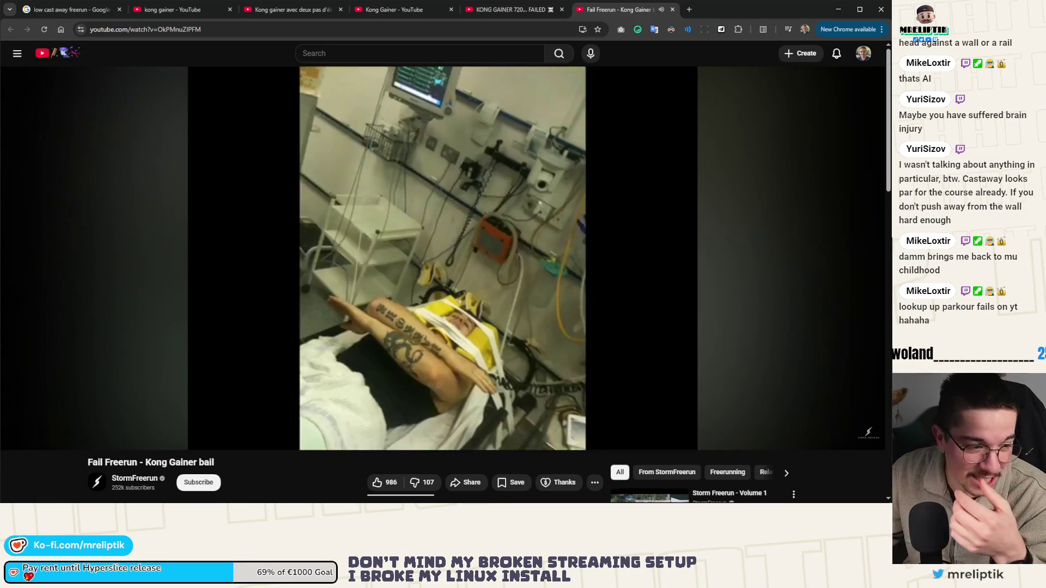
# Step: Watch the Fail Freerun video from the start, pause it, then go to the 720 FAILED short
pyautogui.moveTo(315, 334)
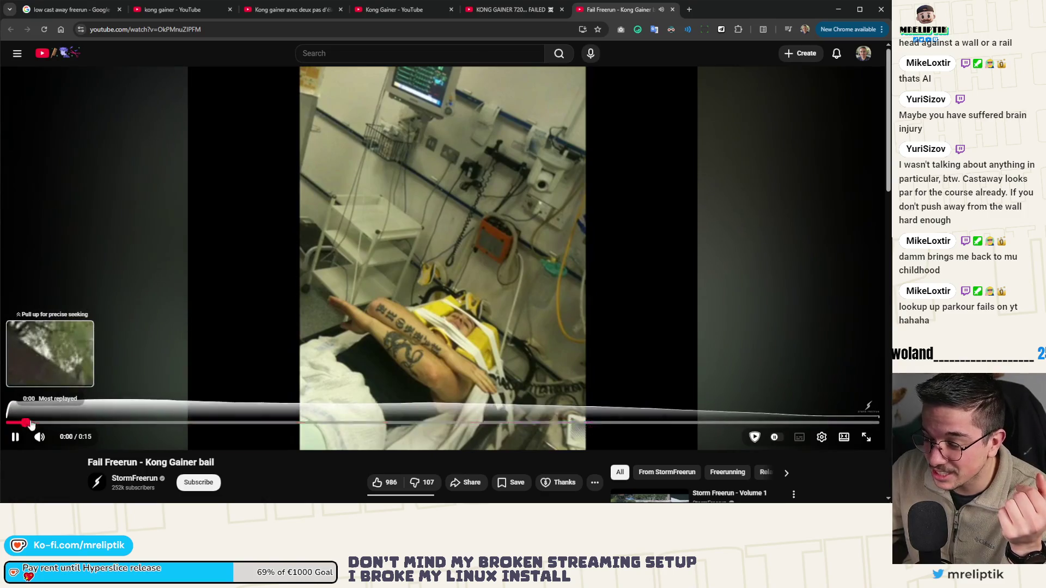
pyautogui.click(44, 422)
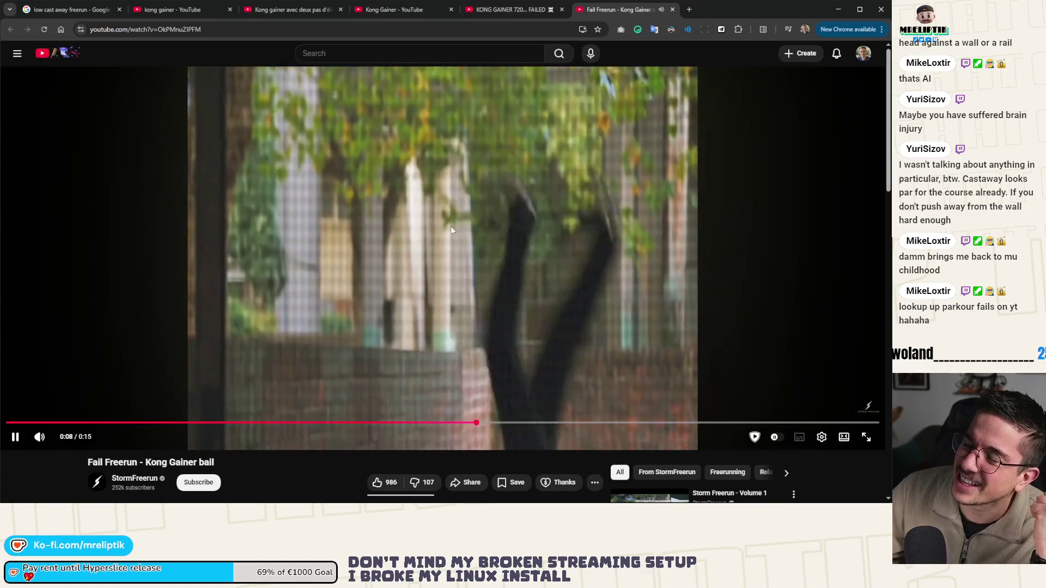
pyautogui.click(450, 228)
pyautogui.click(514, 10)
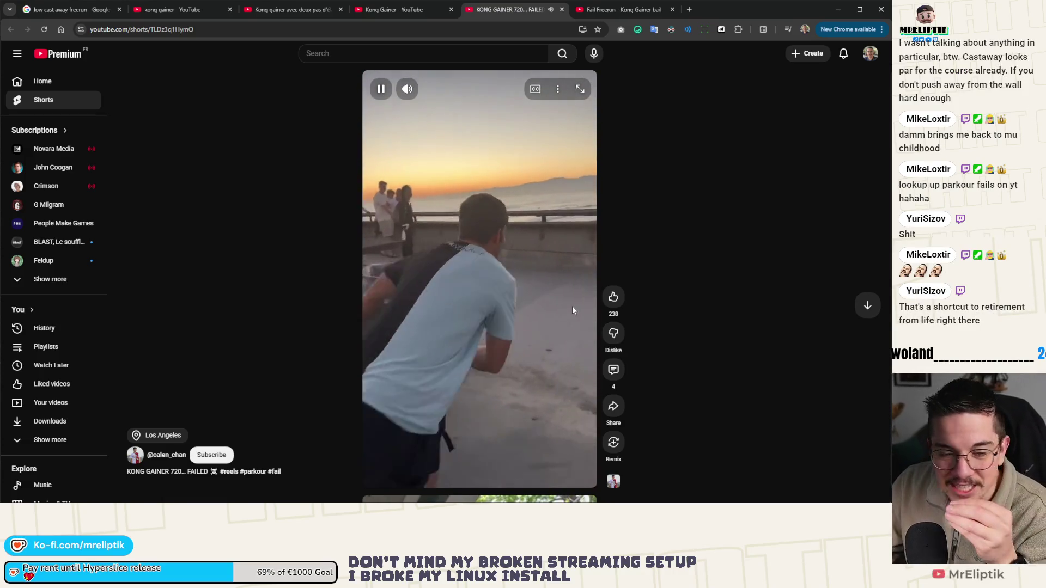
# Step: Switch to the Kong Gainer sandbag short and pause it on the mid-air flip
pyautogui.click(472, 240)
pyautogui.click(410, 16)
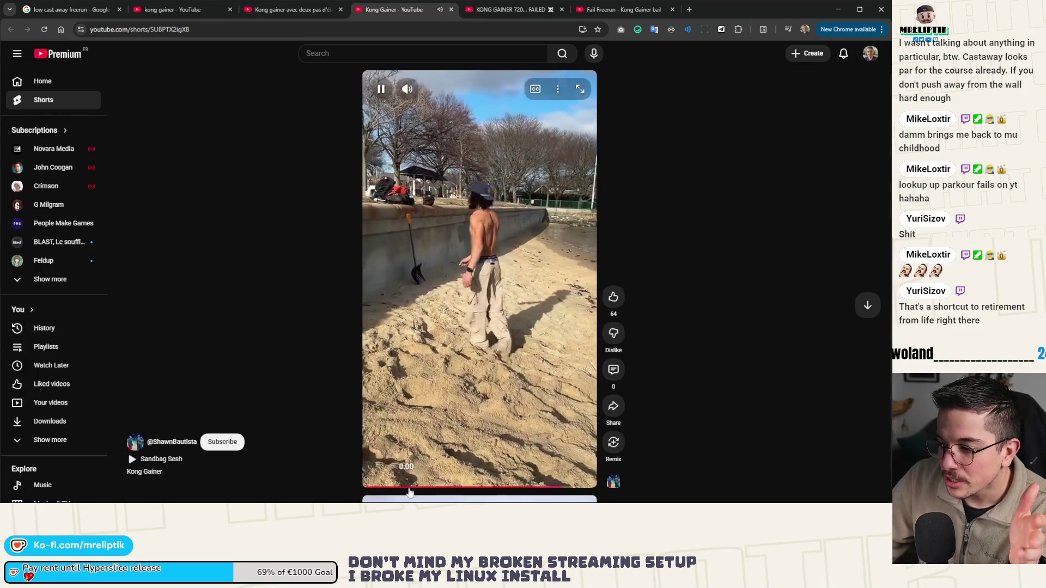
pyautogui.click(491, 275)
pyautogui.click(469, 235)
pyautogui.click(446, 198)
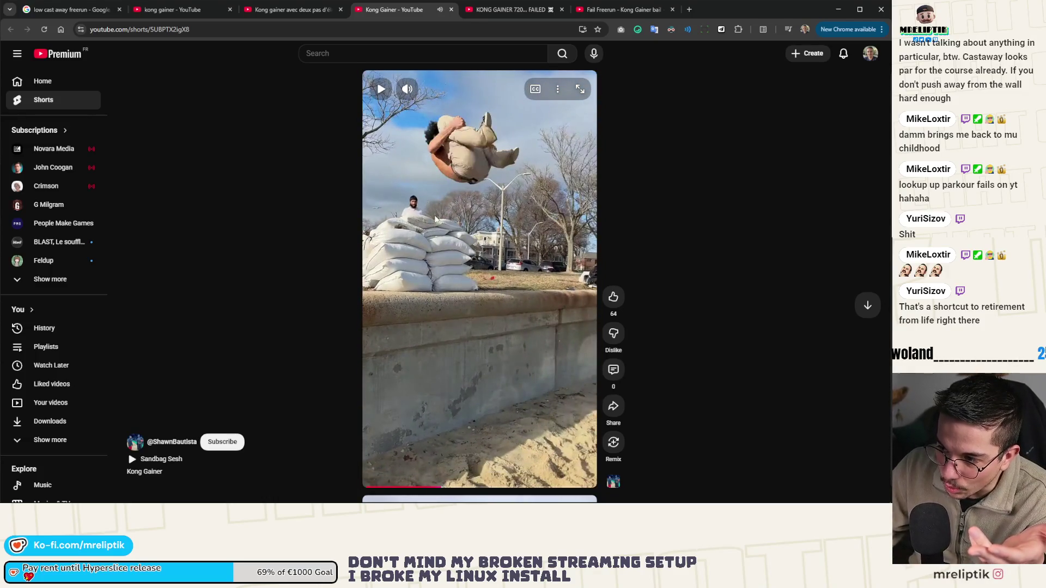
pyautogui.click(438, 219)
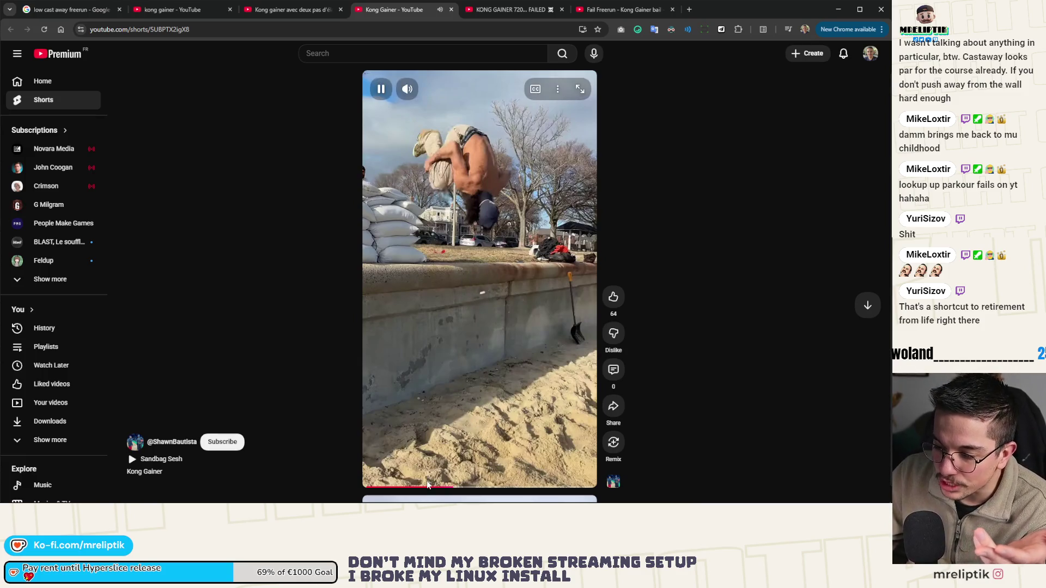
# Step: Replay the flip, then return to and close the KONG GAINER 720 FAILED short
pyautogui.click(426, 485)
pyautogui.click(447, 391)
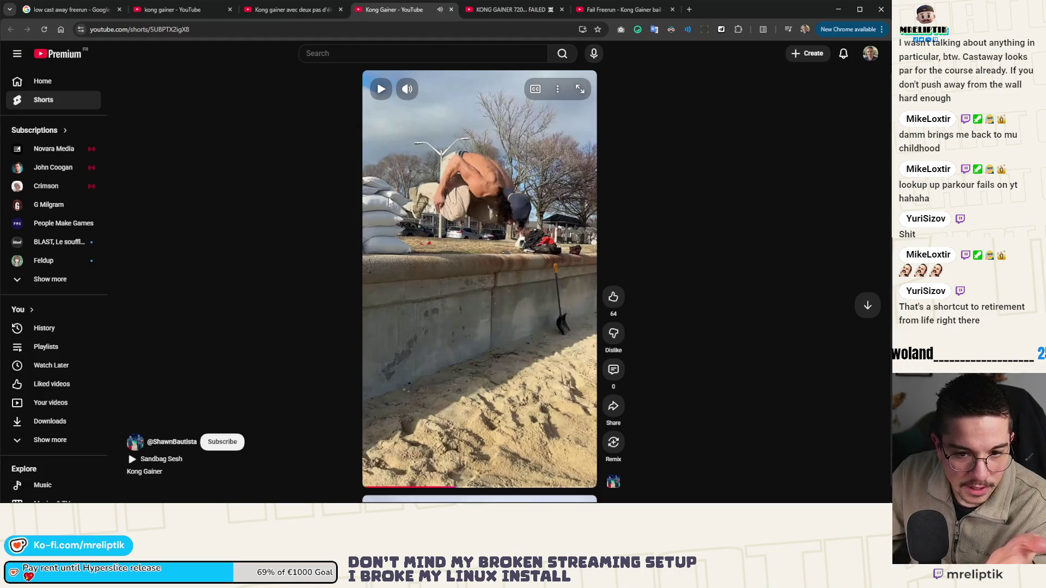
pyautogui.click(581, 206)
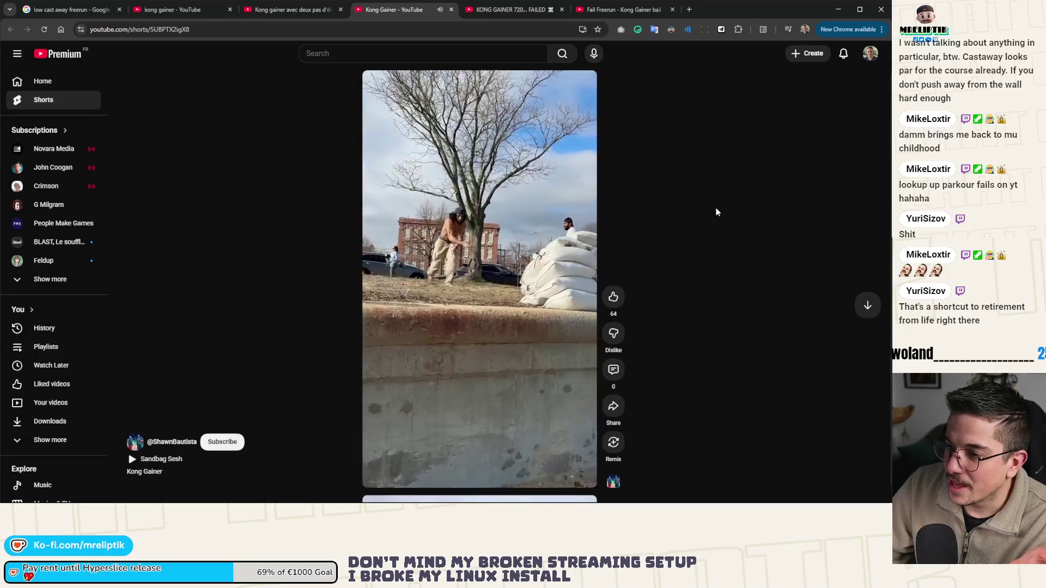
pyautogui.click(468, 216)
pyautogui.click(506, 10)
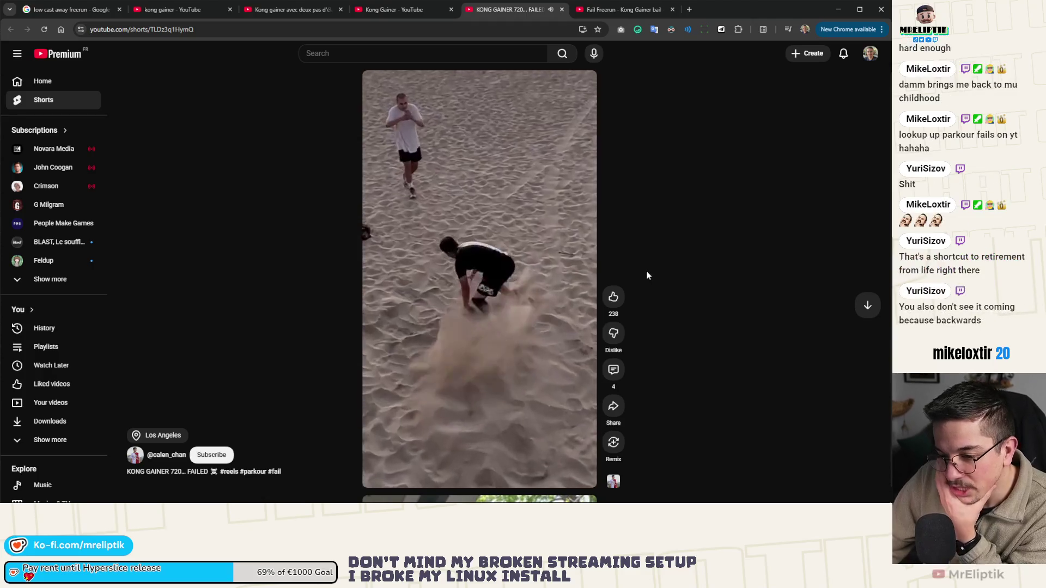
pyautogui.middleClick(511, 9)
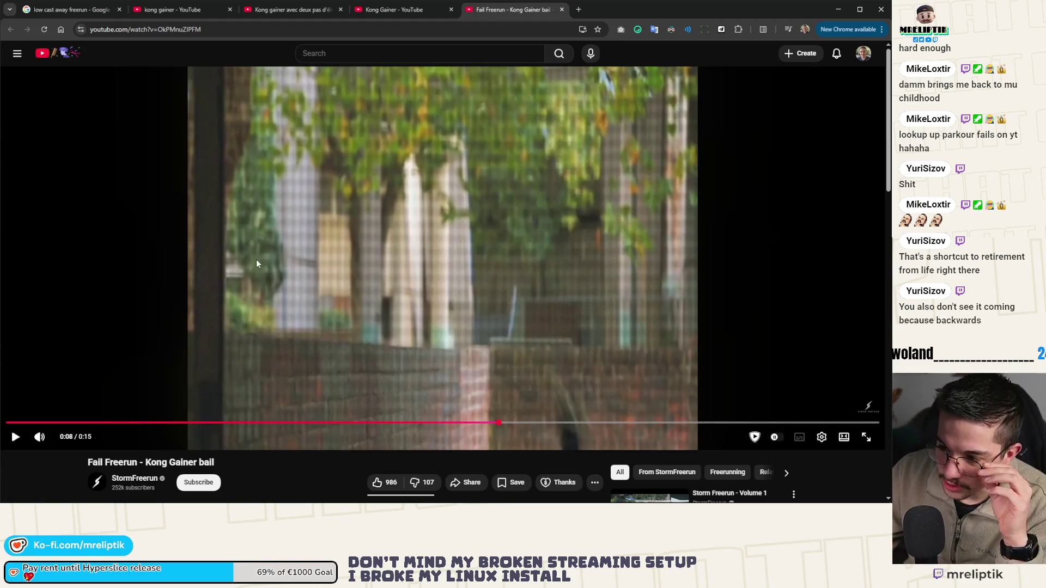
# Step: Rewind the Fail Freerun video to about 0:03 and pause on the fall around 0:06
pyautogui.click(315, 422)
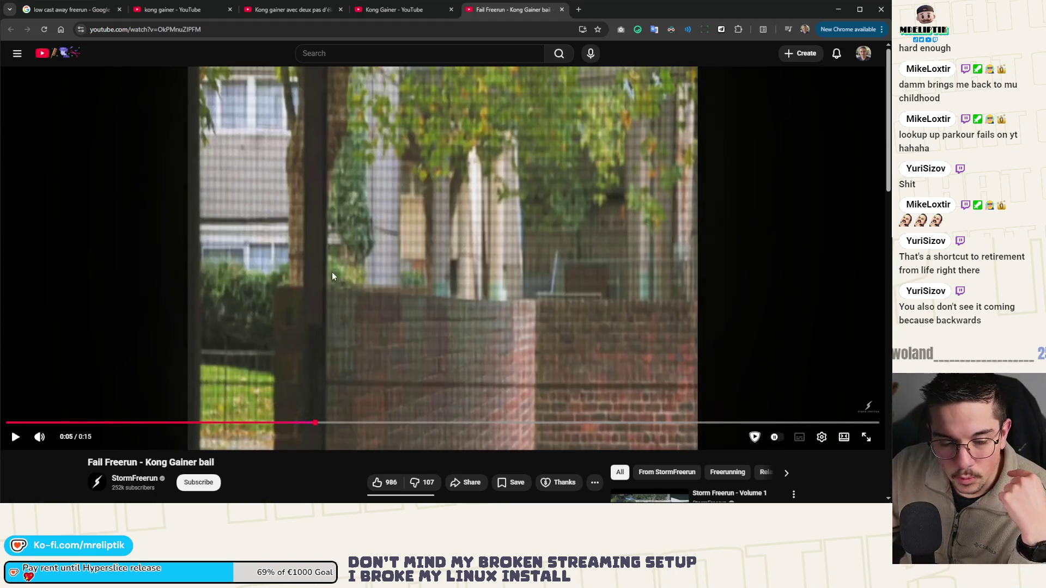
pyautogui.click(187, 423)
pyautogui.click(384, 200)
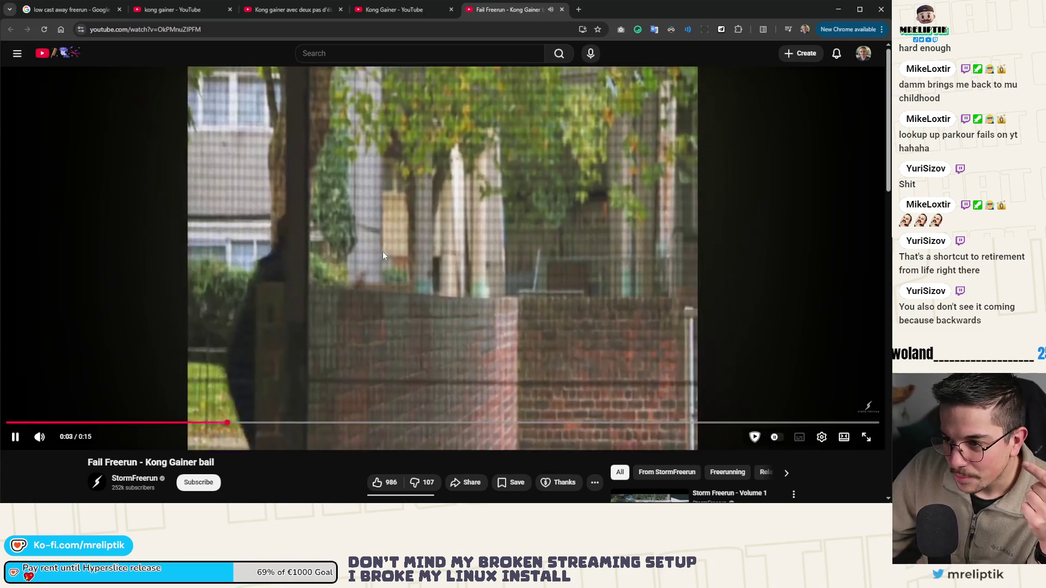
pyautogui.click(360, 208)
pyautogui.click(410, 278)
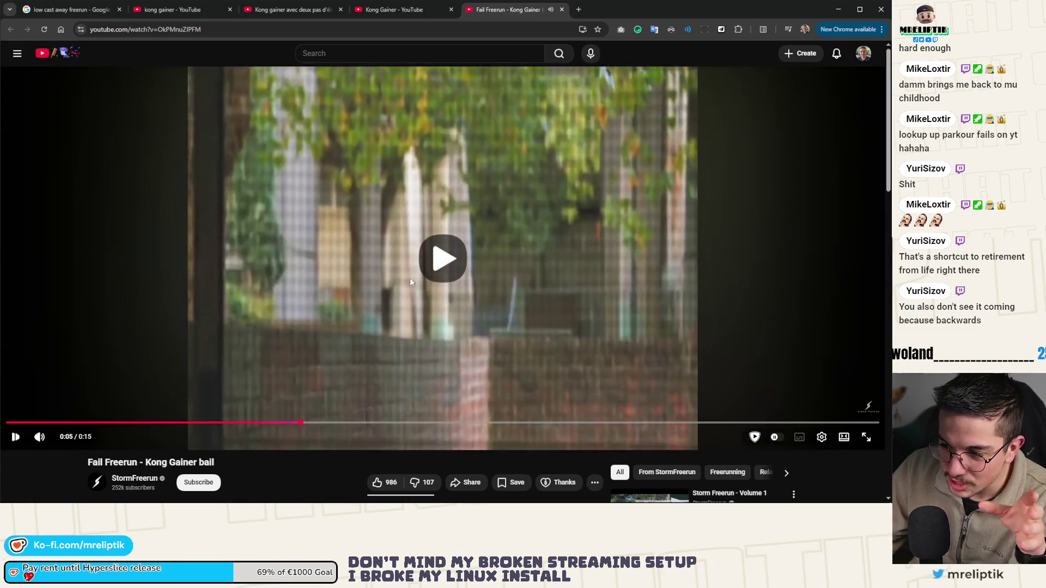
pyautogui.click(267, 229)
pyautogui.click(267, 232)
pyautogui.click(268, 232)
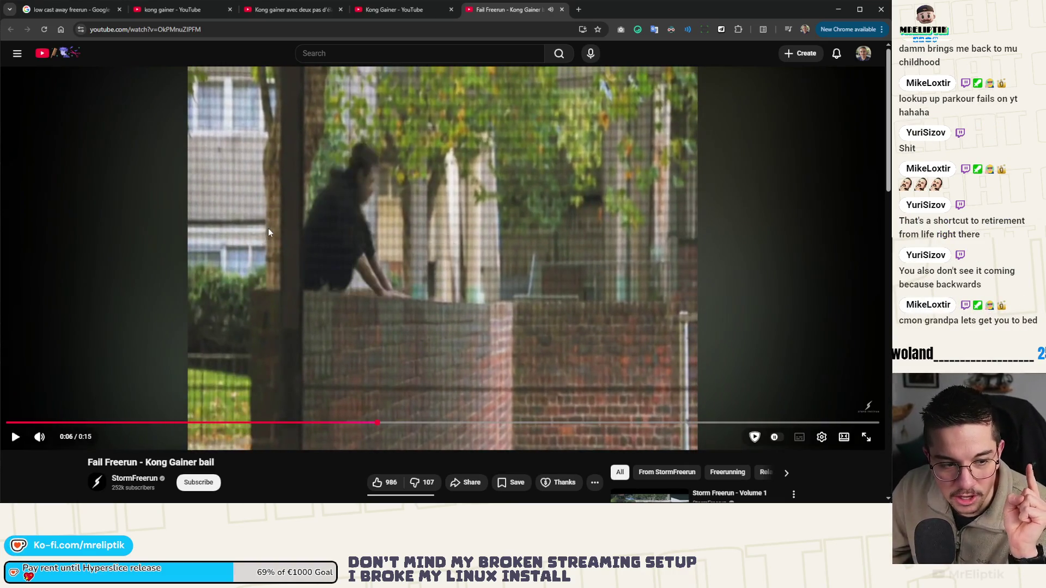
# Step: Close the Kong Gainer Shorts and Fail Freerun tabs, then edit the kong gainer search
pyautogui.click(397, 12)
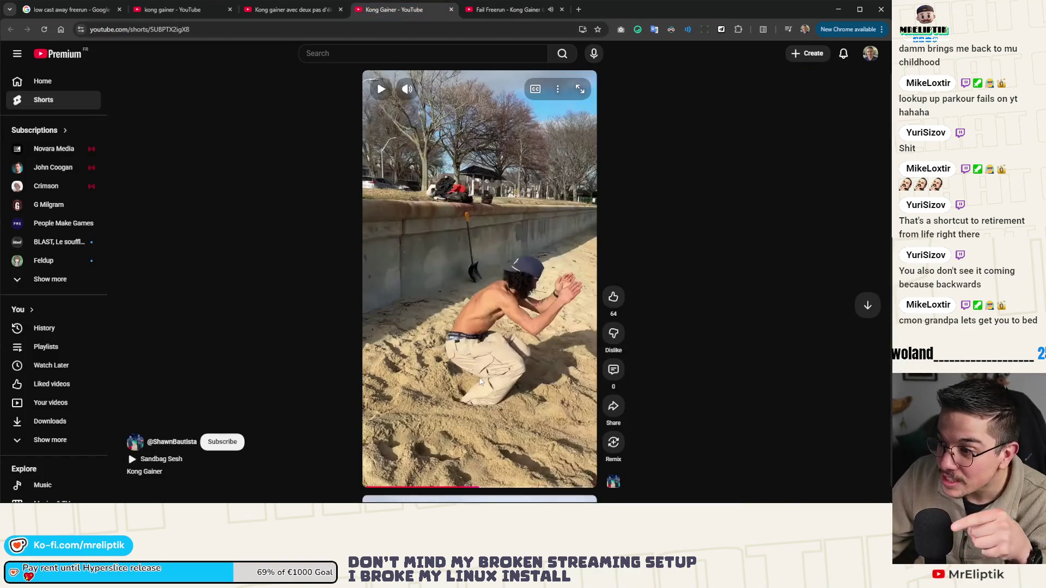
pyautogui.click(499, 259)
pyautogui.middleClick(413, 13)
pyautogui.click(269, 9)
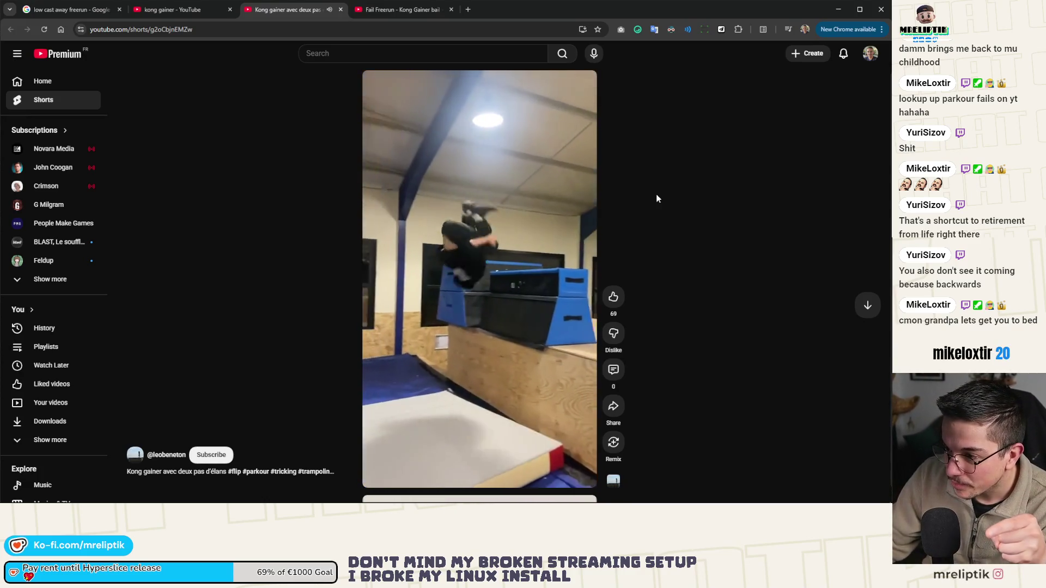
pyautogui.middleClick(299, 12)
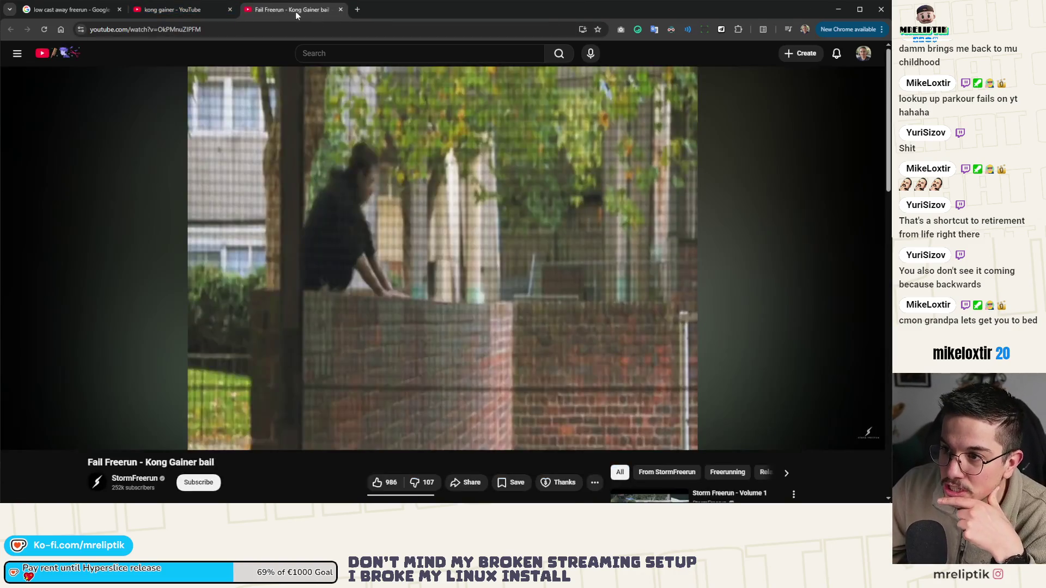
pyautogui.middleClick(300, 11)
pyautogui.scroll(3, 386, 156)
pyautogui.click(301, 52)
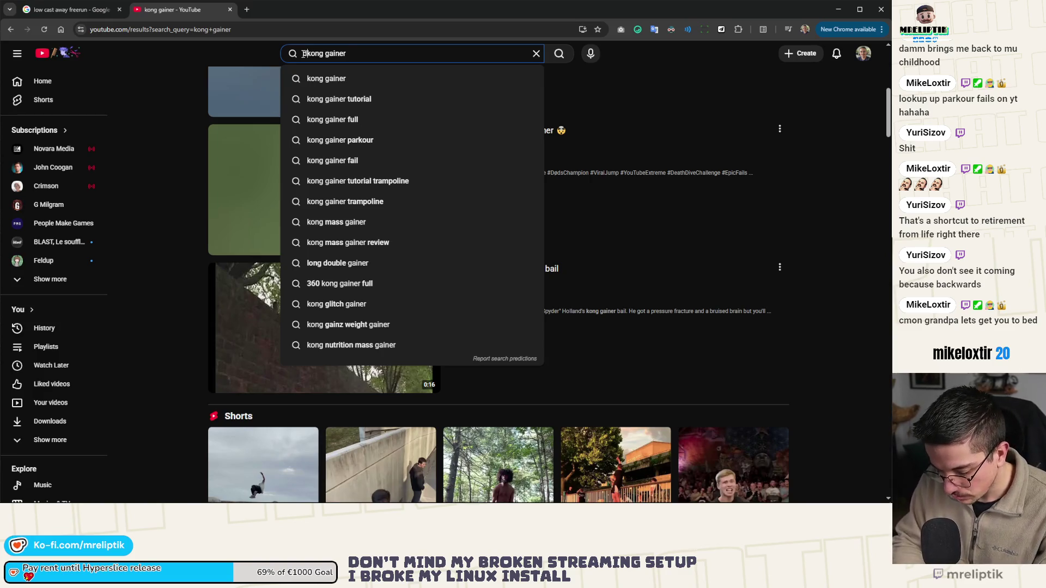
# Step: Search 'double kong gainer' and briefly open, then close, the Pip Anderson video
pyautogui.write('double')
pyautogui.press('Return')
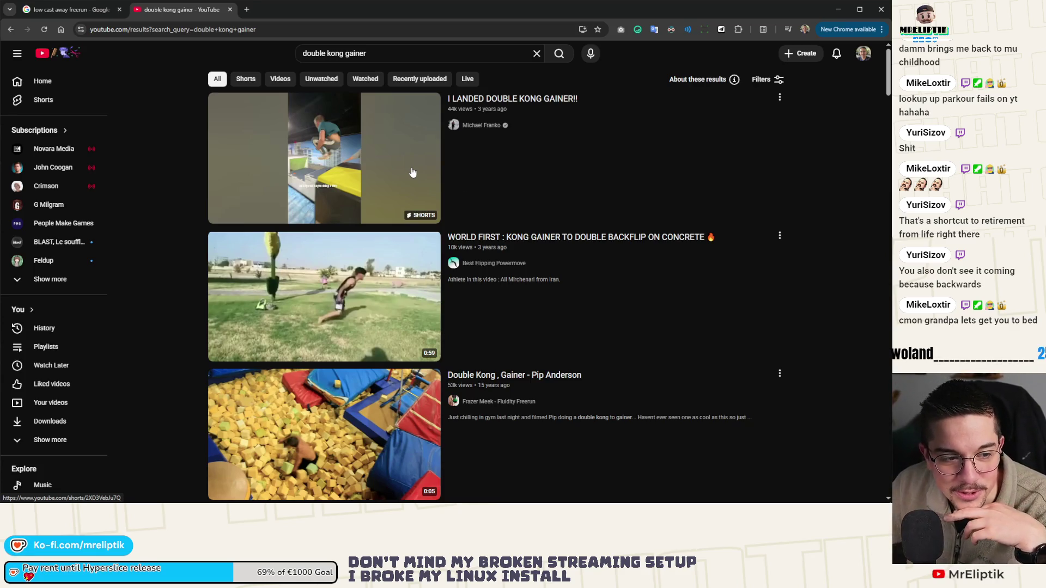
pyautogui.scroll(-5, 365, 294)
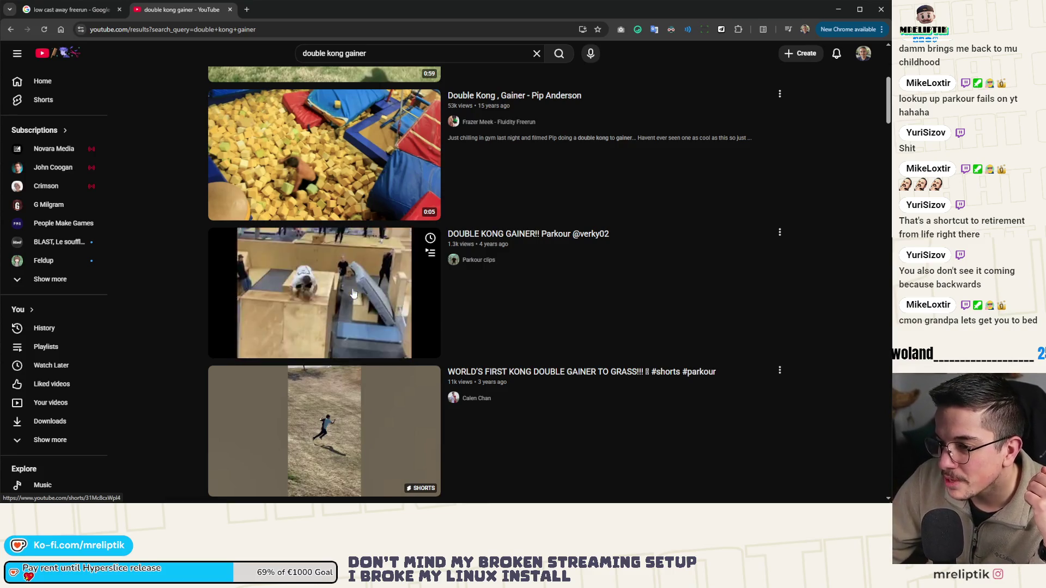
pyautogui.scroll(3, 340, 335)
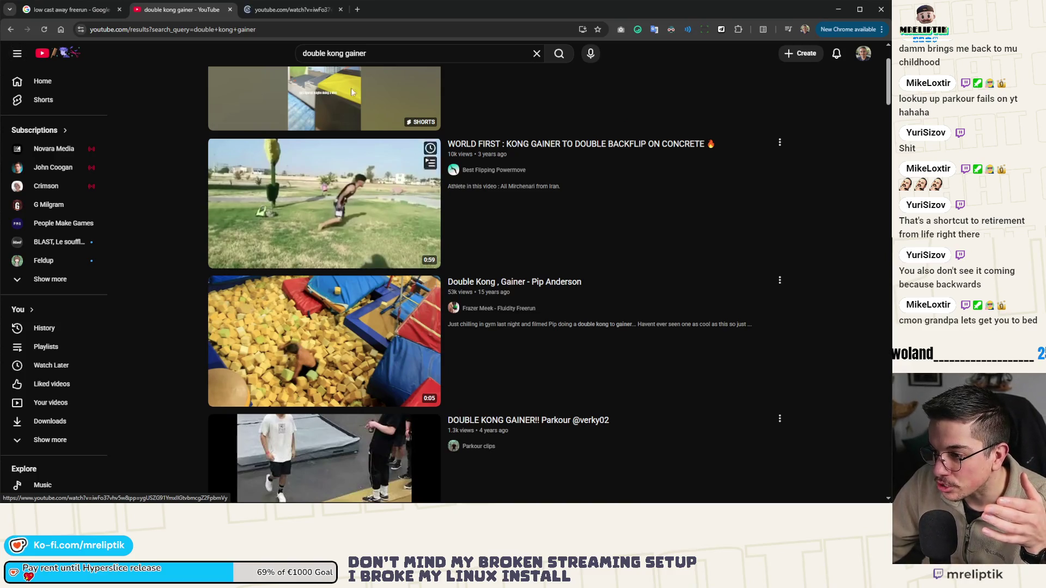
pyautogui.click(314, 4)
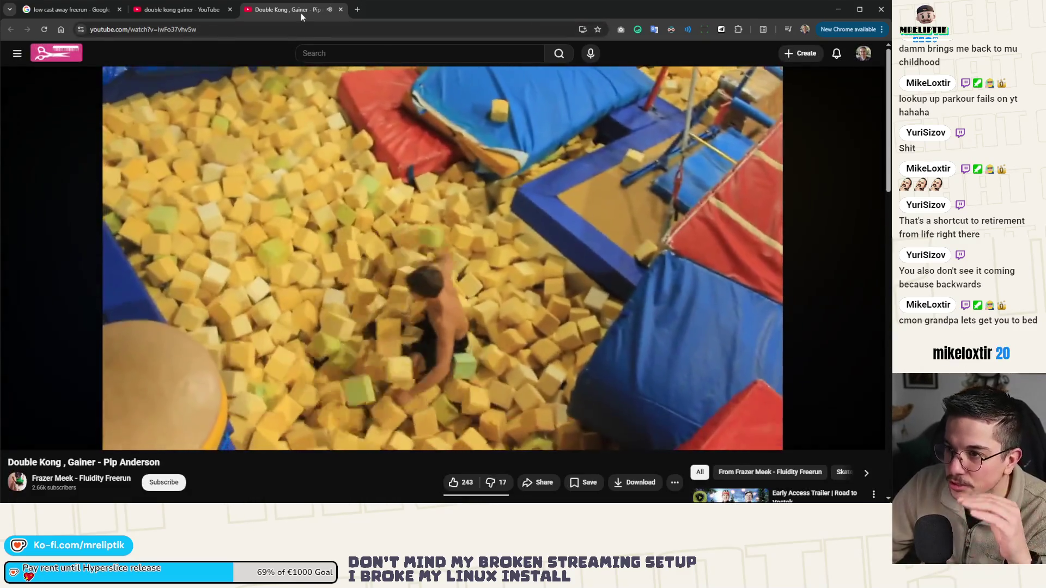
pyautogui.click(341, 9)
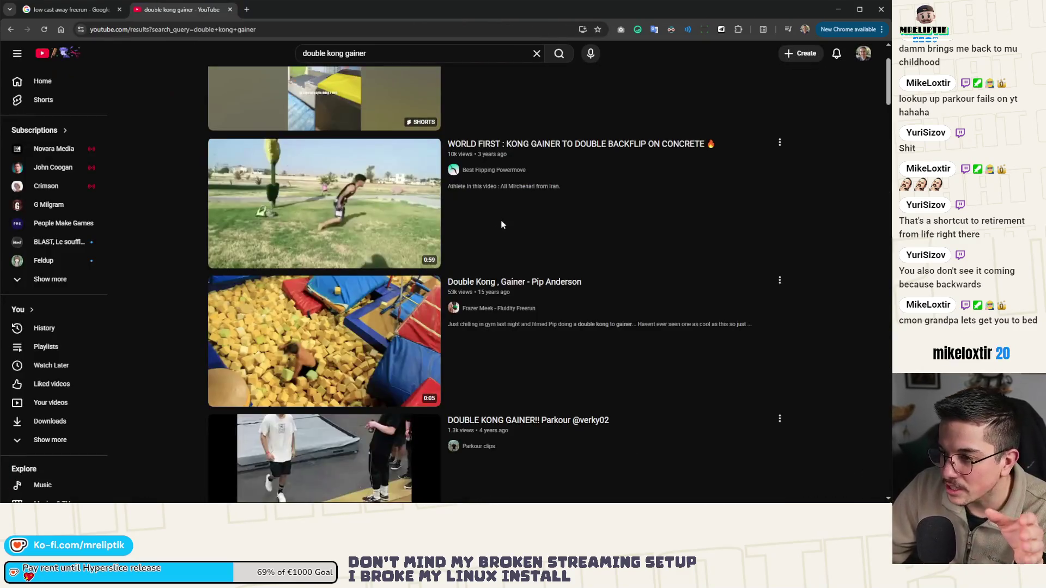
# Step: Watch the WORLD FIRST kong gainer to double backflip video, scrubbing back to about 0:11
pyautogui.middleClick(344, 211)
pyautogui.click(327, 9)
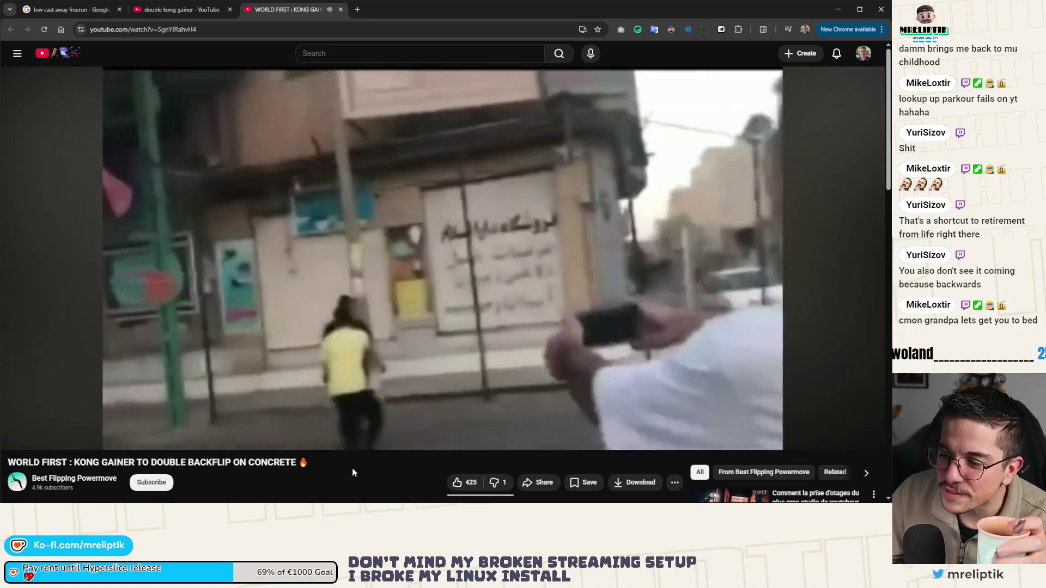
pyautogui.moveTo(68, 348)
pyautogui.moveTo(247, 423); pyautogui.dragTo(185, 423)
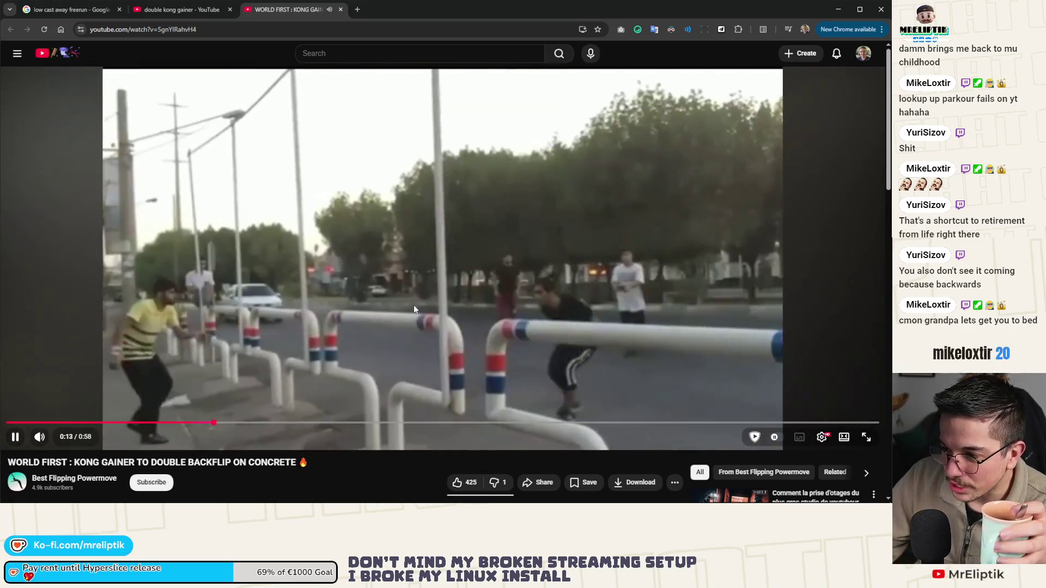
pyautogui.click(547, 300)
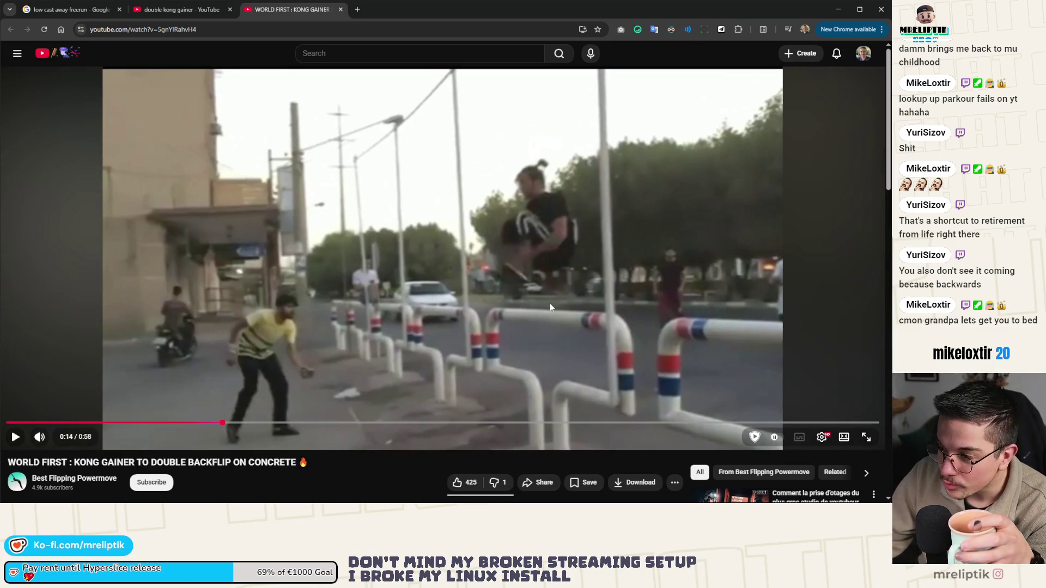
pyautogui.click(495, 305)
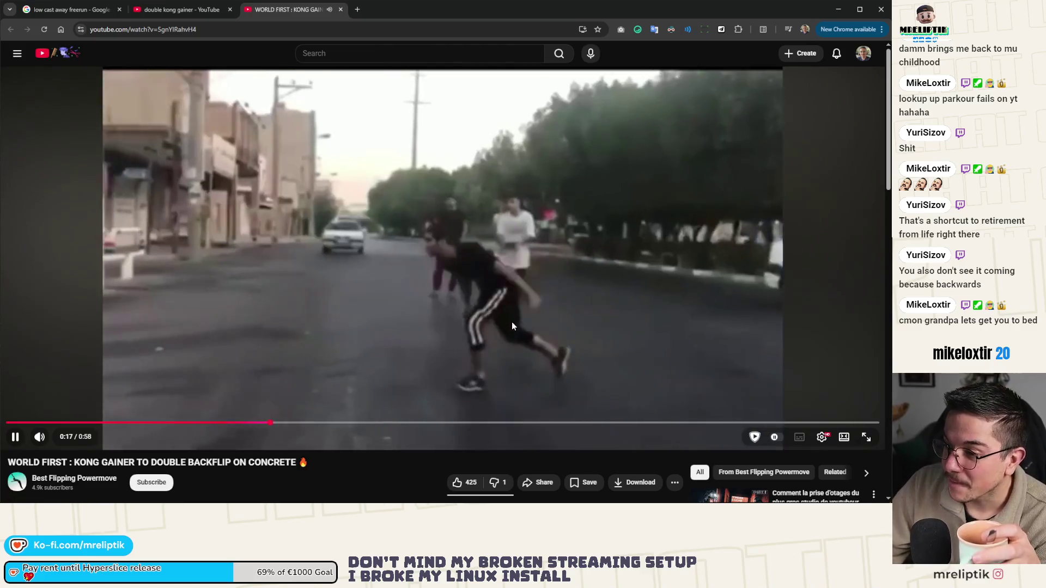
pyautogui.click(512, 325)
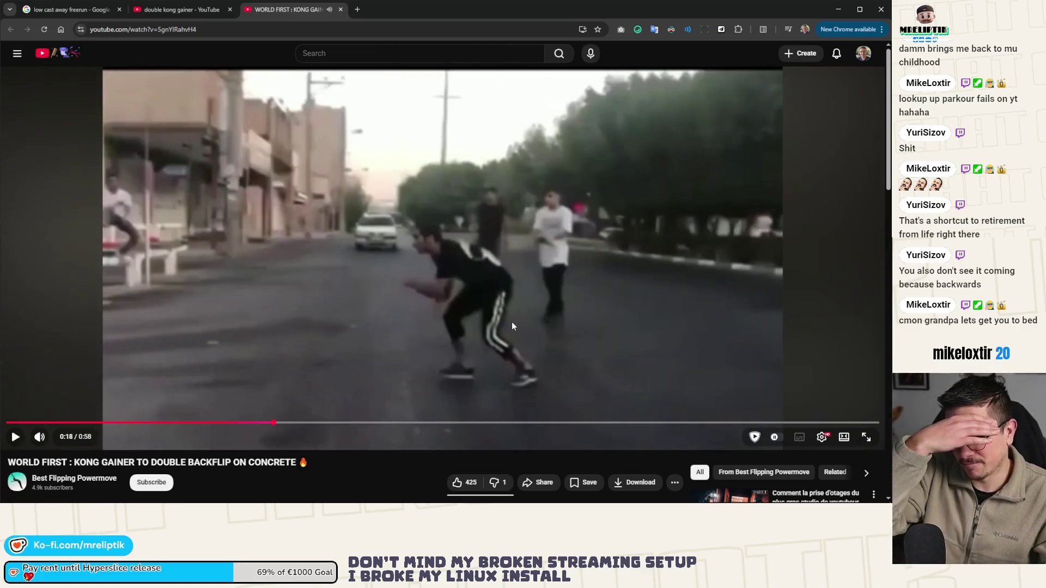
pyautogui.click(435, 277)
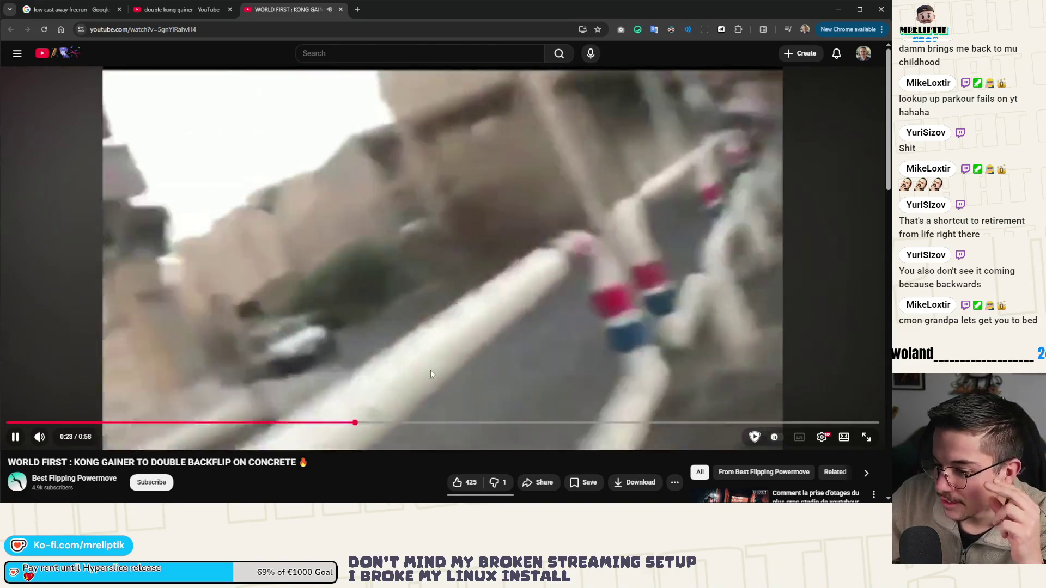
pyautogui.scroll(-1, 358, 461)
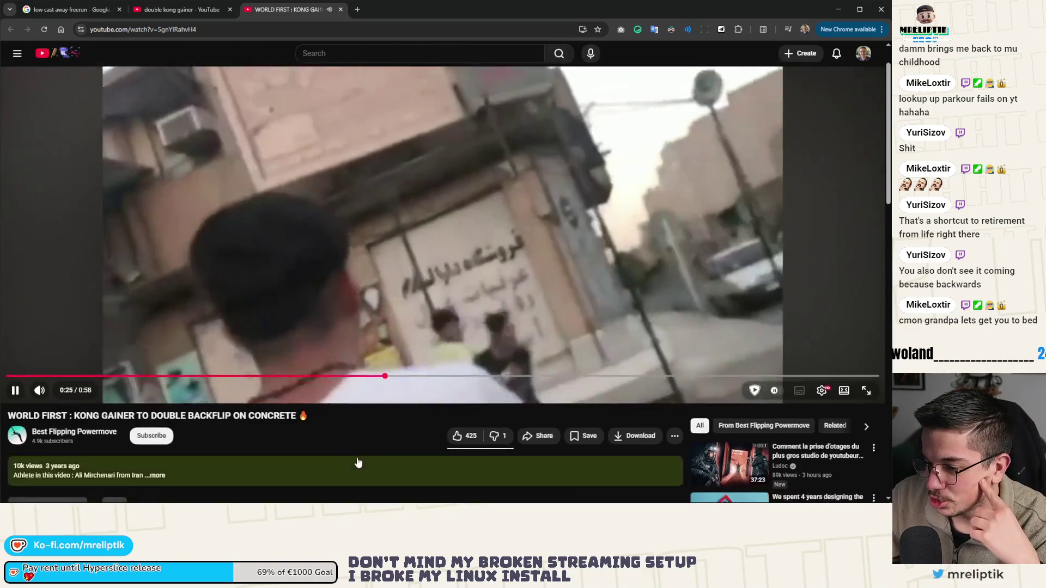
# Step: Expand and read the WORLD FIRST video's full description and comments
pyautogui.scroll(-3, 349, 402)
pyautogui.scroll(-2, 348, 404)
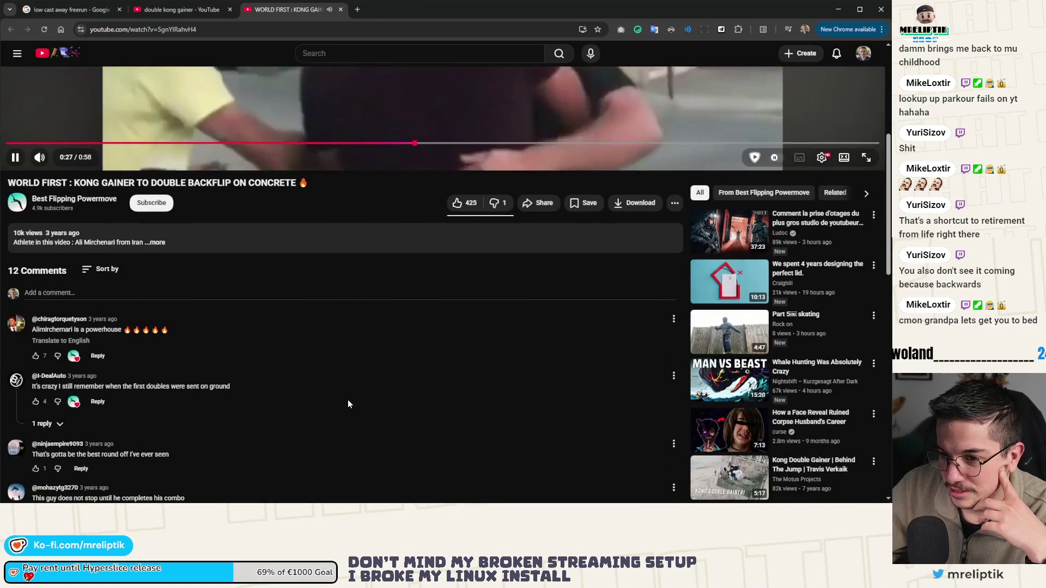
pyautogui.click(141, 244)
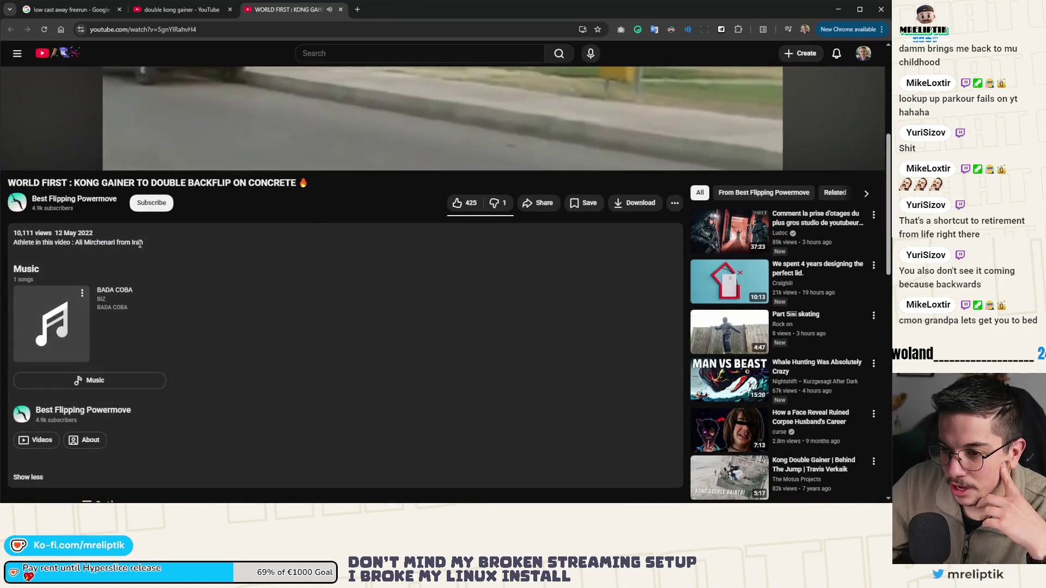
pyautogui.scroll(-5, 149, 289)
pyautogui.scroll(10, 320, 358)
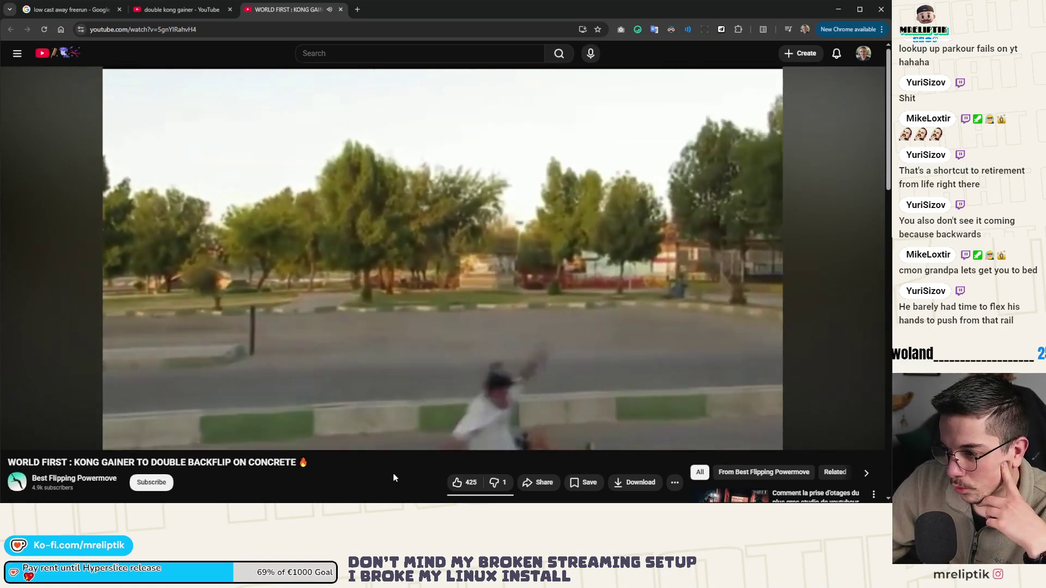
# Step: Close the video and double kong gainer results tabs and return to Godot
pyautogui.middleClick(280, 11)
pyautogui.scroll(-5, 178, 294)
pyautogui.scroll(-3, 178, 294)
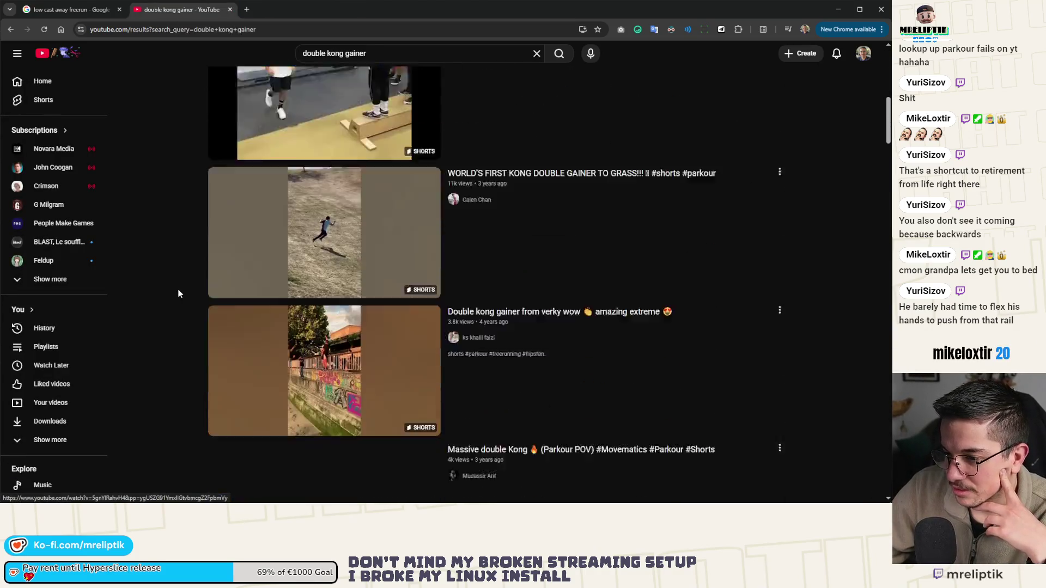
pyautogui.middleClick(164, 11)
pyautogui.hotkey('alt', 'Tab')
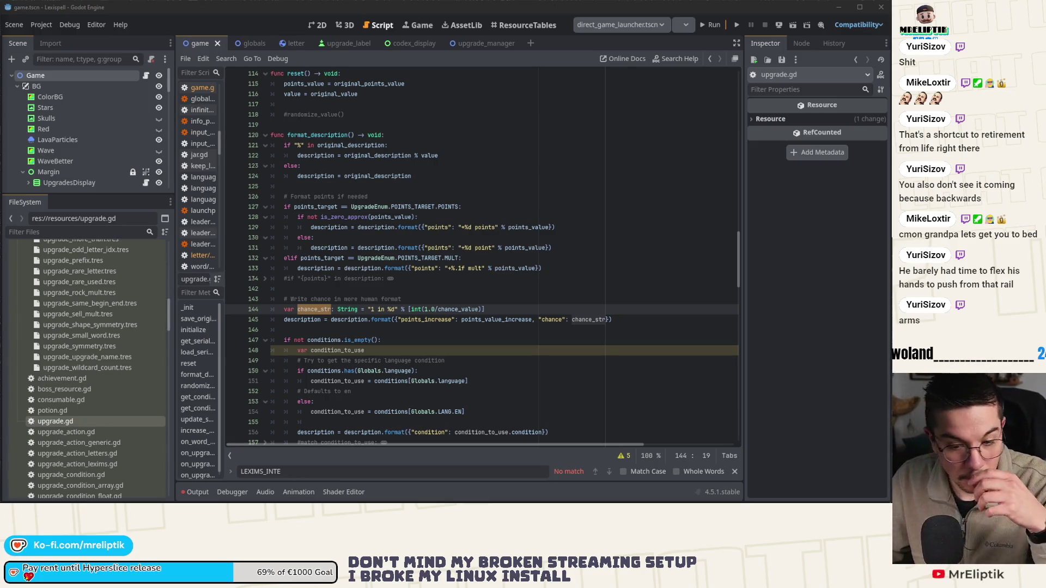
# Step: In upgrade.gd, highlight value in randomize_value, its line 28 declaration, and where the original is saved
pyautogui.click(197, 386)
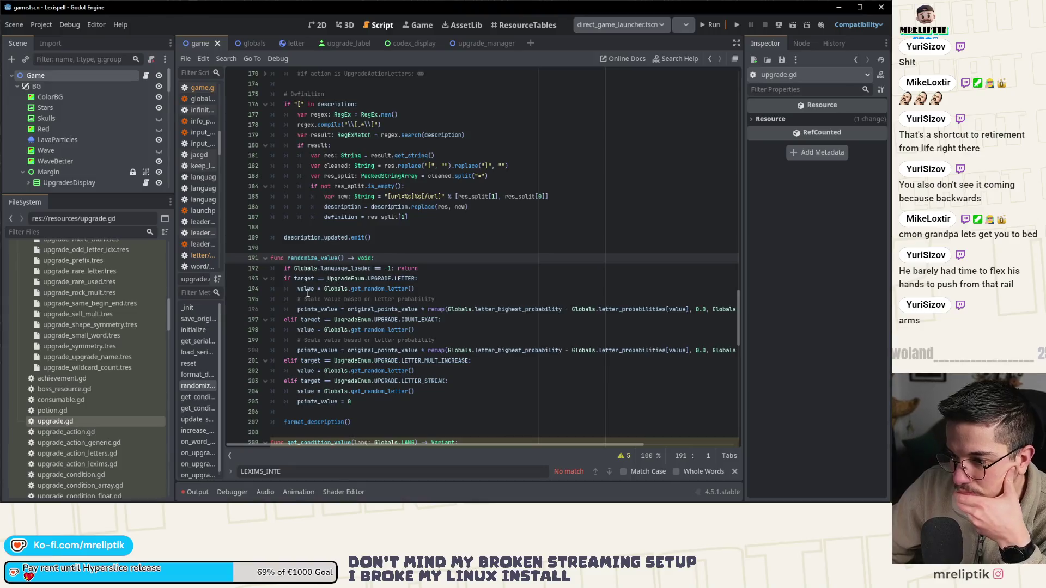
pyautogui.doubleClick(307, 288)
pyautogui.scroll(20, 413, 278)
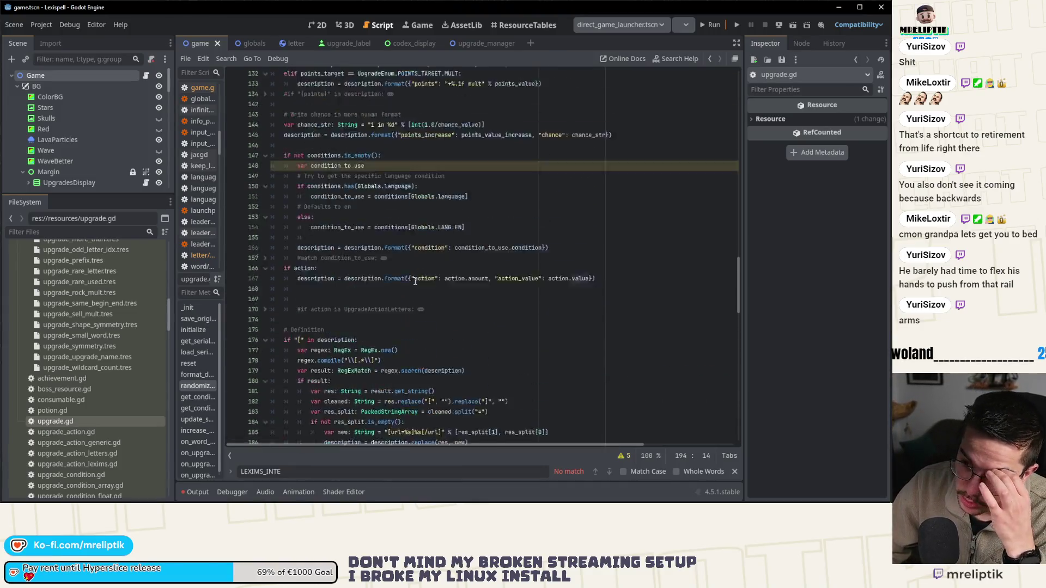
pyautogui.scroll(20, 415, 281)
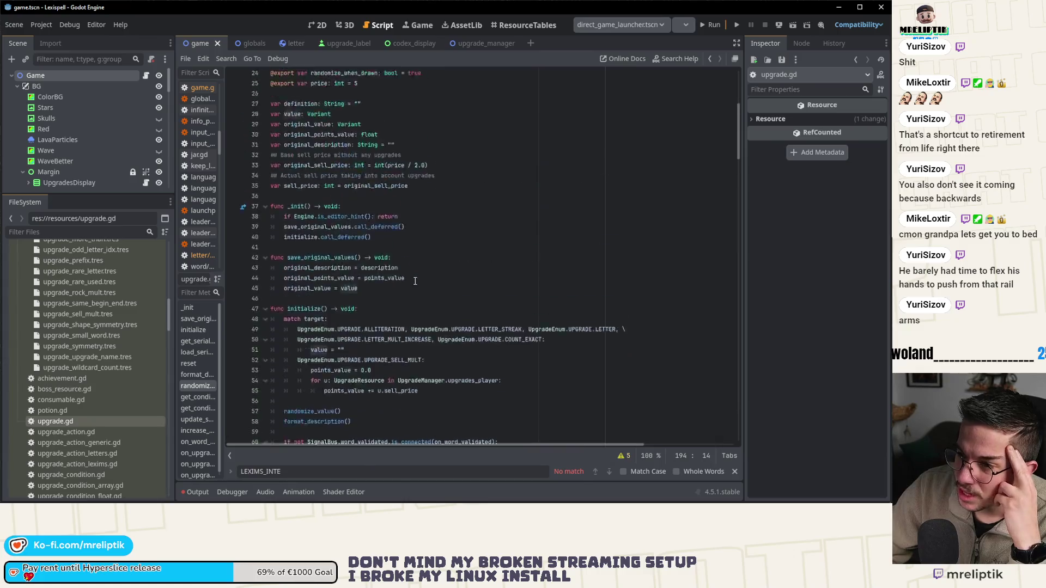
pyautogui.doubleClick(291, 309)
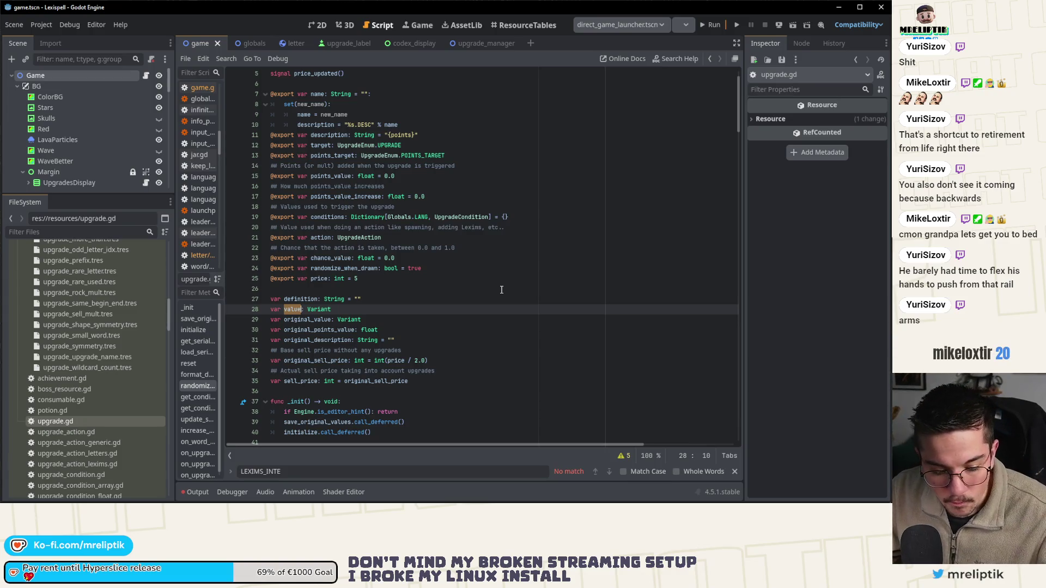
pyautogui.scroll(-10, 314, 312)
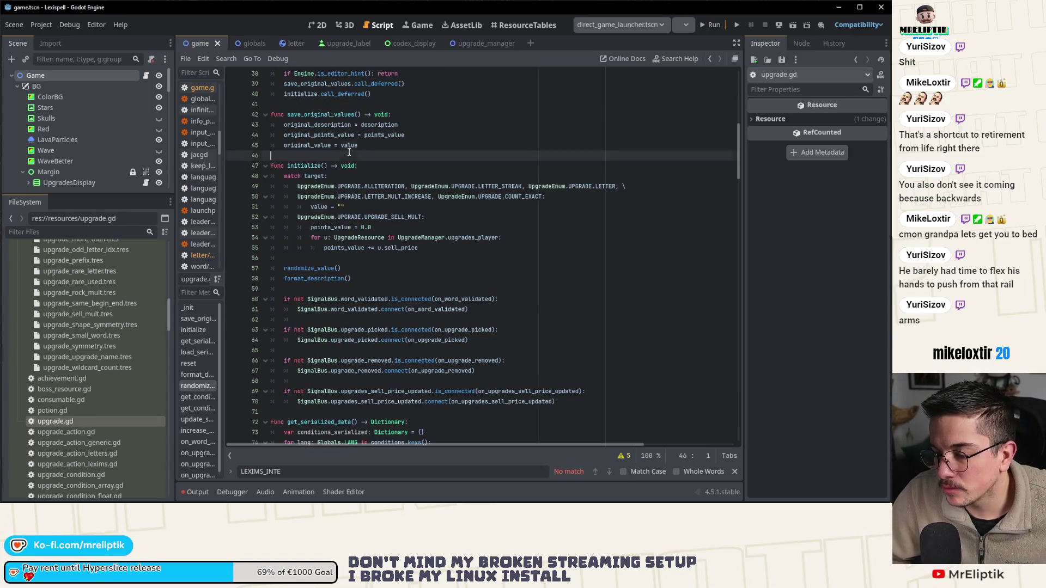
pyautogui.doubleClick(348, 146)
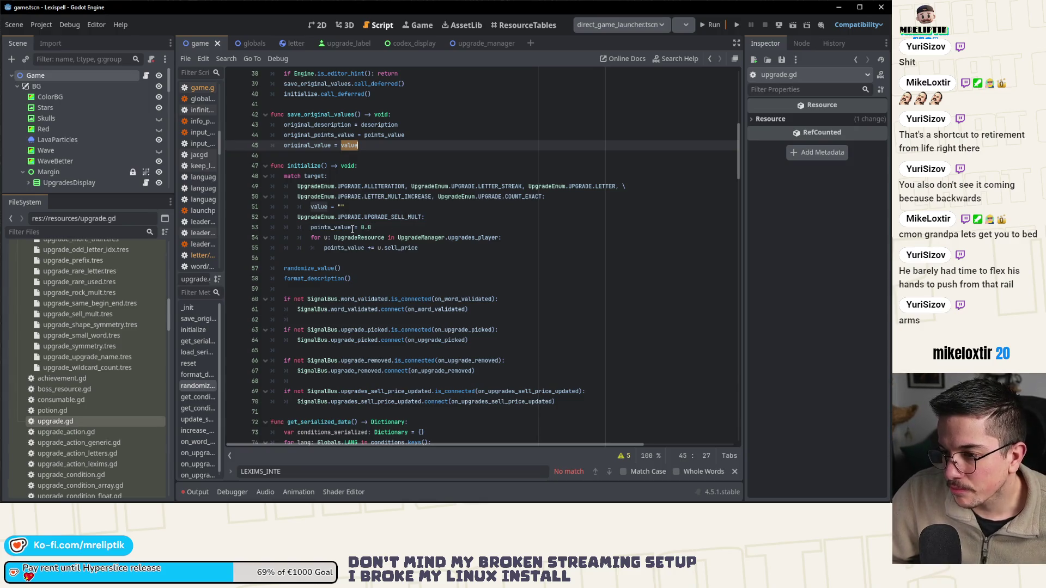
pyautogui.moveTo(352, 229)
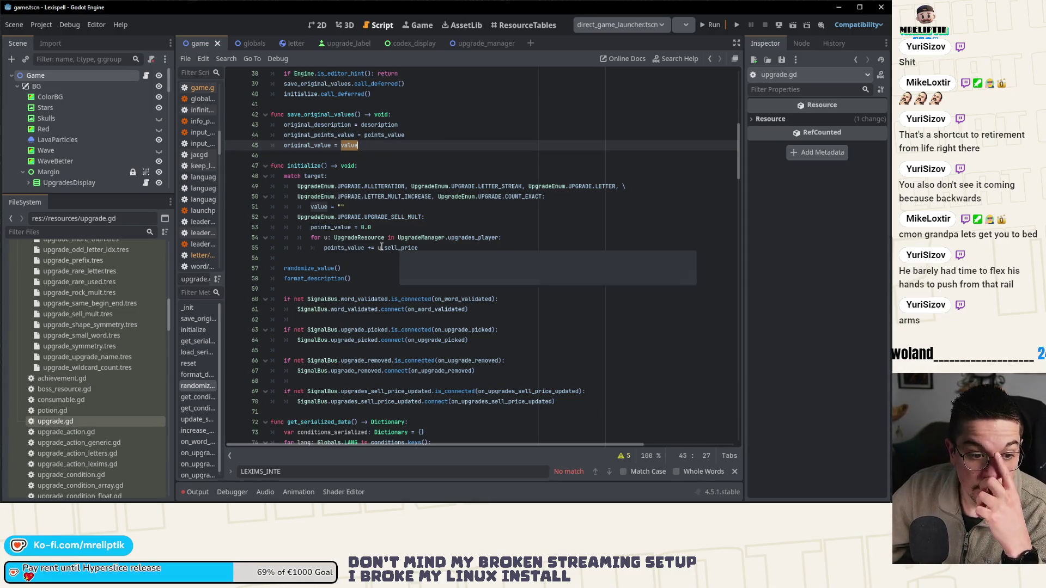
pyautogui.scroll(-9, 340, 283)
pyautogui.scroll(-14, 340, 283)
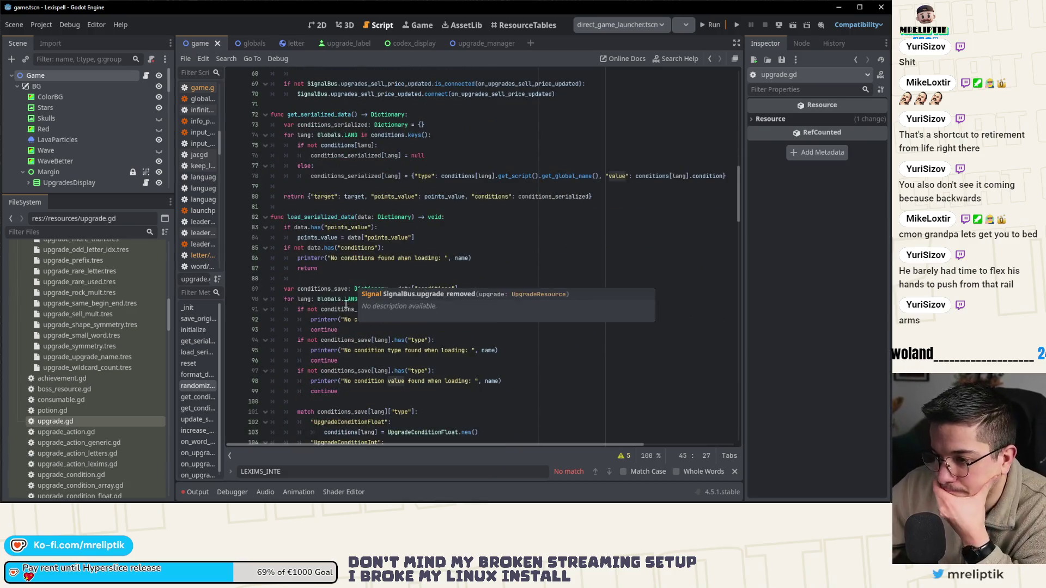
# Step: Highlight original_value in the reset function around line 116
pyautogui.click(352, 167)
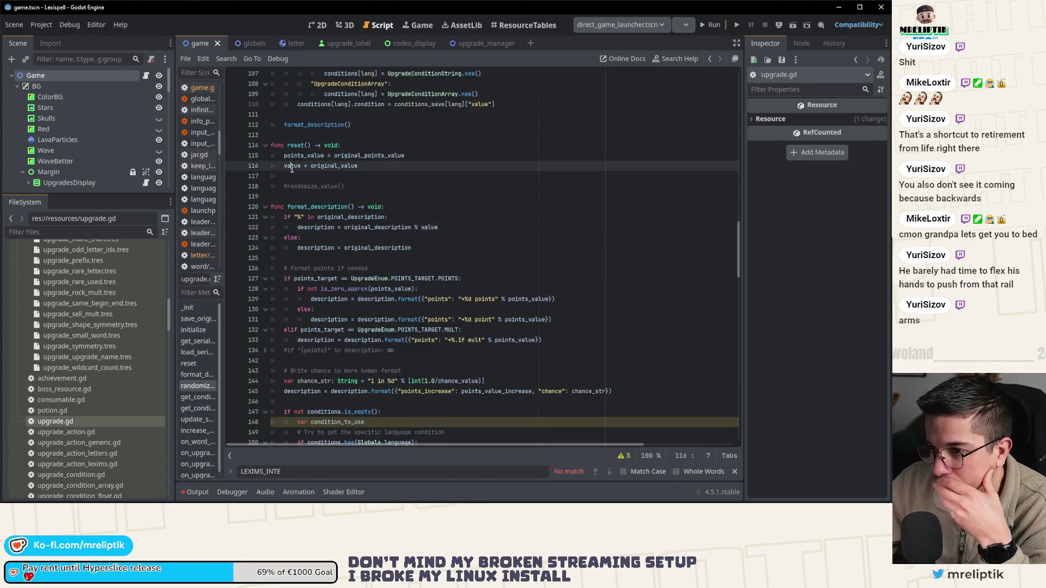
pyautogui.doubleClick(352, 166)
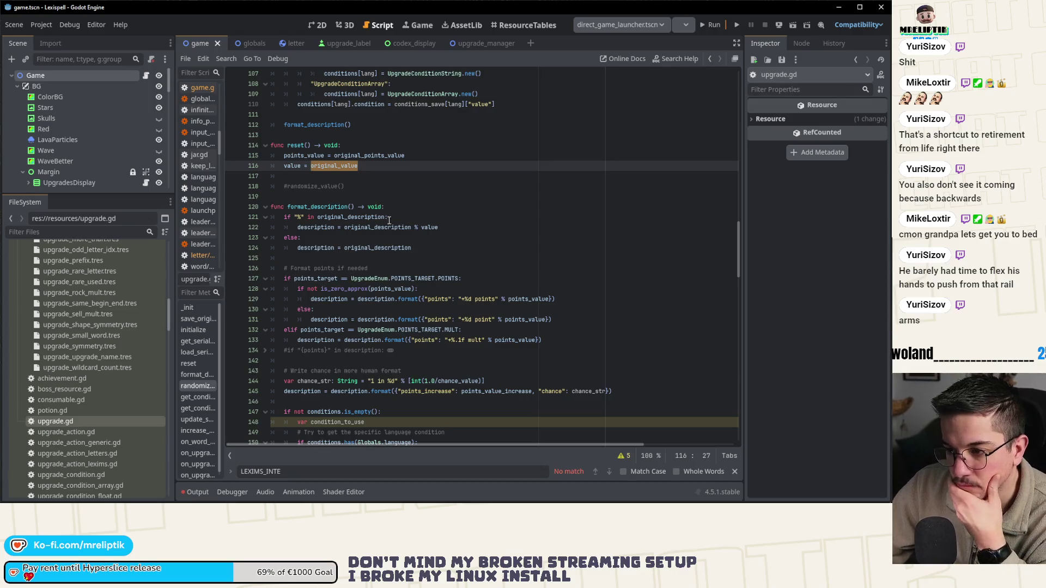
pyautogui.moveTo(386, 218)
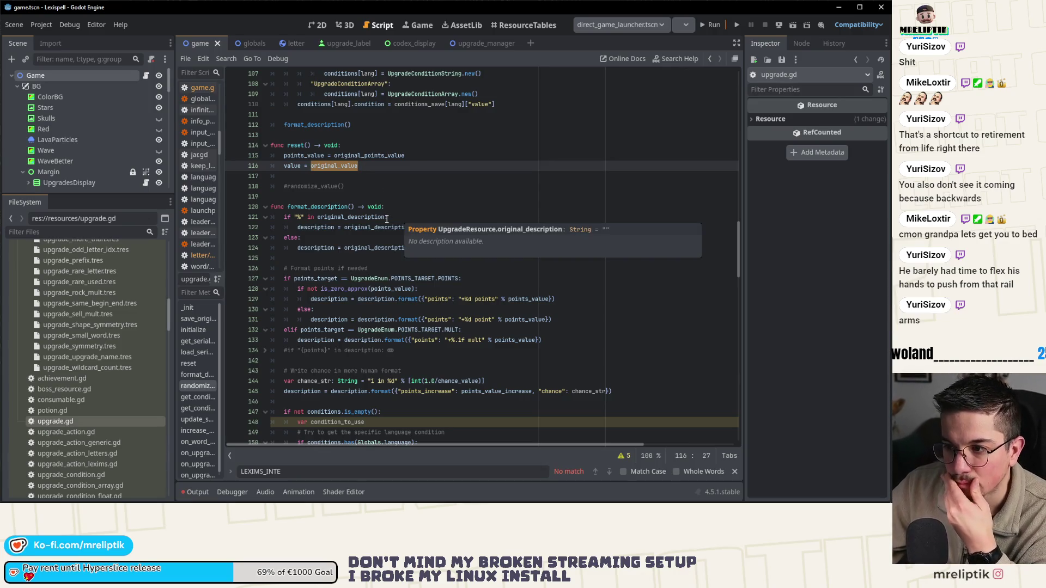
pyautogui.scroll(-3, 387, 219)
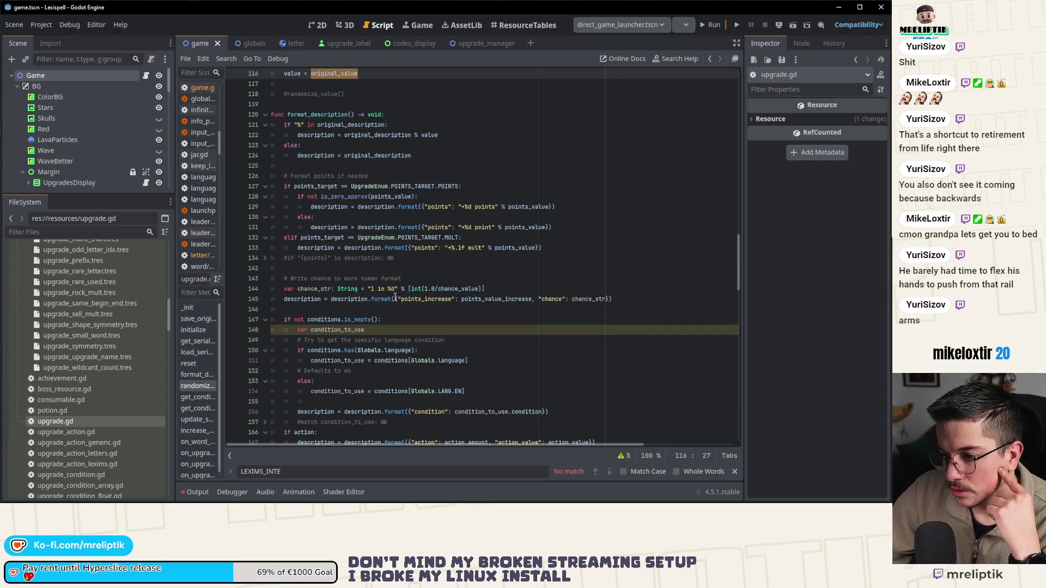
pyautogui.scroll(4, 377, 264)
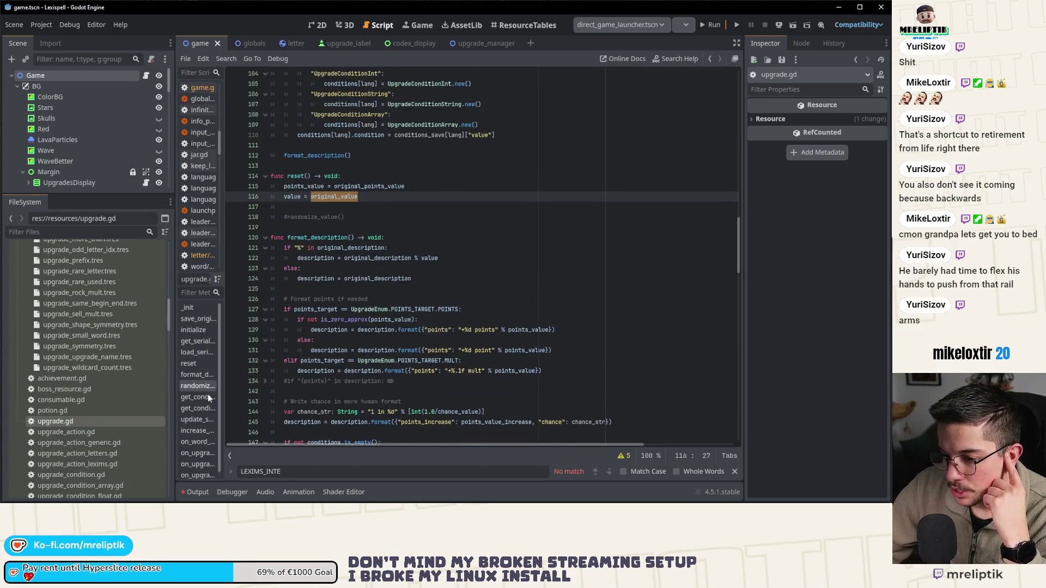
# Step: Jump to randomize_value and place the cursor at the end of the random letter assignment
pyautogui.click(199, 386)
pyautogui.scroll(-1, 336, 285)
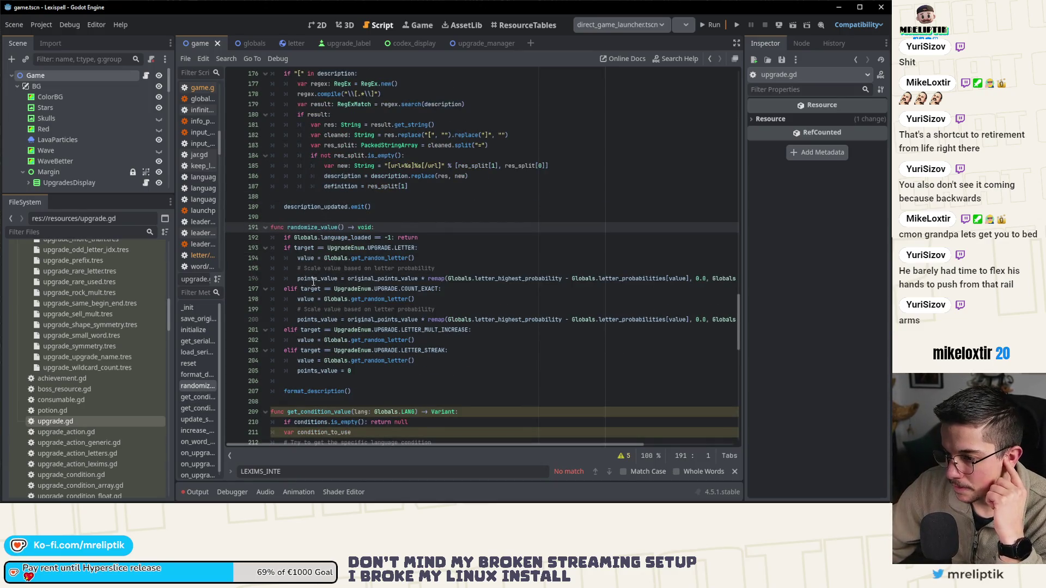
pyautogui.click(428, 258)
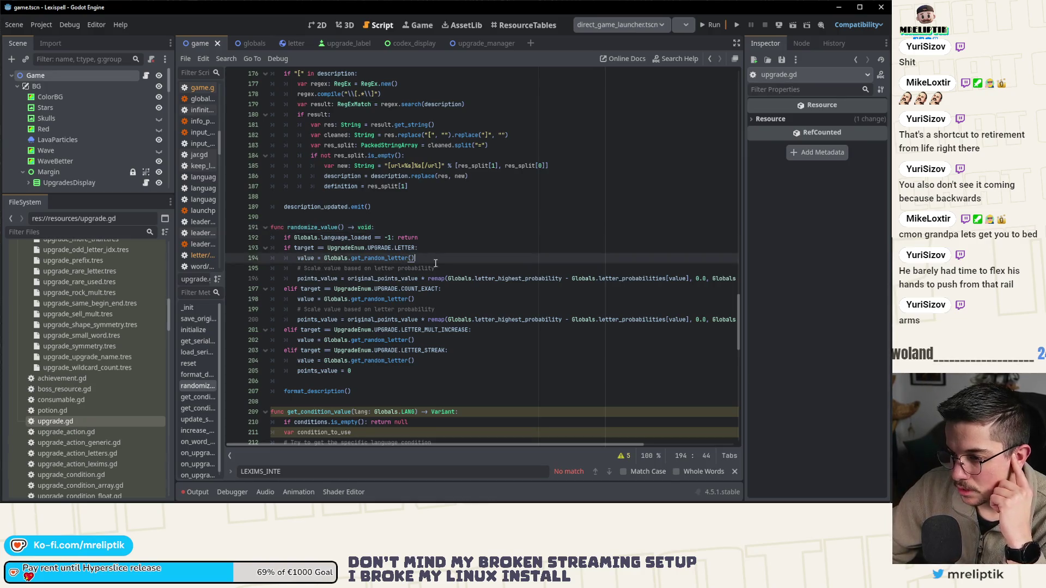
# Step: Start a 'conditions[Globals.LANG.EN] =' line below the value assignment
pyautogui.press('Return')
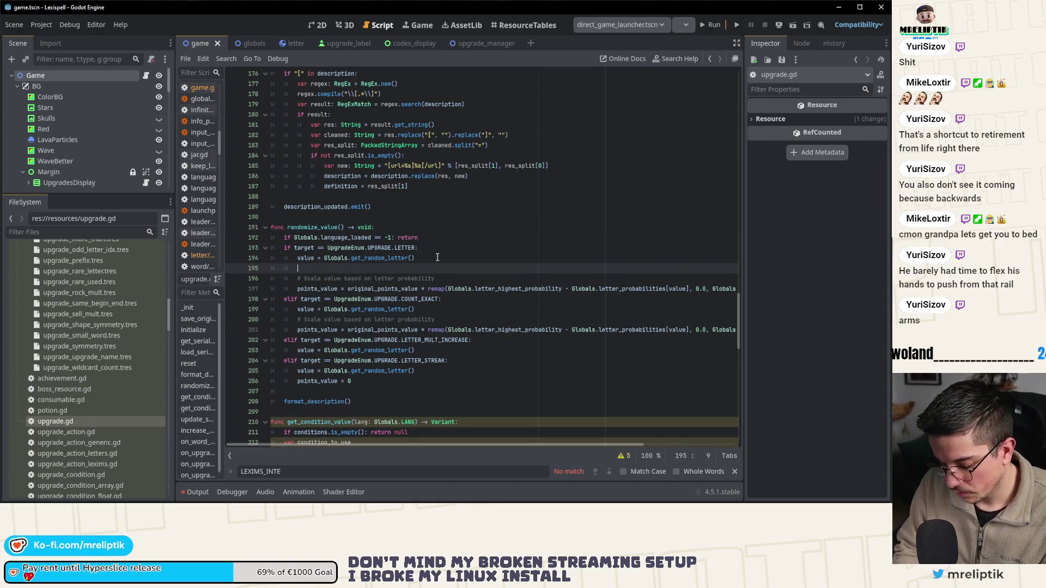
pyautogui.write('condi')
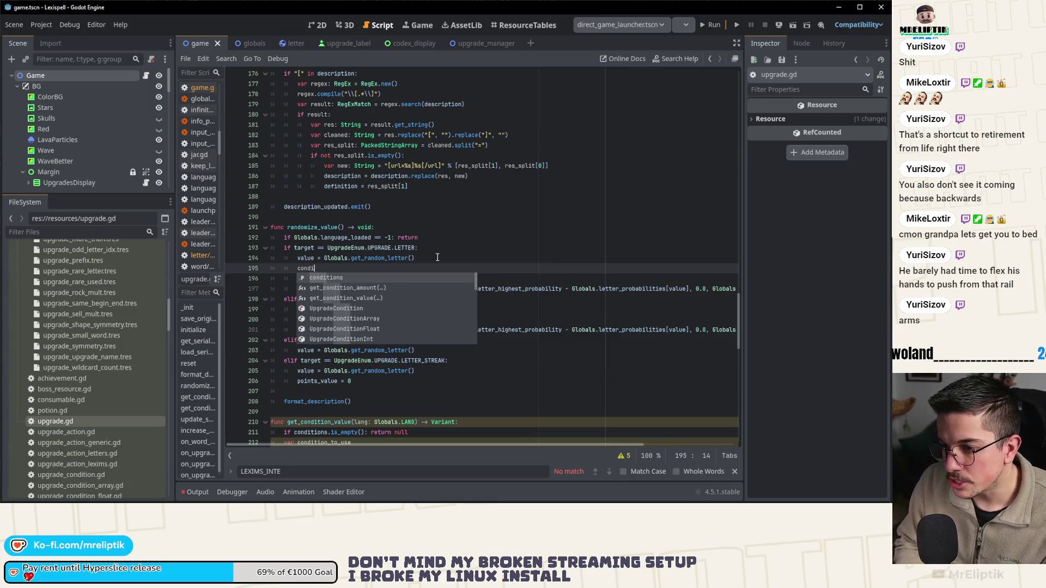
pyautogui.press('Return')
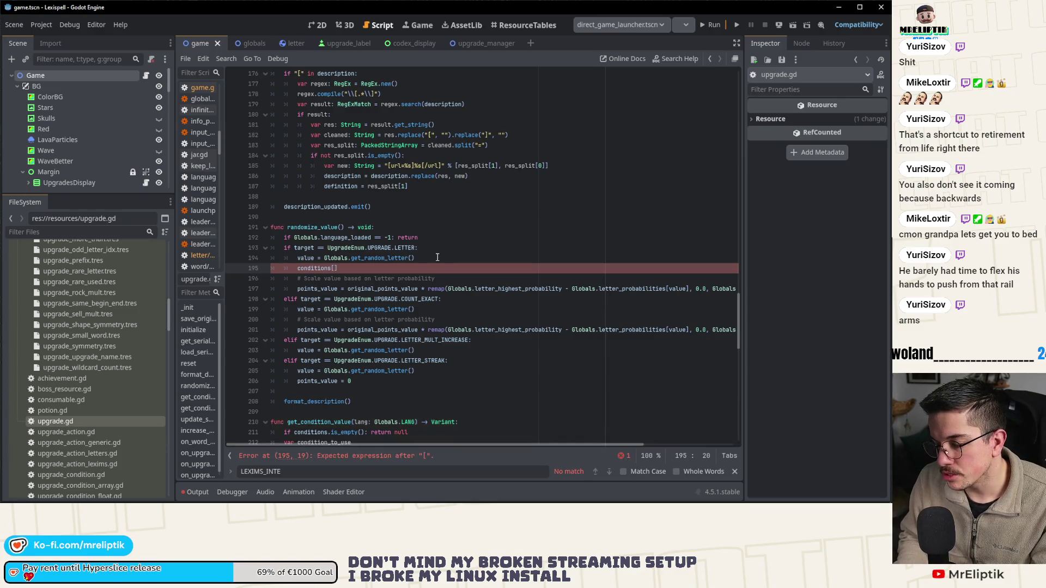
pyautogui.write('Glo')
pyautogui.press('Return')
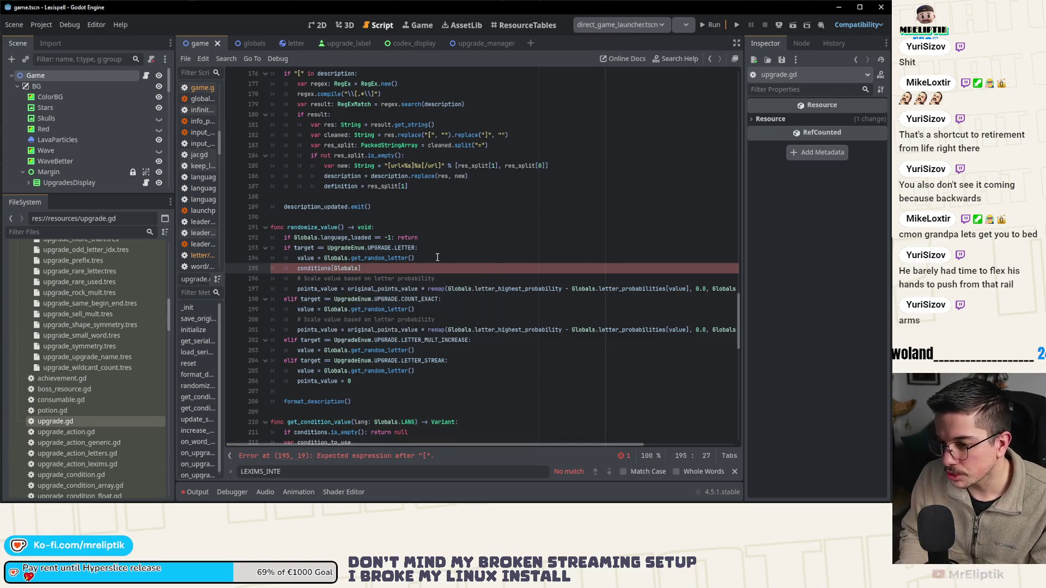
pyautogui.write('.l')
pyautogui.write('a')
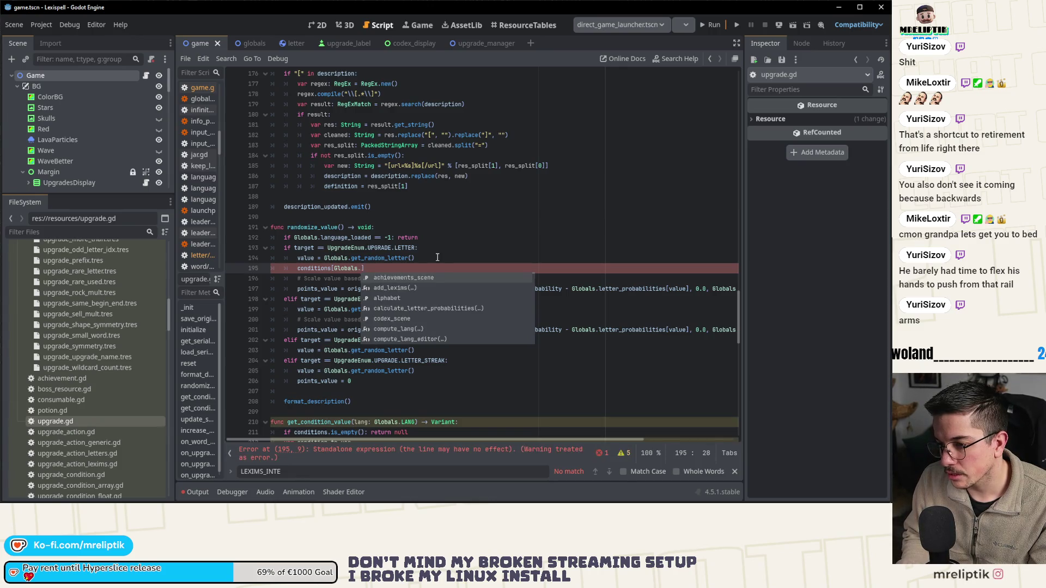
pyautogui.press('Return')
pyautogui.write('.EN')
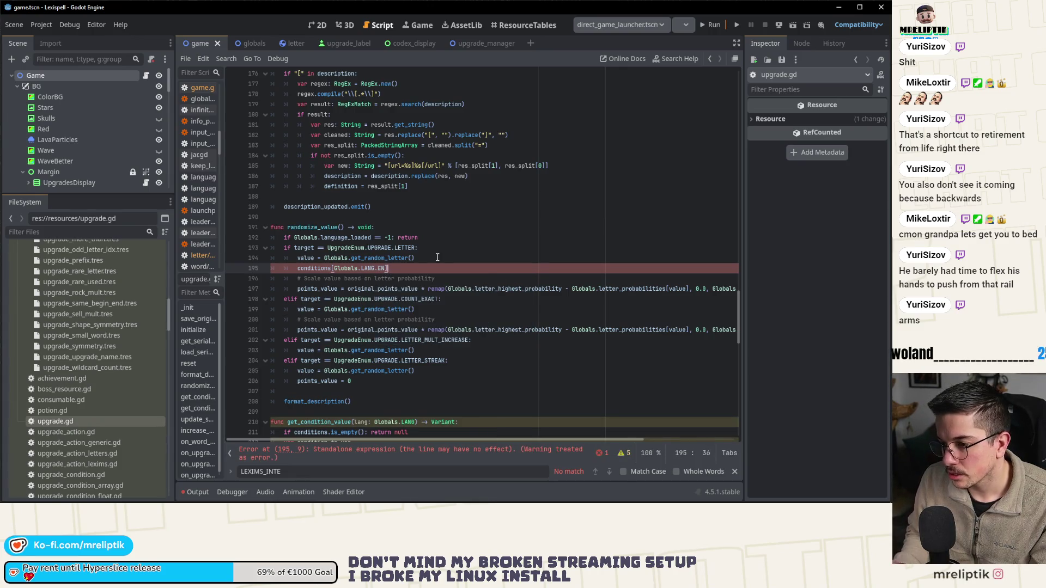
pyautogui.write('] =')
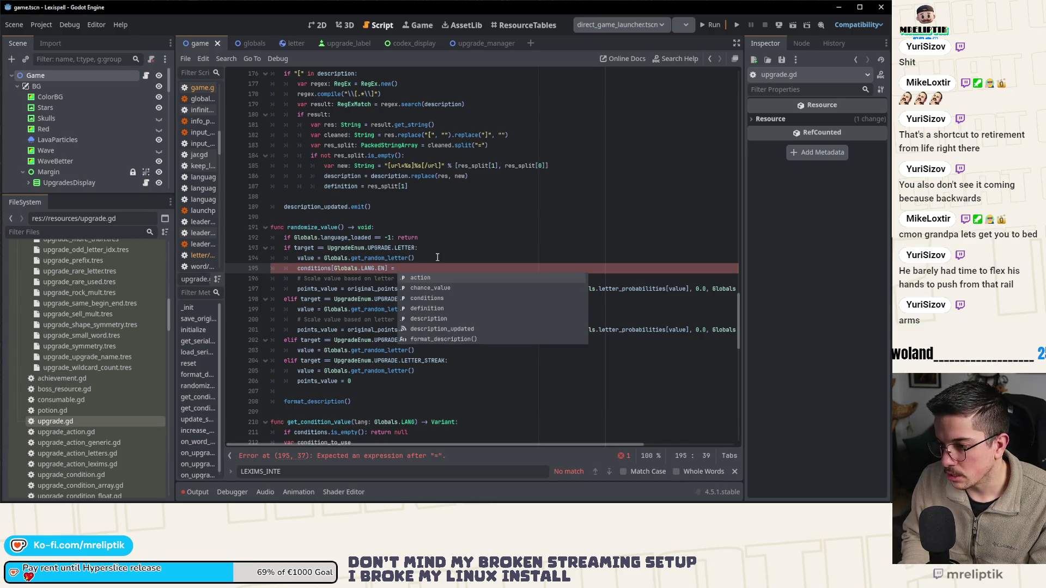
# Step: Declare a new_condition variable typed UpgradeConditionString above it and comment out the old value line
pyautogui.press('Left')
pyautogui.press('Left')
pyautogui.press('Left')
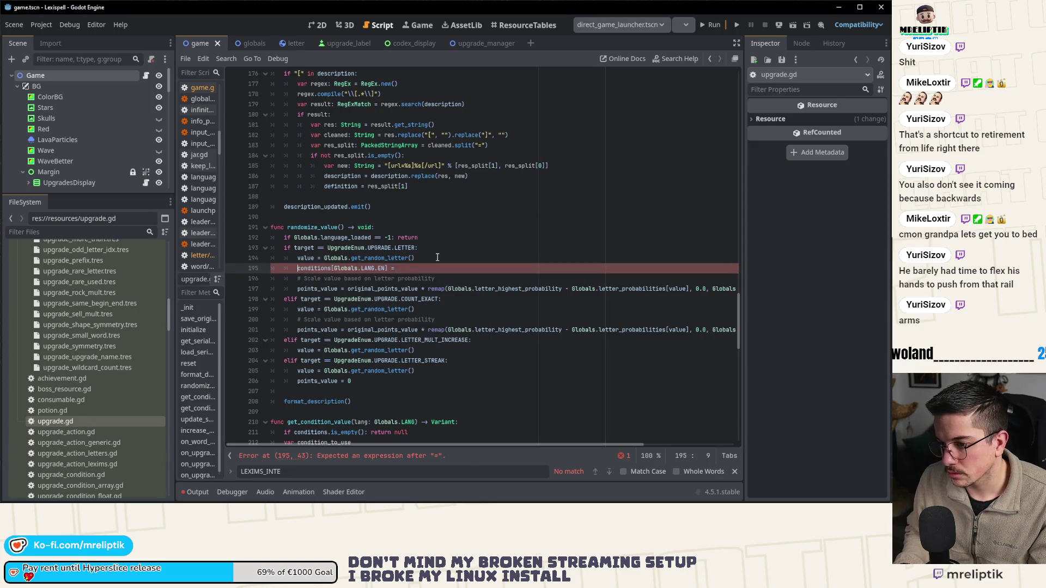
pyautogui.press('Return')
pyautogui.press('Up')
pyautogui.write('v')
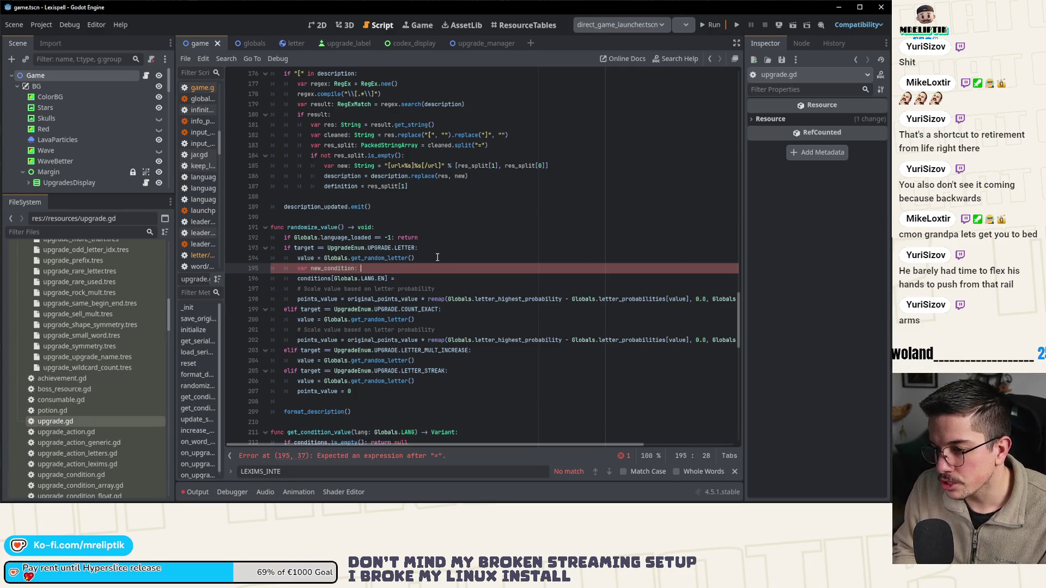
pyautogui.press('Escape')
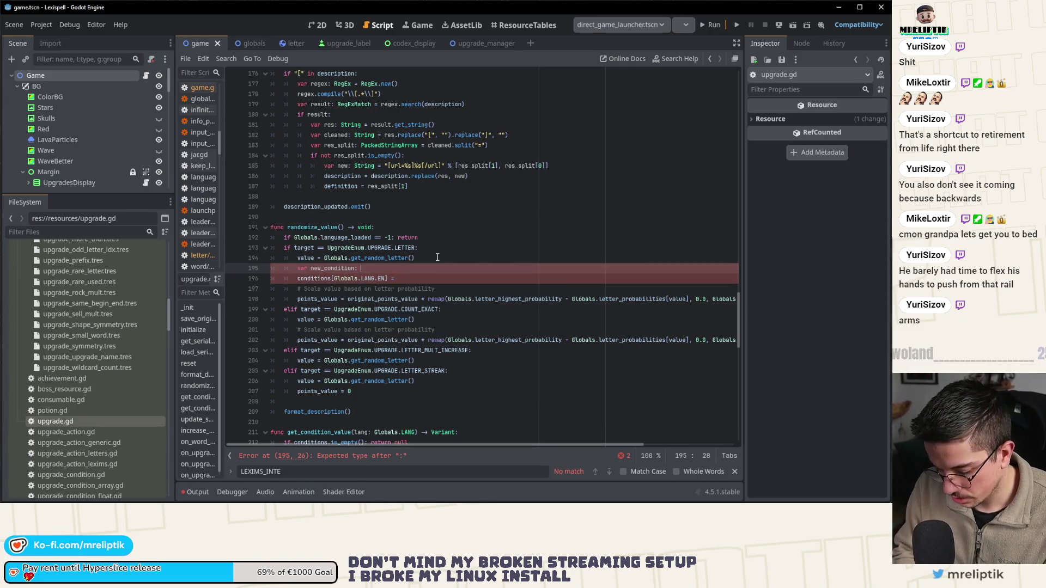
pyautogui.write('UpGradeD')
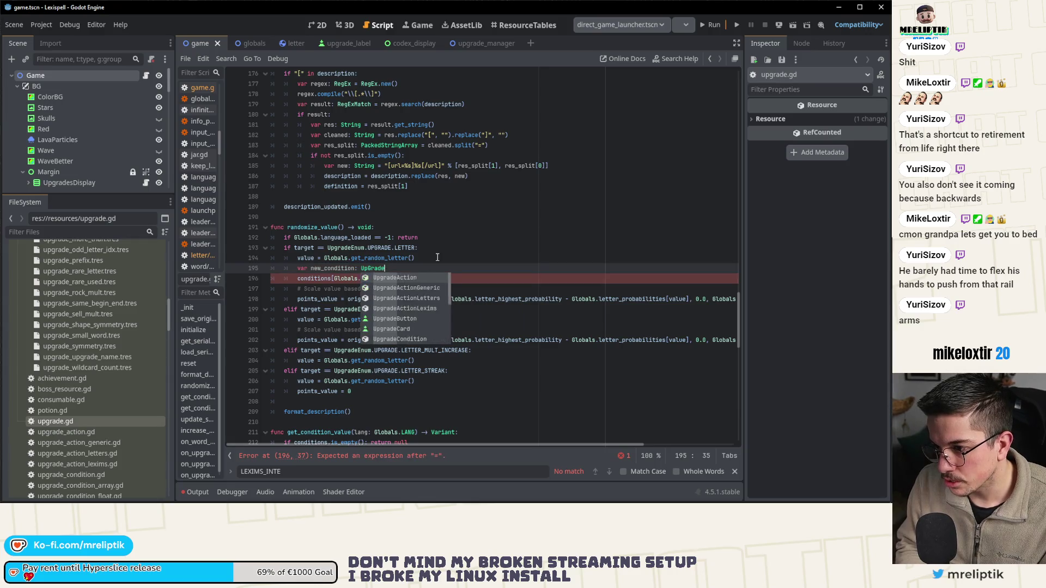
pyautogui.write('Con')
pyautogui.press('Down')
pyautogui.press('Down')
pyautogui.press('Down')
pyautogui.press('Return')
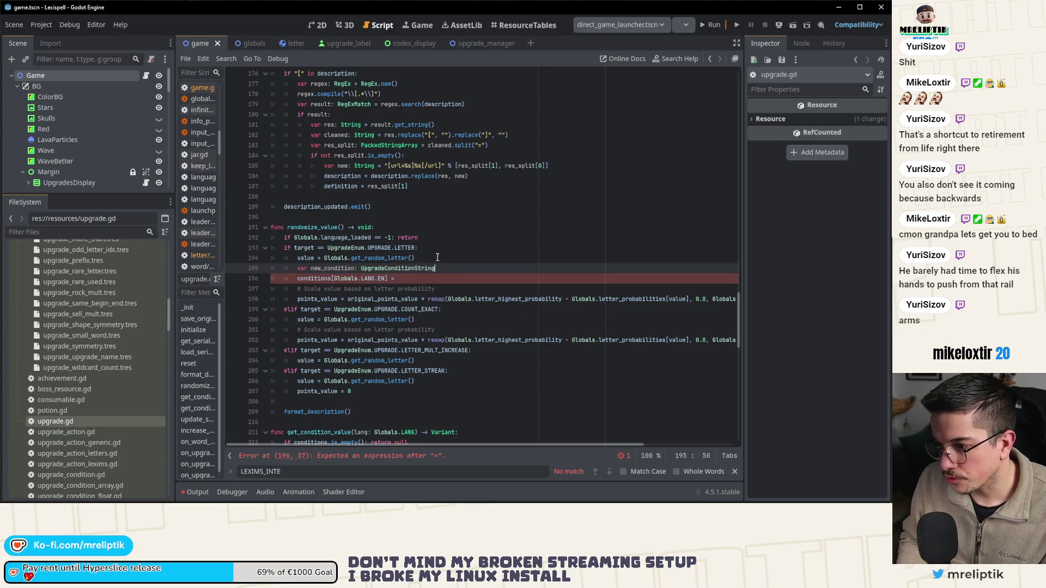
pyautogui.moveTo(437, 257); pyautogui.dragTo(325, 258)
pyautogui.hotkey('ctrl', 'c')
pyautogui.click(461, 266)
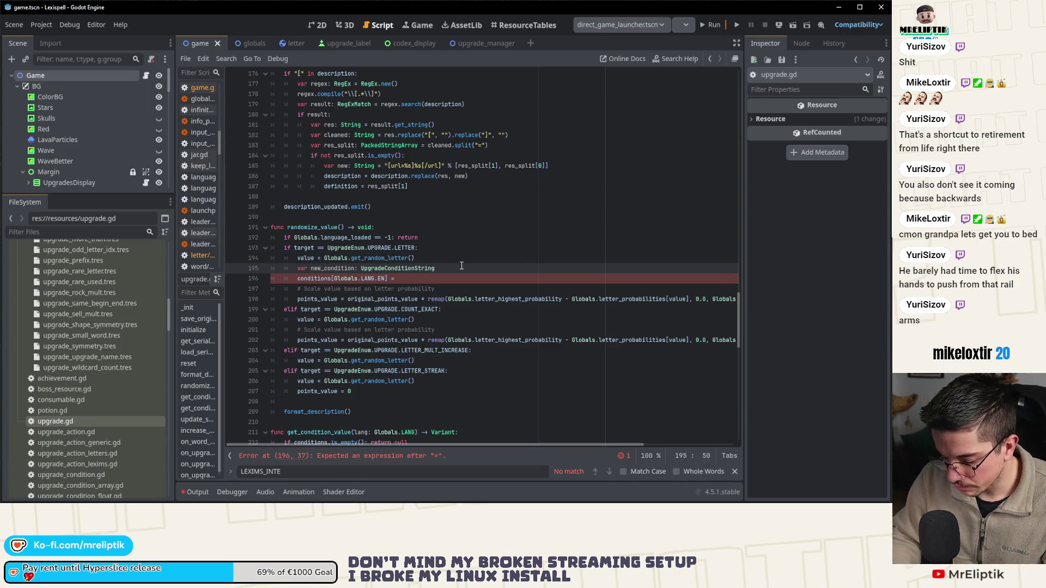
pyautogui.write('=')
pyautogui.hotkey('ctrl', 'v')
pyautogui.click(457, 260)
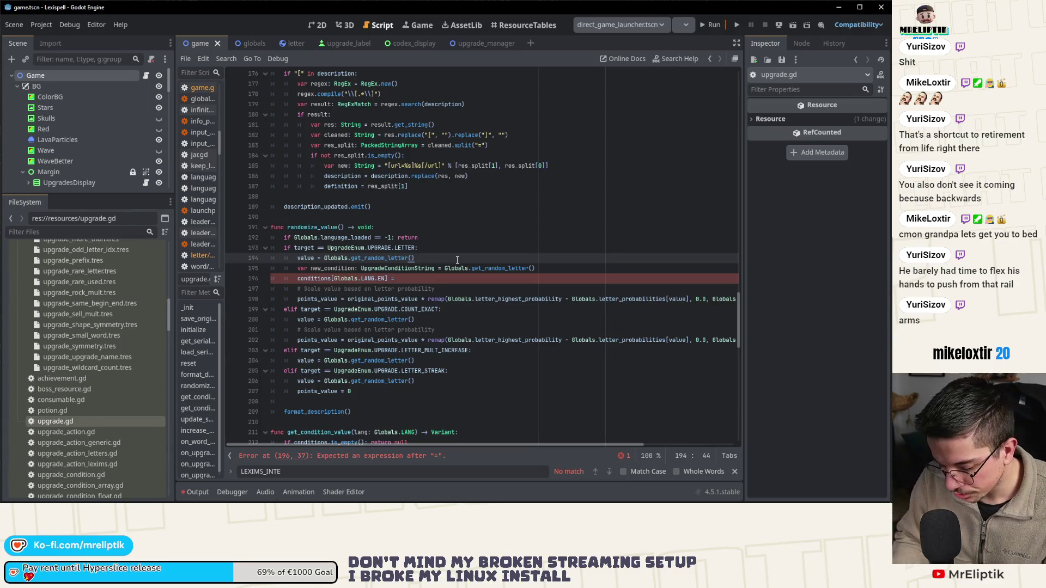
pyautogui.hotkey('ctrl', 'k')
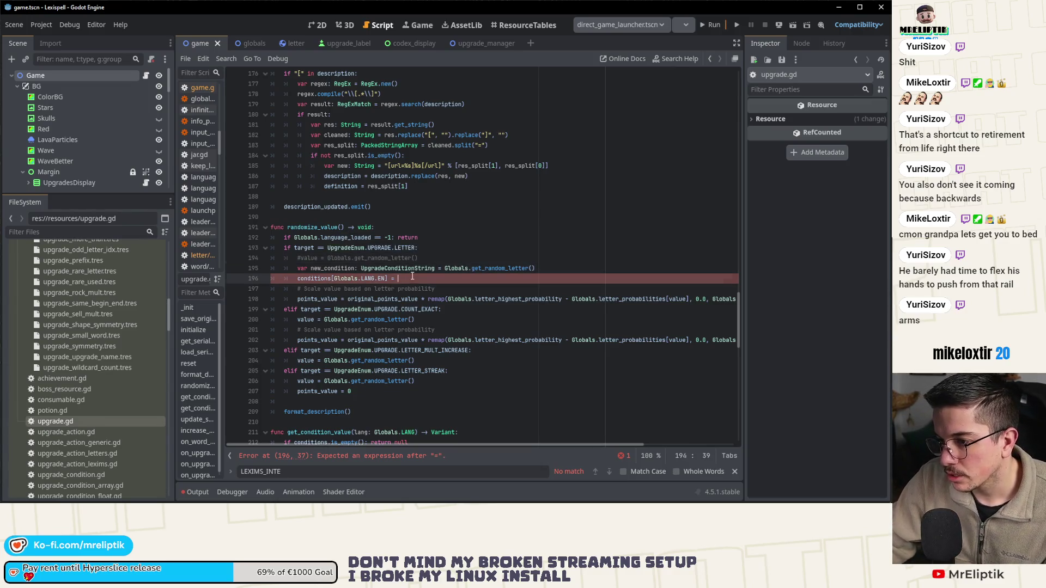
# Step: Initialize new_condition with UpgradeConditionString.new() instead of the pasted random letter call
pyautogui.doubleClick(333, 268)
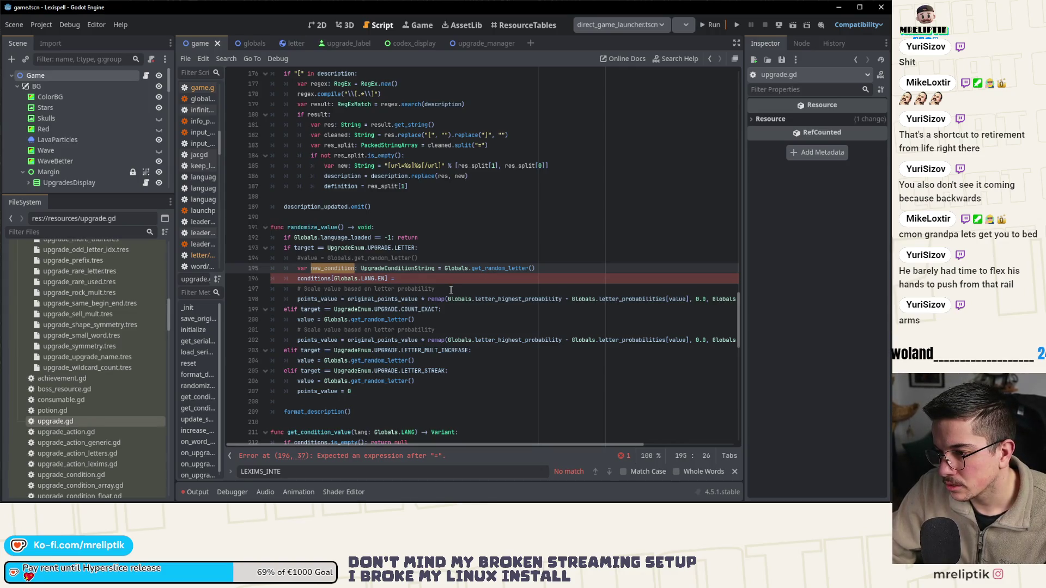
pyautogui.click(437, 268)
pyautogui.hotkey('shift', 'End')
pyautogui.press('Delete')
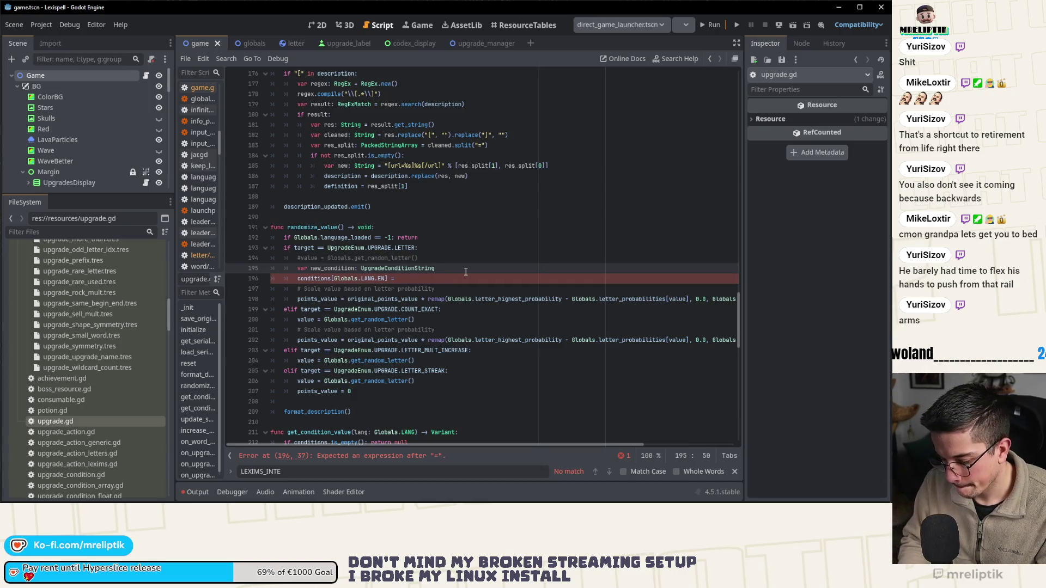
pyautogui.write('UpgradeCo')
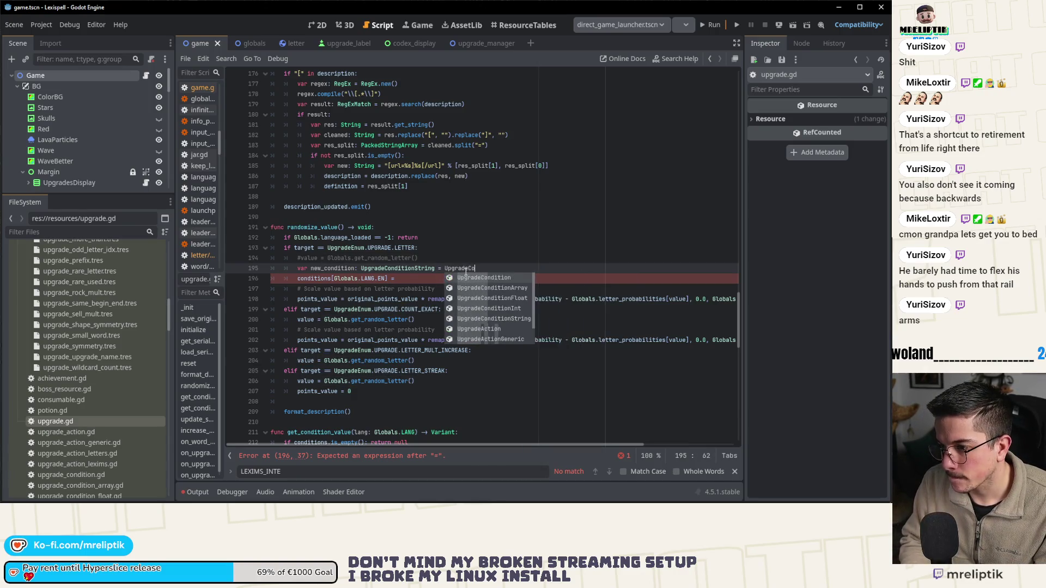
pyautogui.press('Down')
pyautogui.press('Down')
pyautogui.press('Down')
pyautogui.press('Return')
pyautogui.write('.new')
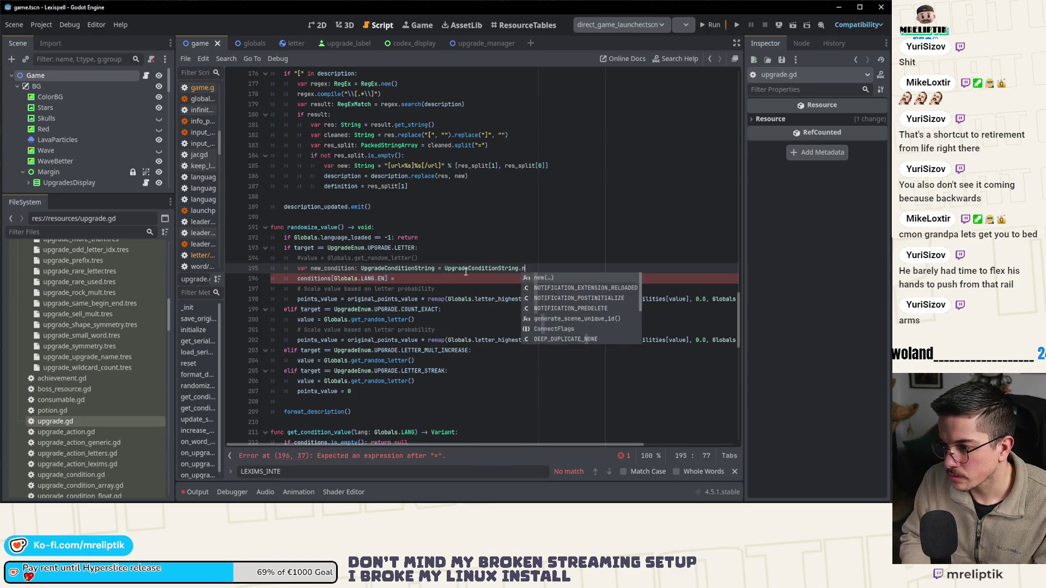
pyautogui.press('Return')
pyautogui.press('Return')
# Step: Set new_condition.condition to the random letter, assign new_condition to conditions[Globals.LANG.EN], and save
pyautogui.write('new_condition.v')
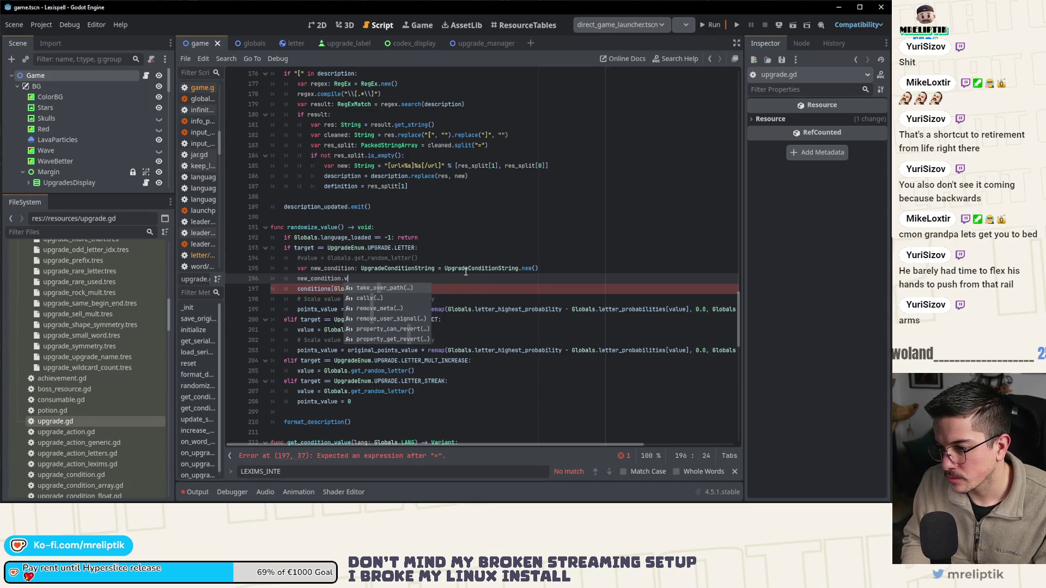
pyautogui.press('BackSpace')
pyautogui.write('condition =')
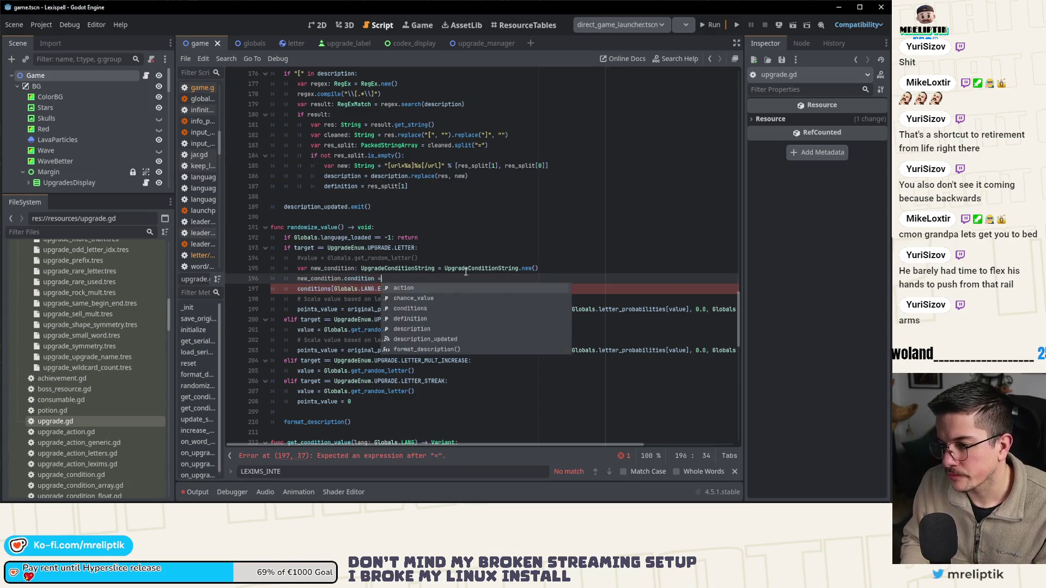
pyautogui.hotkey('ctrl', 'v')
pyautogui.hotkey('ctrl', 'Left')
pyautogui.hotkey('ctrl', 'Left')
pyautogui.hotkey('ctrl', 'Left')
pyautogui.hotkey('ctrl', 'Right')
pyautogui.press('Delete')
pyautogui.press('Delete')
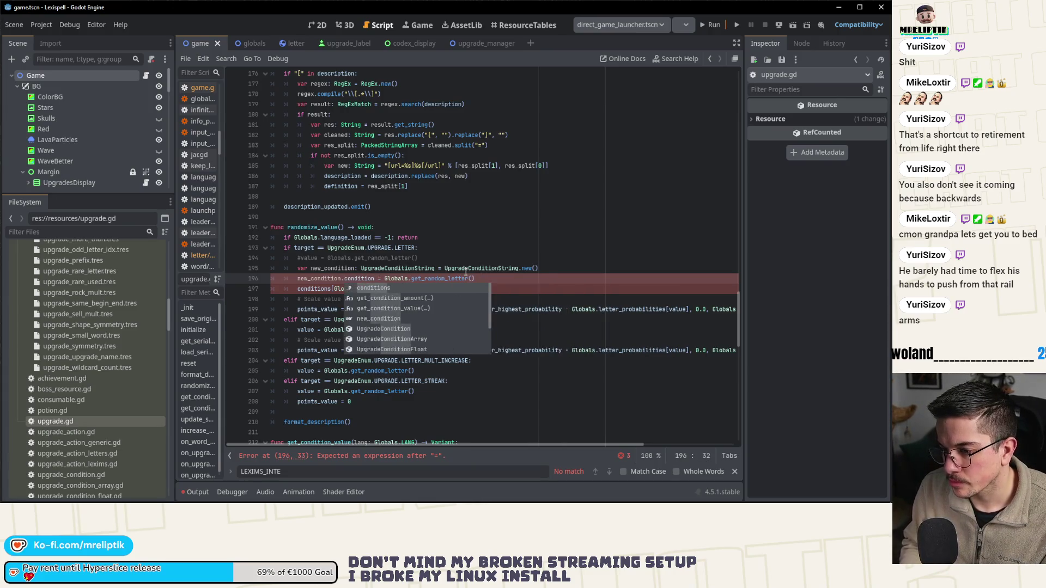
pyautogui.press('Escape')
pyautogui.press('Down')
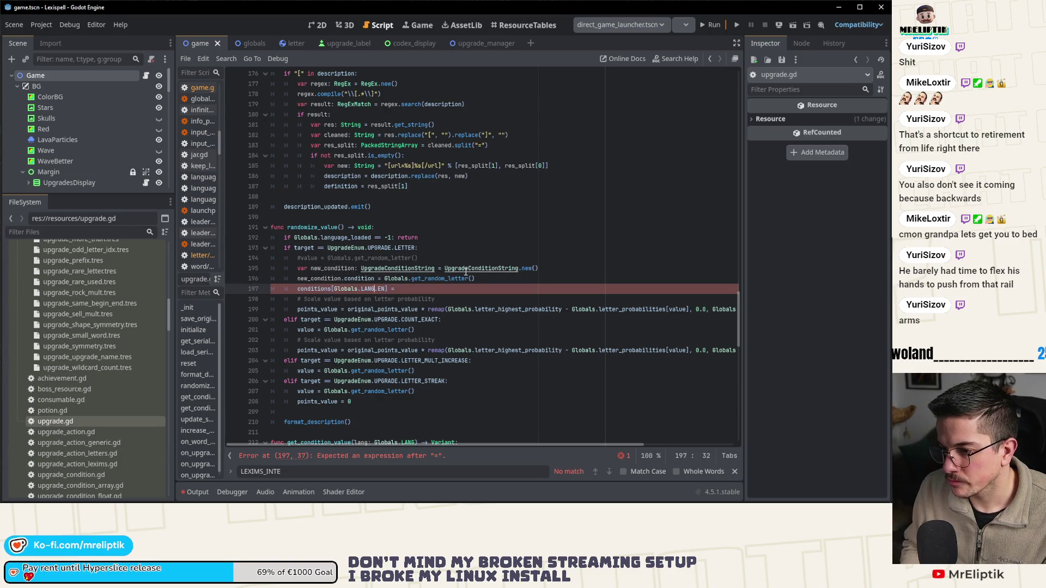
pyautogui.press('End')
pyautogui.write('new_condition')
pyautogui.hotkey('ctrl', 's')
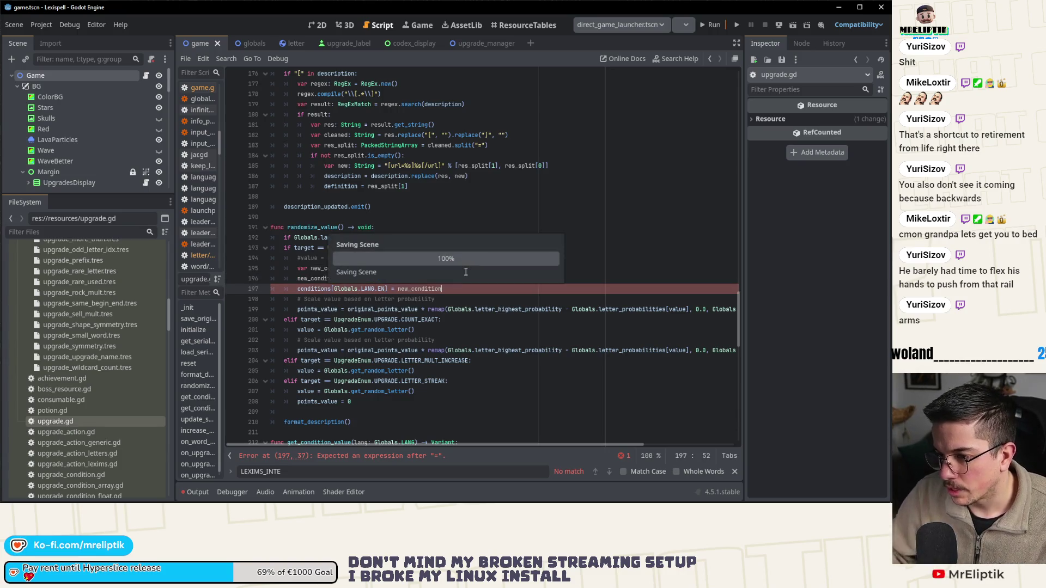
# Step: On line 199, replace value with new_condition.condition in Globals.letter_probabilities, then select the three setup lines
pyautogui.click(394, 310)
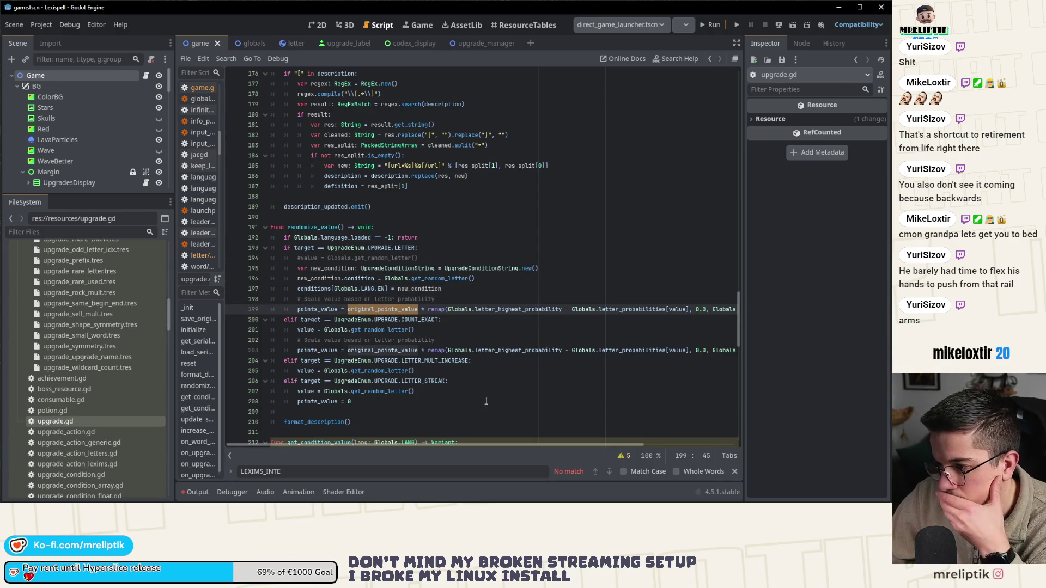
pyautogui.moveTo(500, 444); pyautogui.dragTo(602, 445)
pyautogui.moveTo(665, 444)
pyautogui.mouseDown()
pyautogui.moveTo(398, 437)
pyautogui.moveTo(634, 434)
pyautogui.moveTo(404, 438)
pyautogui.mouseUp()
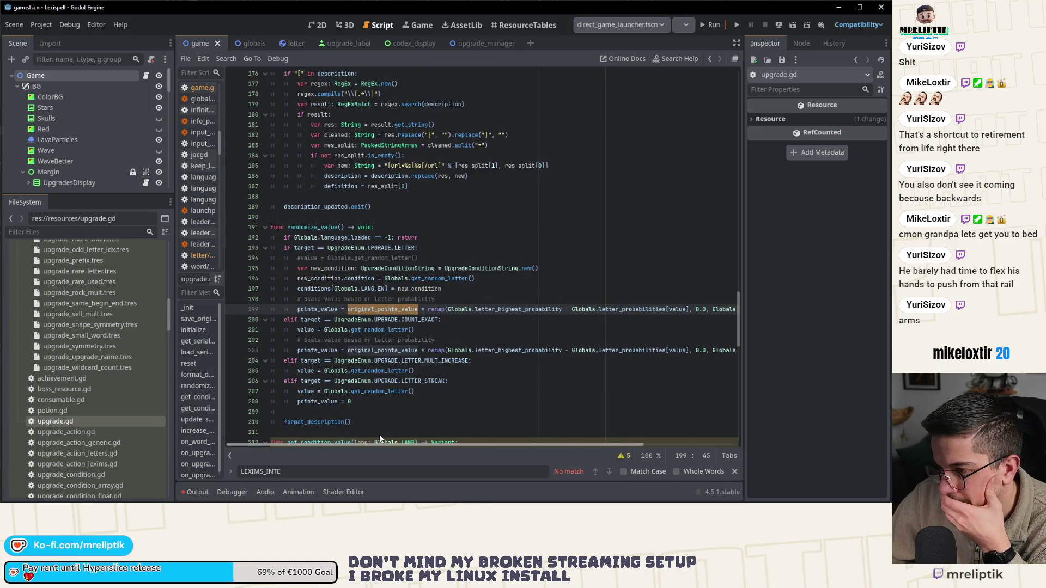
pyautogui.moveTo(380, 439)
pyautogui.mouseDown()
pyautogui.moveTo(590, 434)
pyautogui.moveTo(384, 438)
pyautogui.mouseUp()
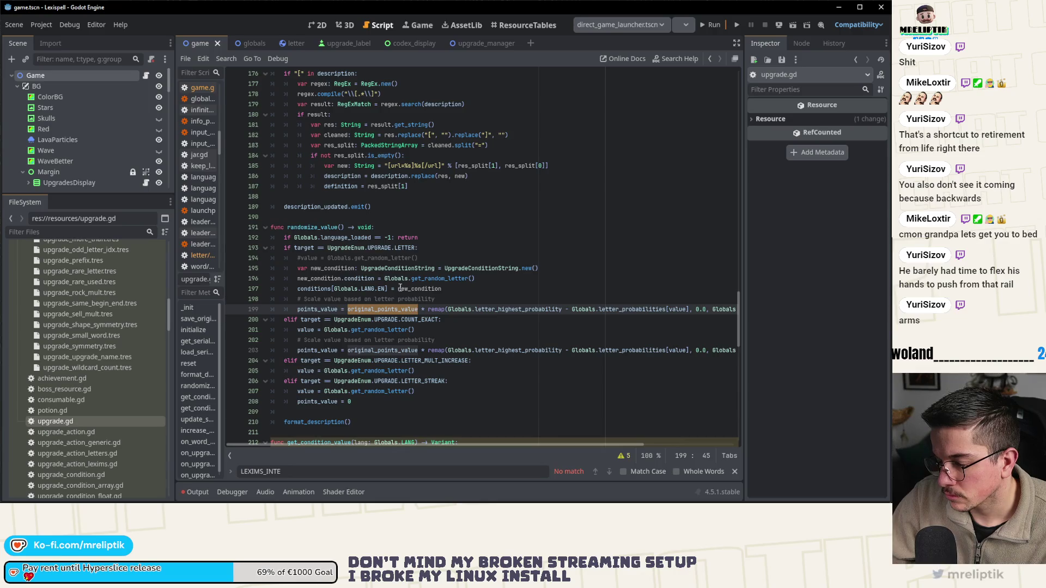
pyautogui.moveTo(374, 280); pyautogui.dragTo(292, 281)
pyautogui.hotkey('ctrl', 'c')
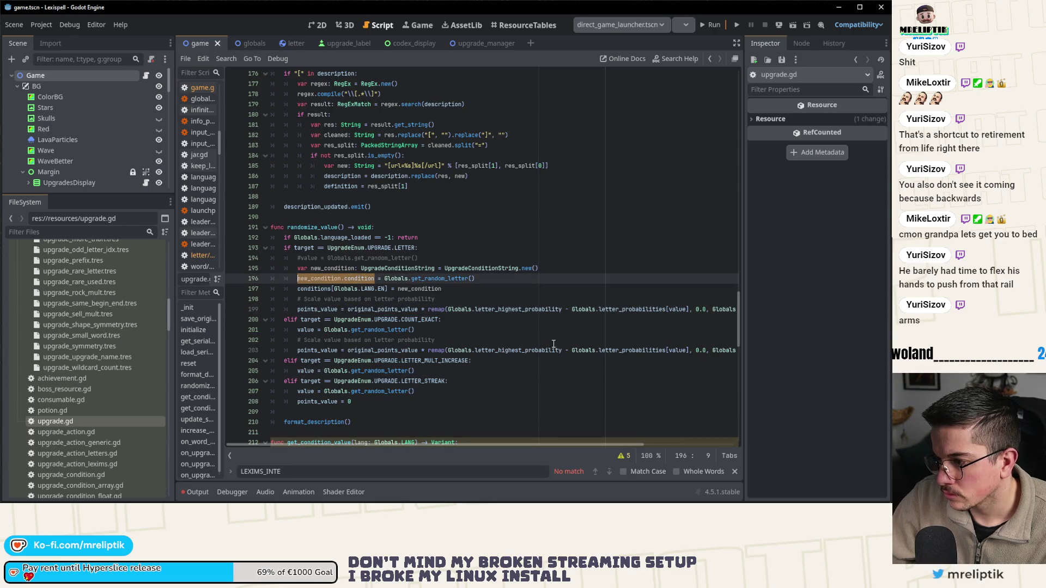
pyautogui.doubleClick(679, 310)
pyautogui.hotkey('ctrl', 'v')
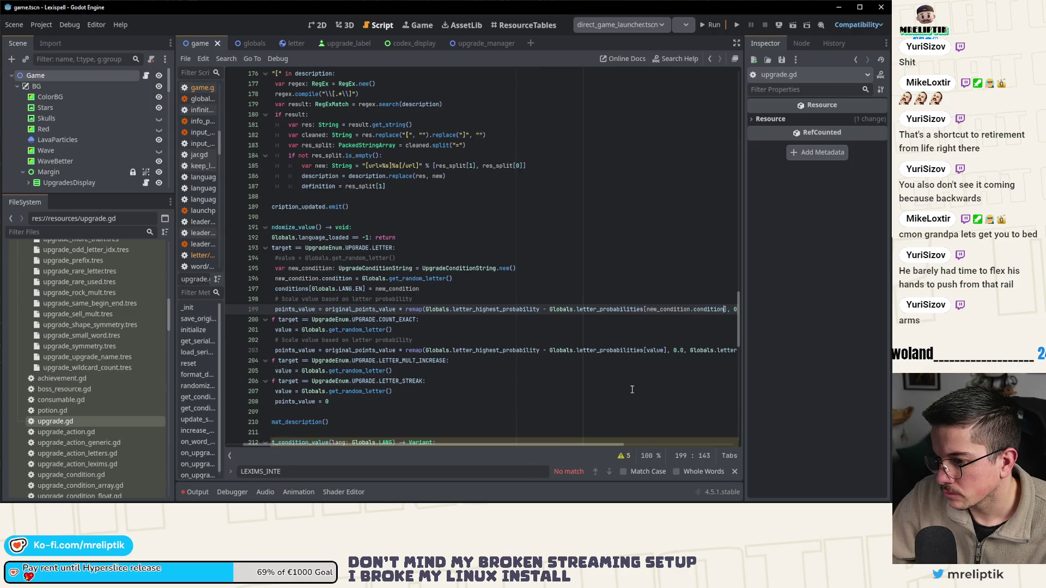
pyautogui.moveTo(511, 447)
pyautogui.mouseDown()
pyautogui.moveTo(629, 437)
pyautogui.moveTo(398, 433)
pyautogui.mouseUp()
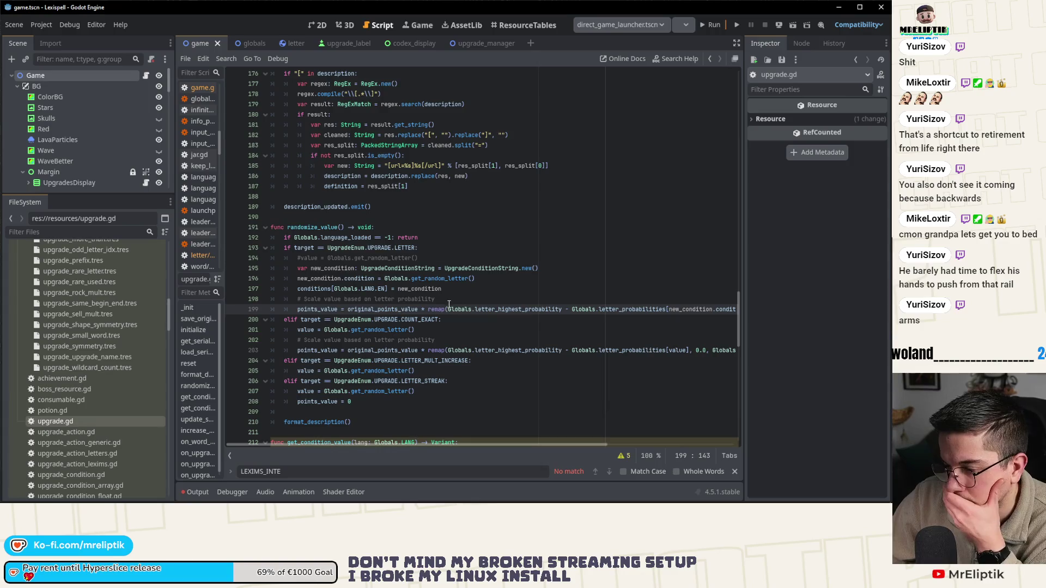
pyautogui.click(410, 330)
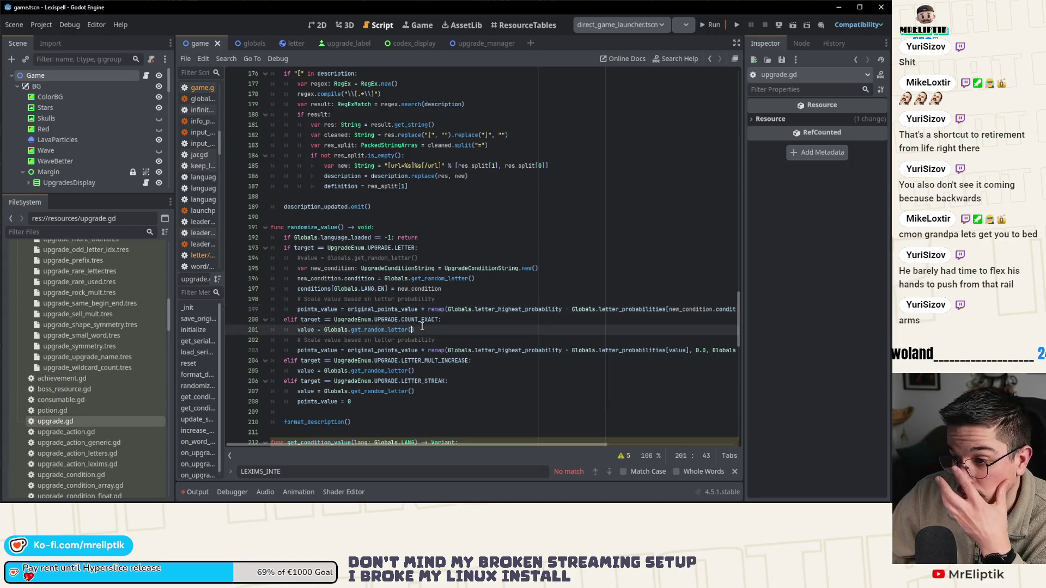
pyautogui.moveTo(442, 289); pyautogui.dragTo(299, 271)
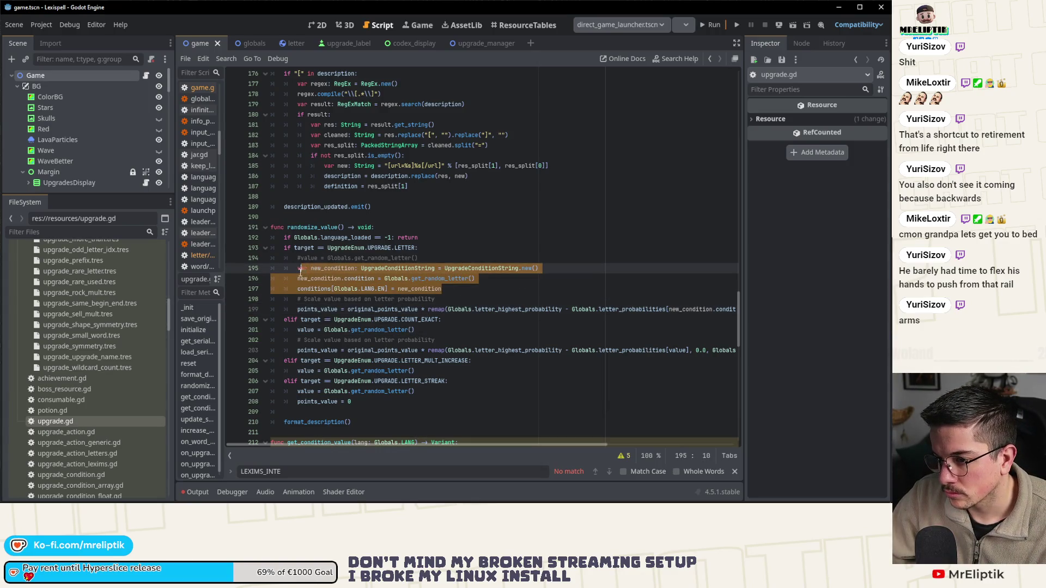
# Step: In COUNT_EXACT, comment out the value line, paste the new_condition lines, and use new_condition.condition in the formula
pyautogui.click(435, 331)
pyautogui.hotkey('ctrl', 'k')
pyautogui.press('Return')
pyautogui.write('var new_condition: UpgradeConditionString = UpgradeConditionString.new() \t\tnew_condition.condition = Globals.get_random_letter() \t\tconditions[Globals.LANG.EN] = new_condition')
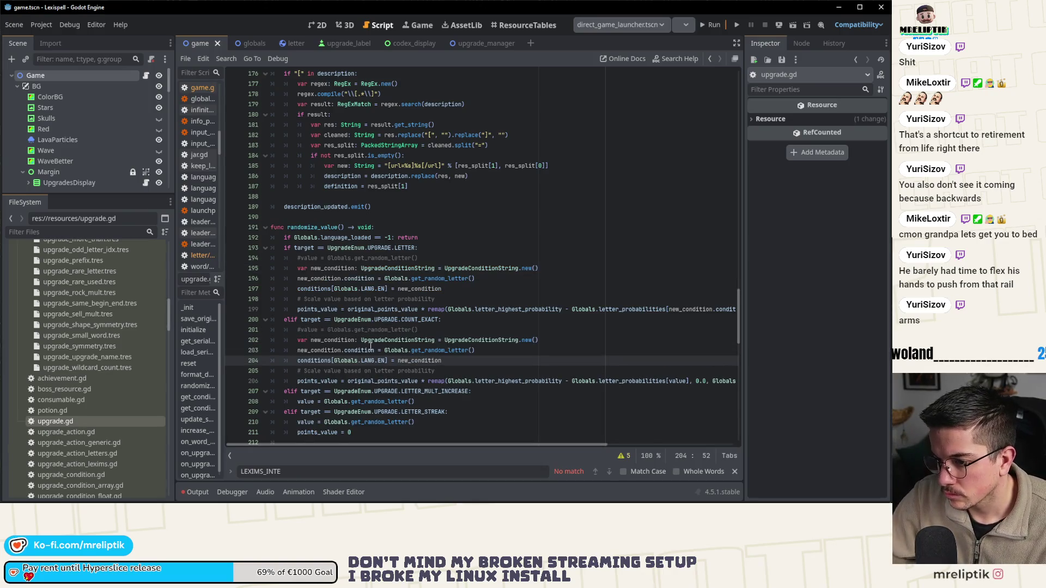
pyautogui.doubleClick(318, 362)
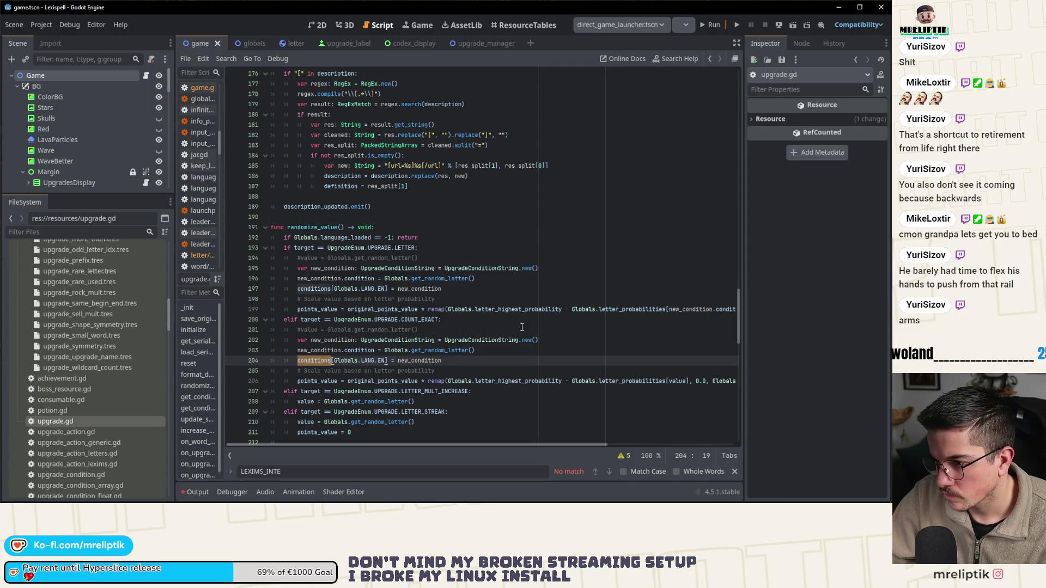
pyautogui.scroll(-2, 391, 323)
pyautogui.hscroll(3, 402, 297)
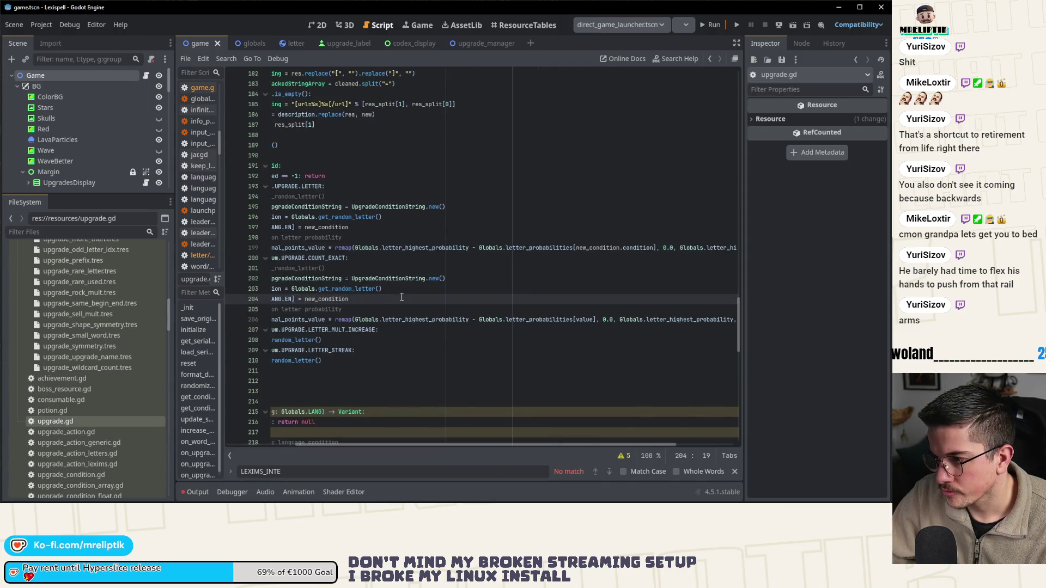
pyautogui.moveTo(576, 248); pyautogui.dragTo(655, 249)
pyautogui.hotkey('ctrl', 'c')
pyautogui.doubleClick(581, 319)
pyautogui.hotkey('ctrl', 'v')
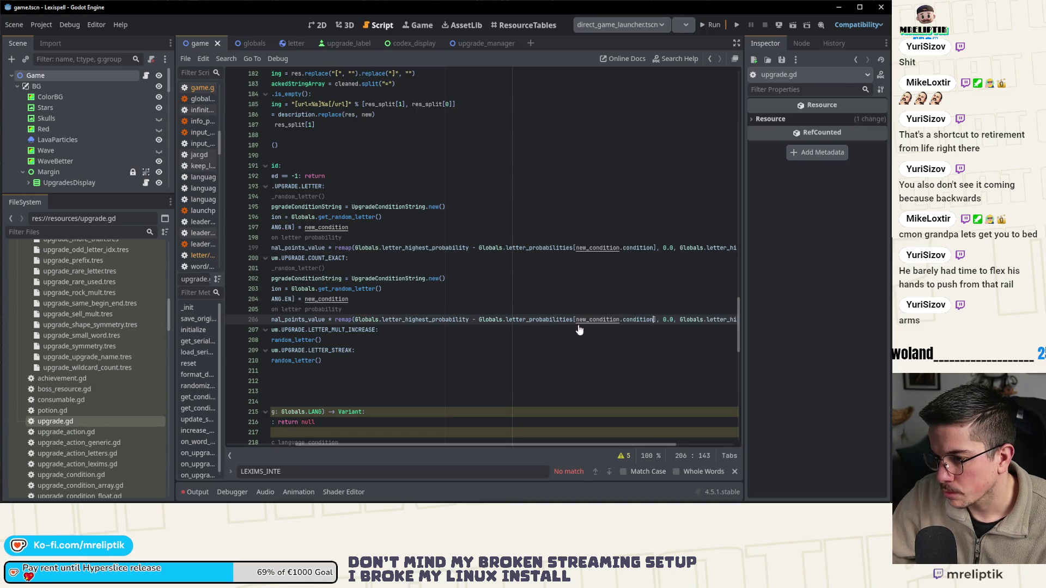
pyautogui.keyDown('ctrl'); pyautogui.scroll(-2, 399, 334); pyautogui.keyUp('ctrl')
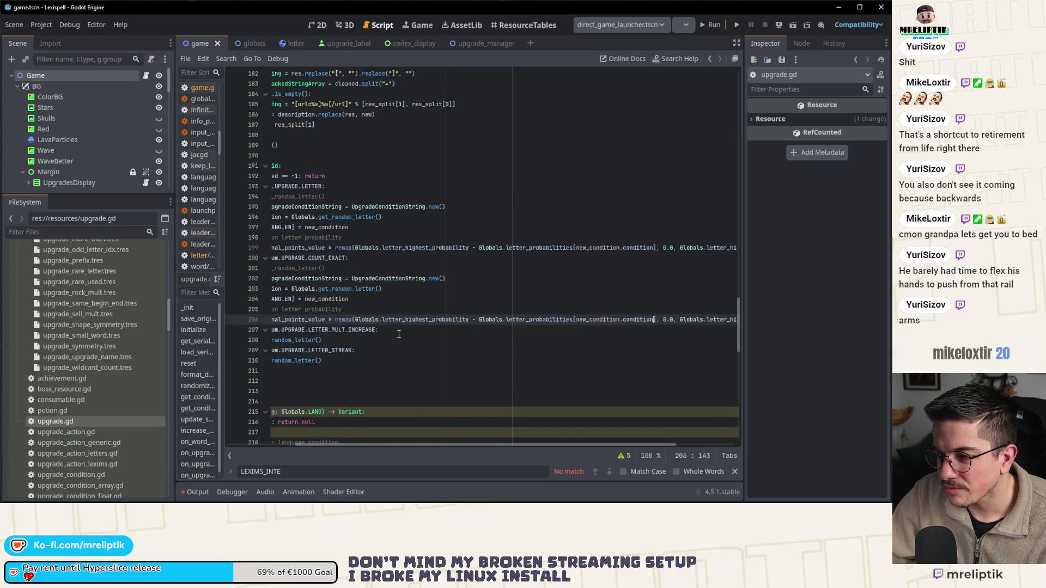
pyautogui.keyDown('ctrl'); pyautogui.scroll(2, 398, 334); pyautogui.keyUp('ctrl')
pyautogui.click(446, 359)
pyautogui.hotkey('ctrl', 's')
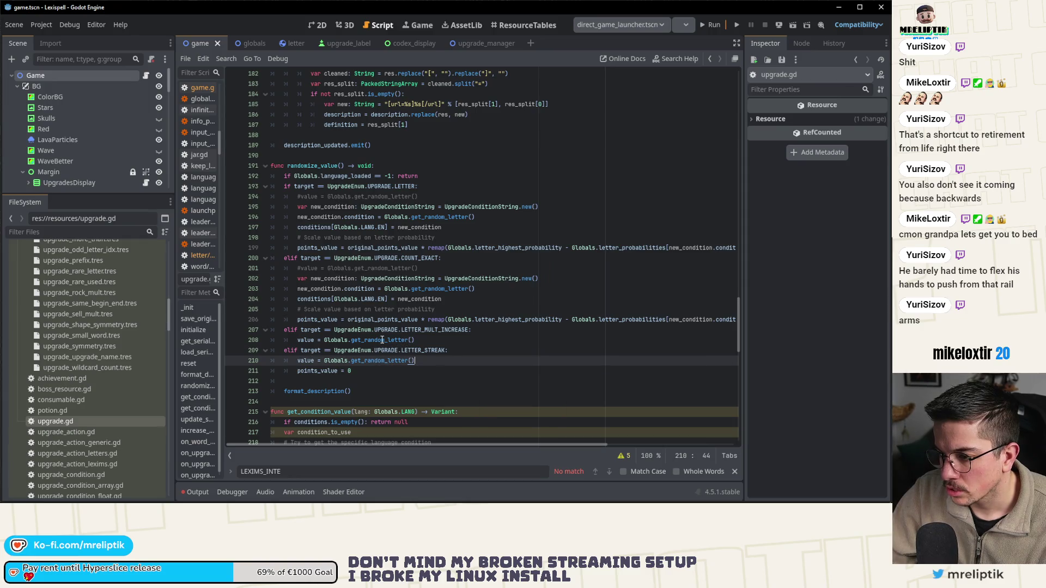
# Step: Comment out LETTER_MULT_INCREASE's value line and paste the three new_condition setup lines below it
pyautogui.doubleClick(382, 340)
pyautogui.click(452, 338)
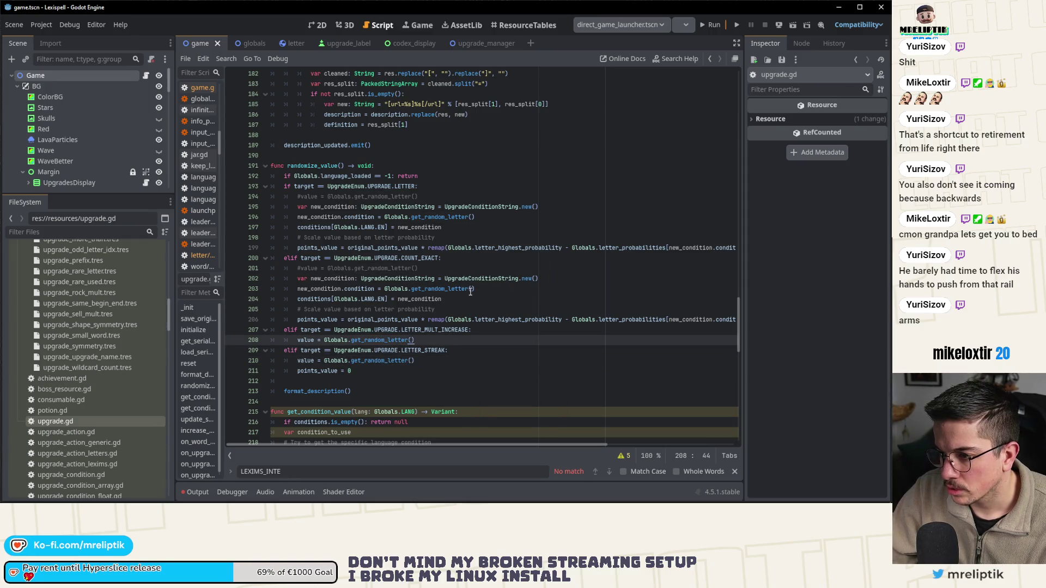
pyautogui.moveTo(452, 298); pyautogui.dragTo(298, 278)
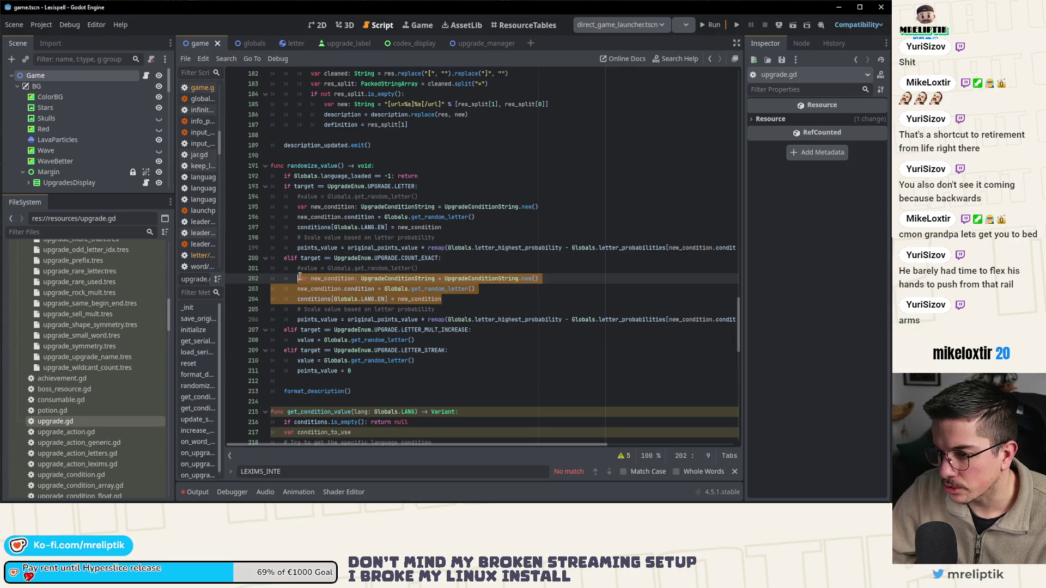
pyautogui.click(435, 339)
pyautogui.hotkey('ctrl', 'k')
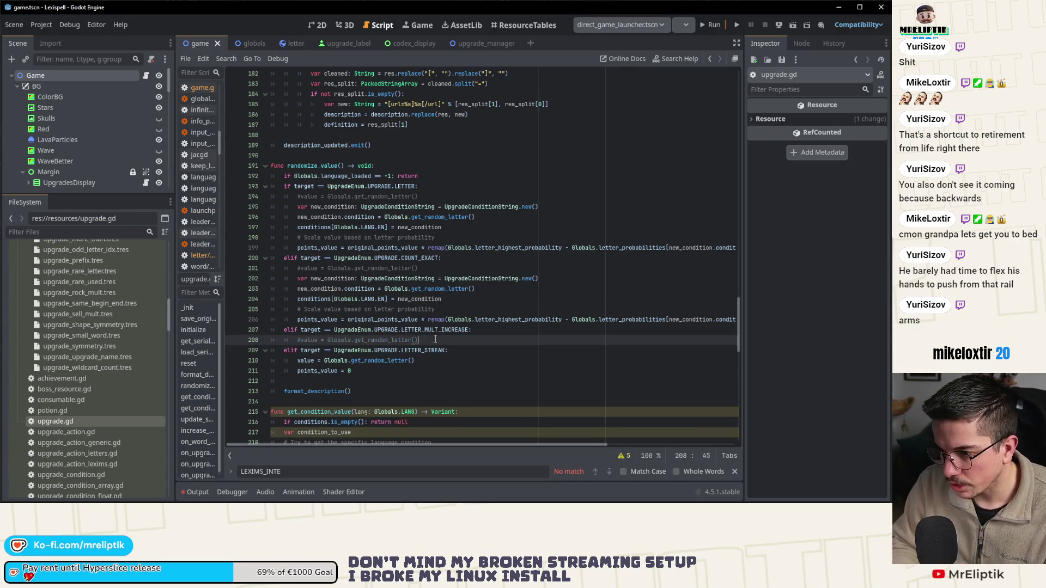
pyautogui.press('Return')
pyautogui.hotkey('ctrl', 'v')
# Step: Do the same for LETTER_STREAK and save upgrade.gd
pyautogui.click(437, 392)
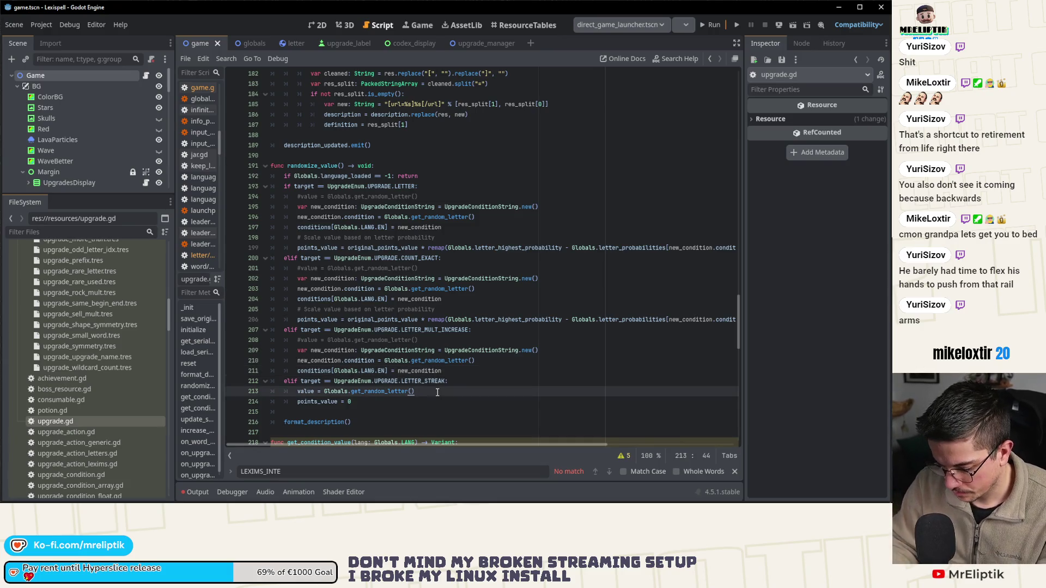
pyautogui.hotkey('ctrl', 'k')
pyautogui.press('Return')
pyautogui.hotkey('ctrl', 'v')
pyautogui.hotkey('ctrl', 's')
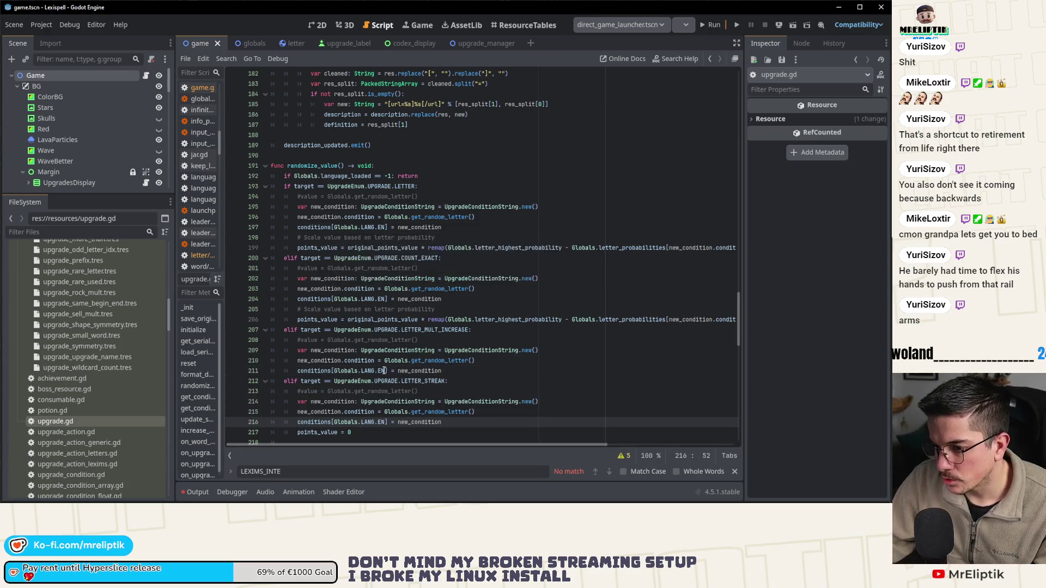
pyautogui.scroll(-2, 464, 369)
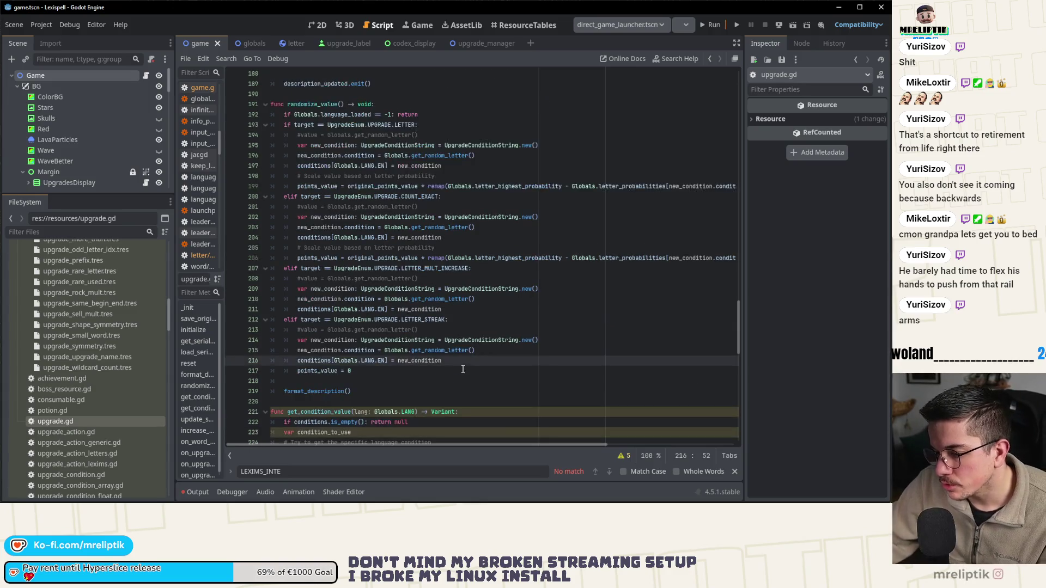
# Step: Review upgrade.gd where original_value is used and where value is reset in initialize
pyautogui.click(382, 378)
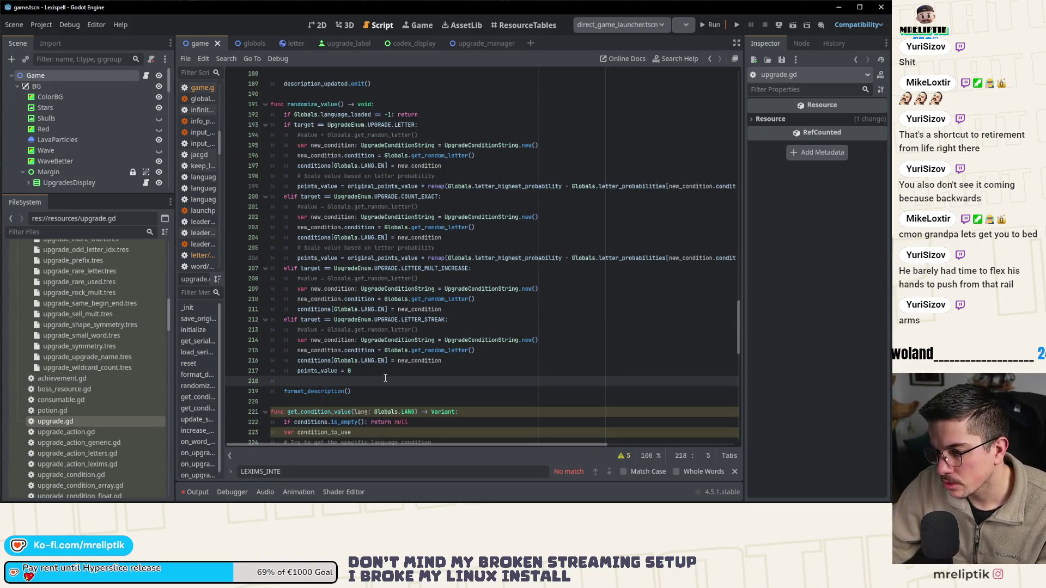
pyautogui.click(382, 372)
pyautogui.scroll(-4, 382, 372)
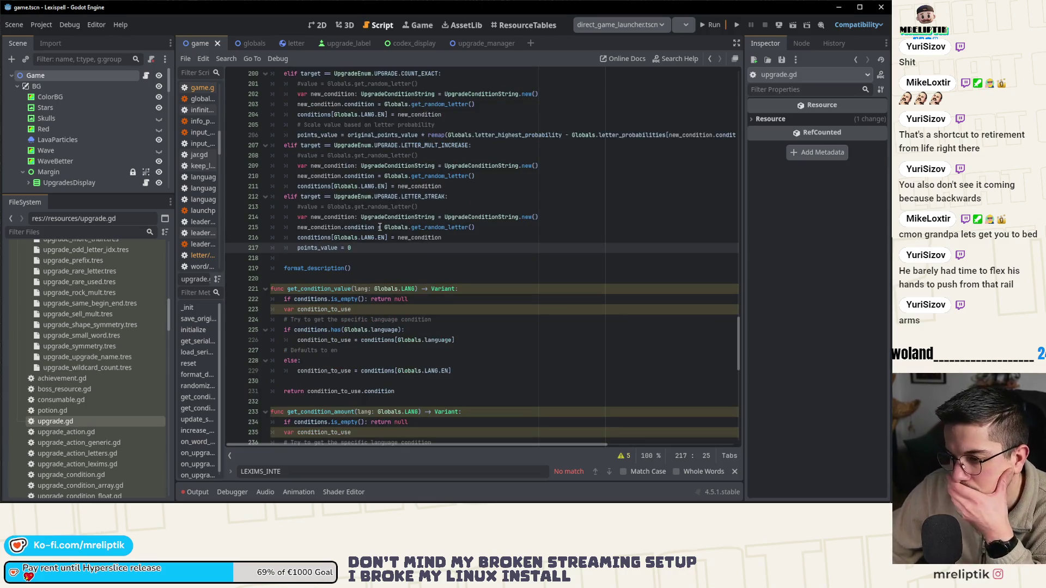
pyautogui.scroll(4, 380, 227)
pyautogui.scroll(9, 373, 231)
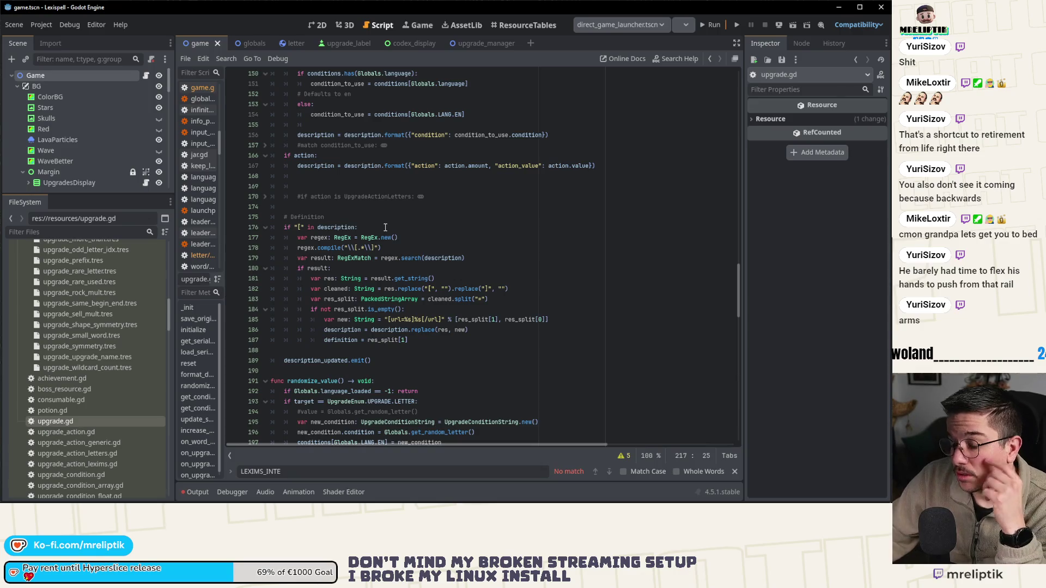
pyautogui.scroll(3, 394, 248)
pyautogui.scroll(20, 419, 268)
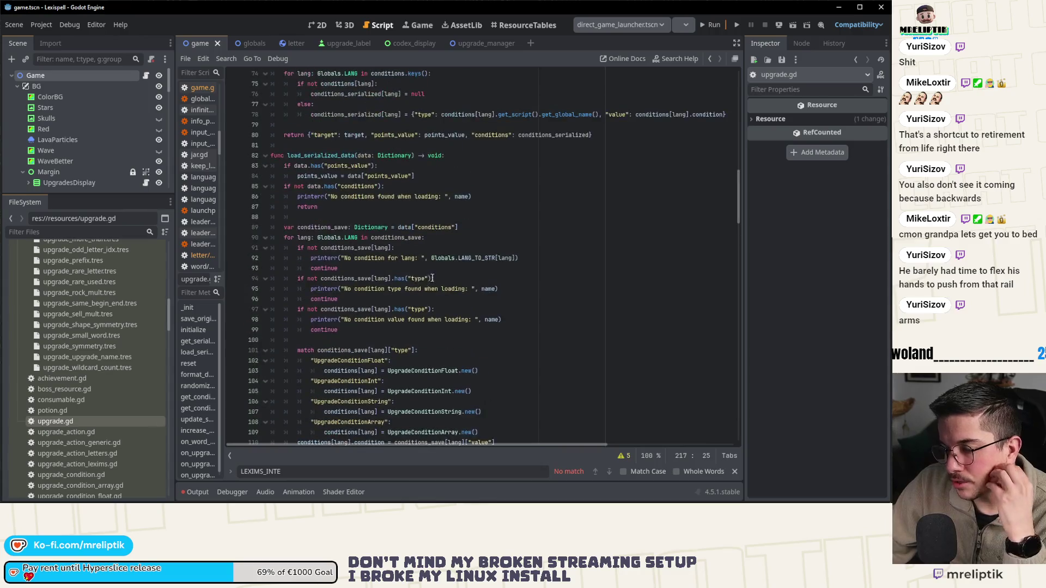
pyautogui.scroll(15, 431, 282)
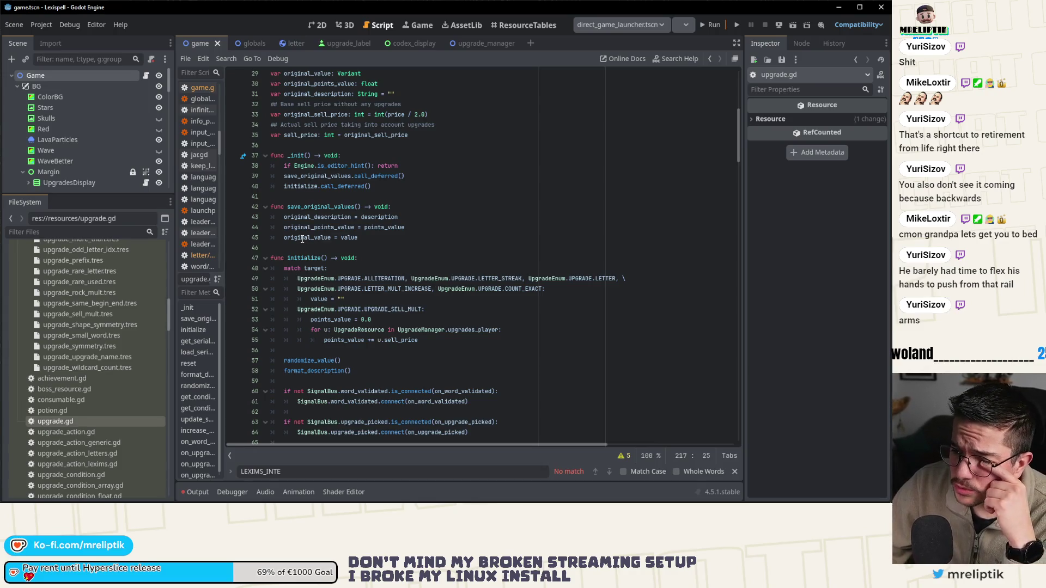
pyautogui.doubleClick(322, 240)
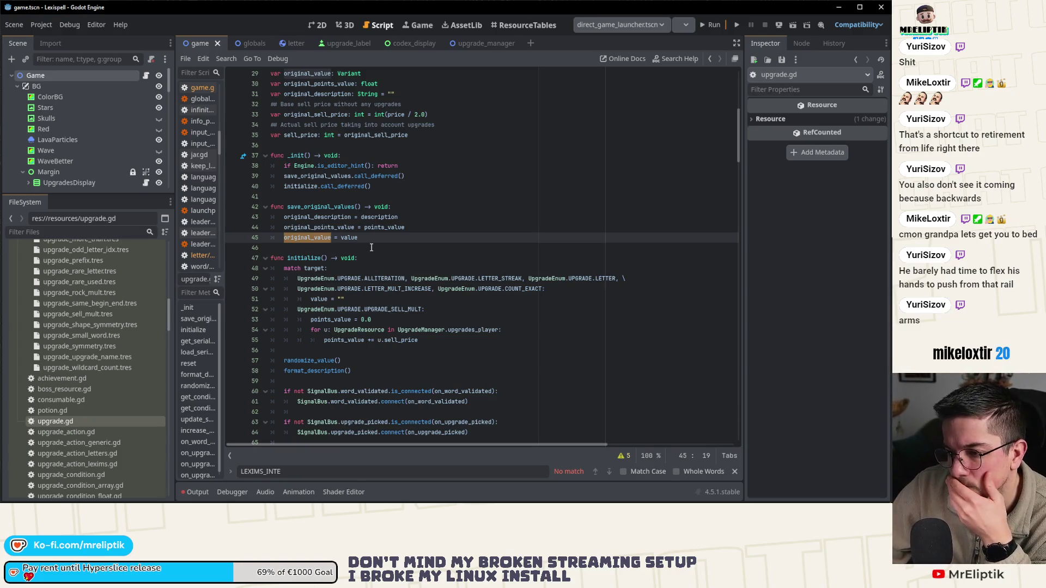
pyautogui.click(342, 298)
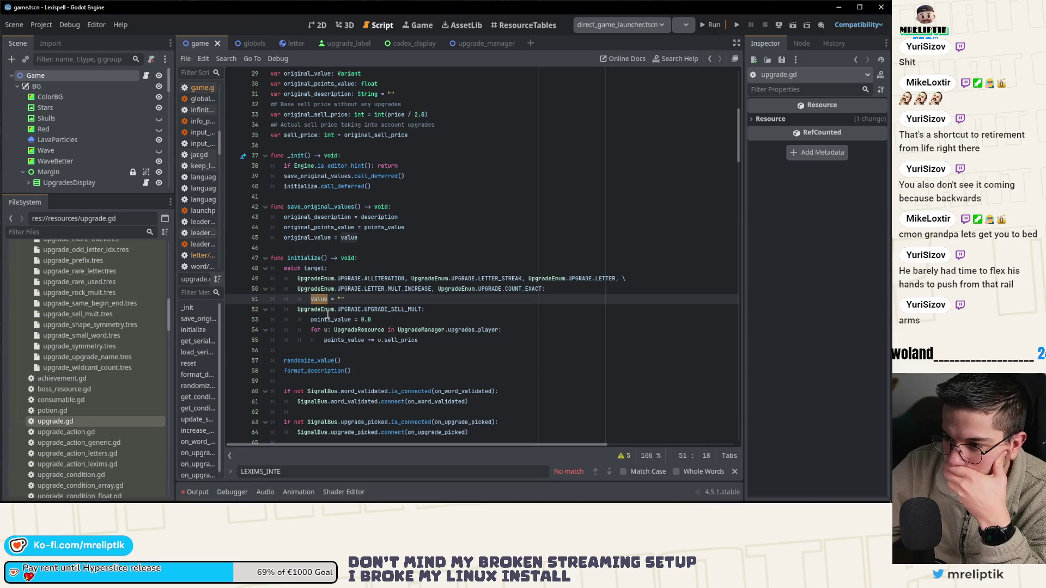
# Step: Check the original_value declaration and the points_value/conditions serialization code, then run the game
pyautogui.scroll(5, 330, 317)
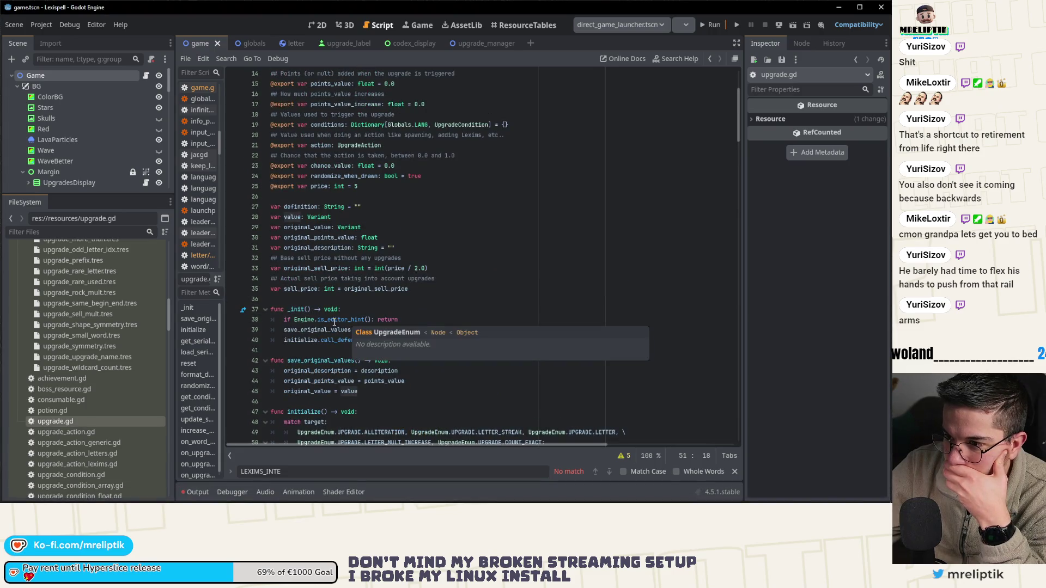
pyautogui.click(386, 227)
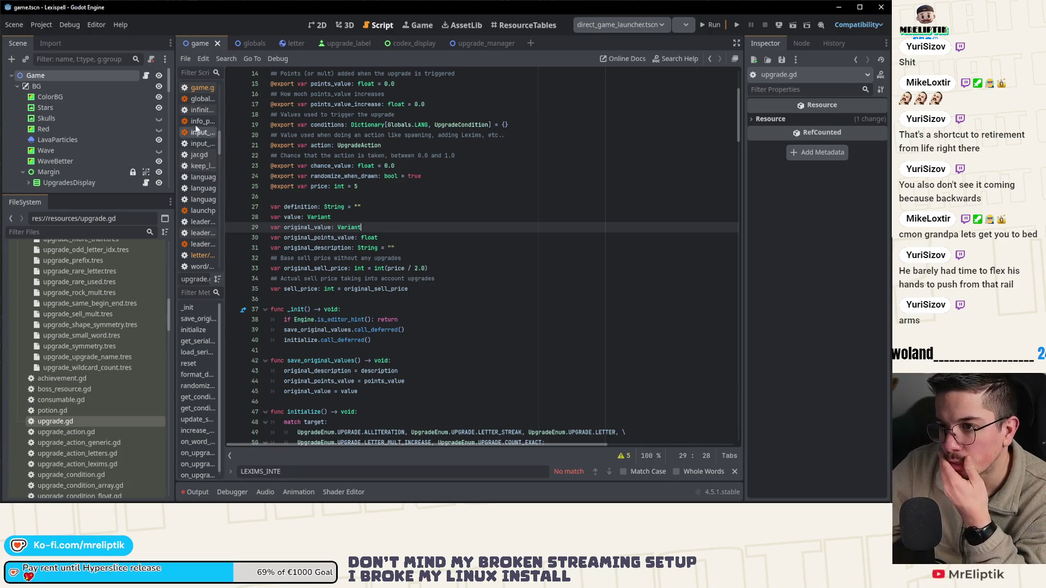
pyautogui.moveTo(223, 109); pyautogui.dragTo(281, 109)
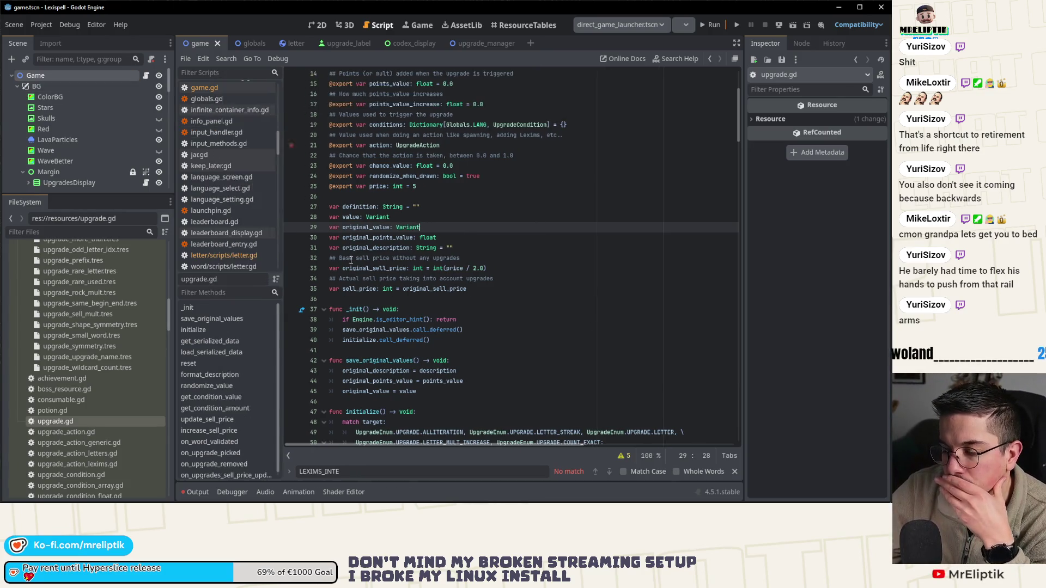
pyautogui.scroll(-15, 442, 218)
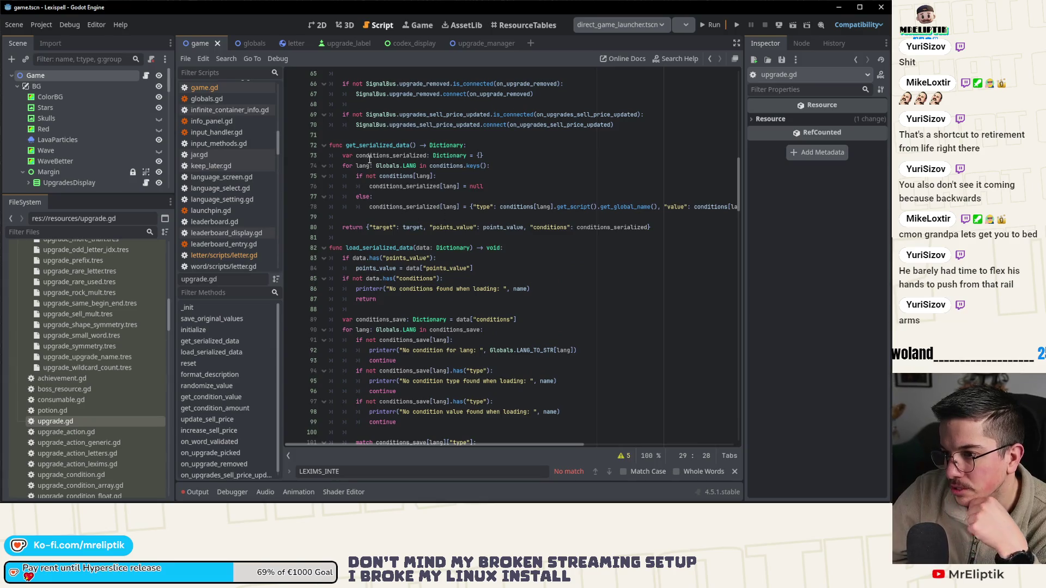
pyautogui.doubleClick(376, 145)
pyautogui.doubleClick(453, 227)
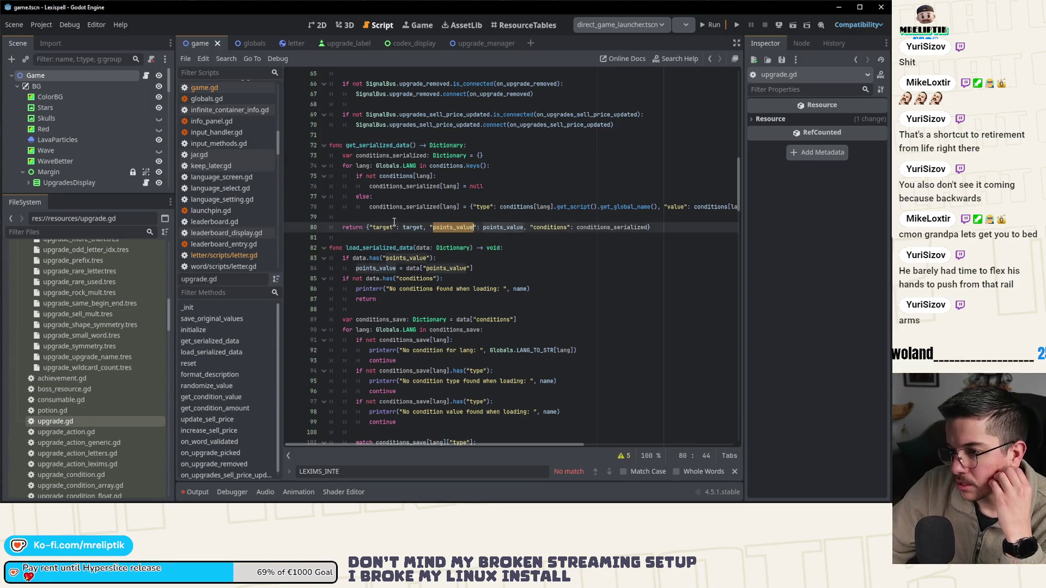
pyautogui.doubleClick(550, 227)
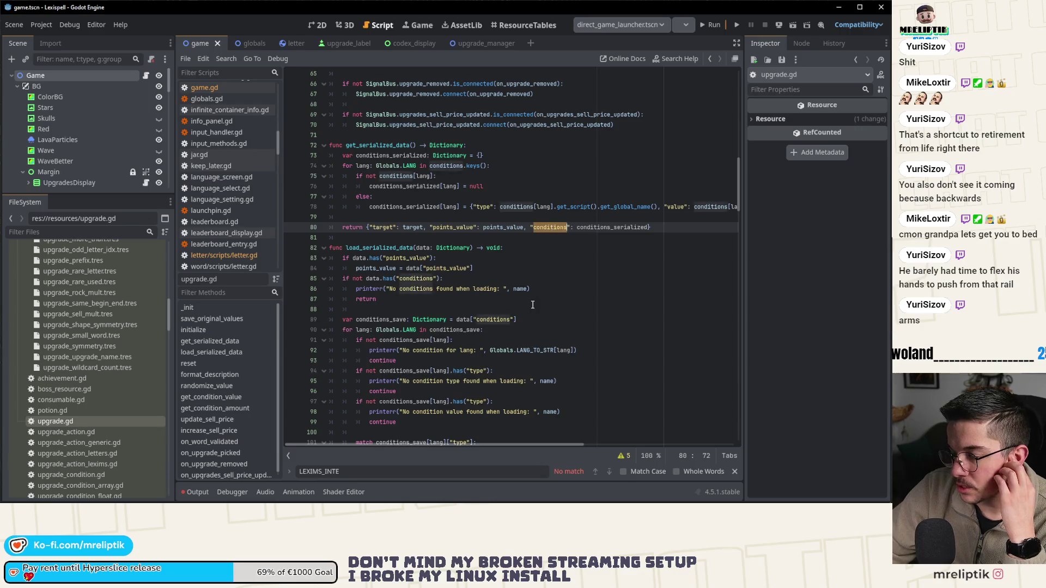
pyautogui.scroll(-4, 420, 399)
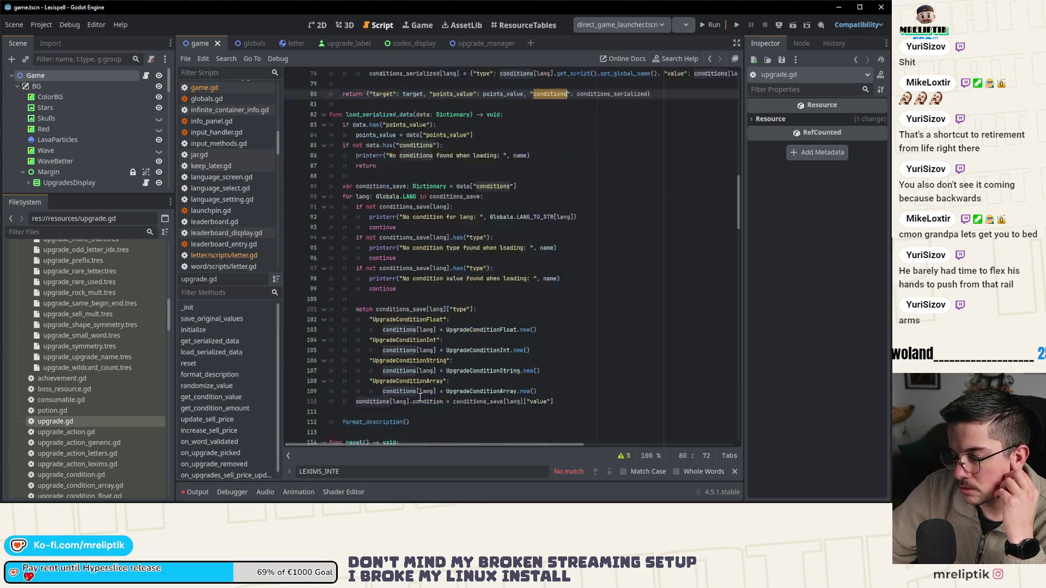
pyautogui.scroll(-2, 420, 399)
pyautogui.click(554, 310)
pyautogui.click(710, 25)
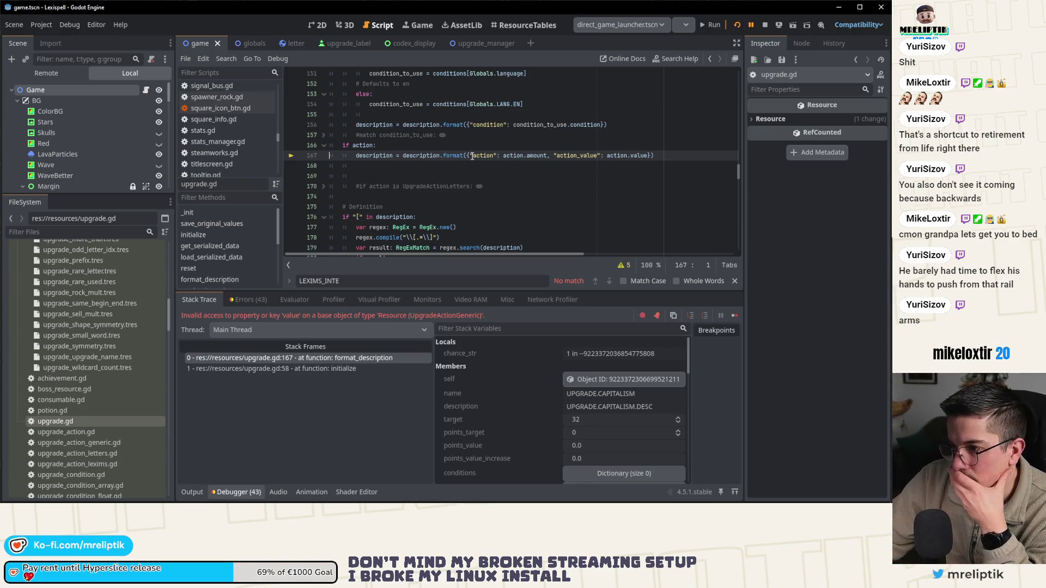
# Step: Review the Errors and Output tabs, stop the running game, and collapse the bottom panel
pyautogui.click(386, 146)
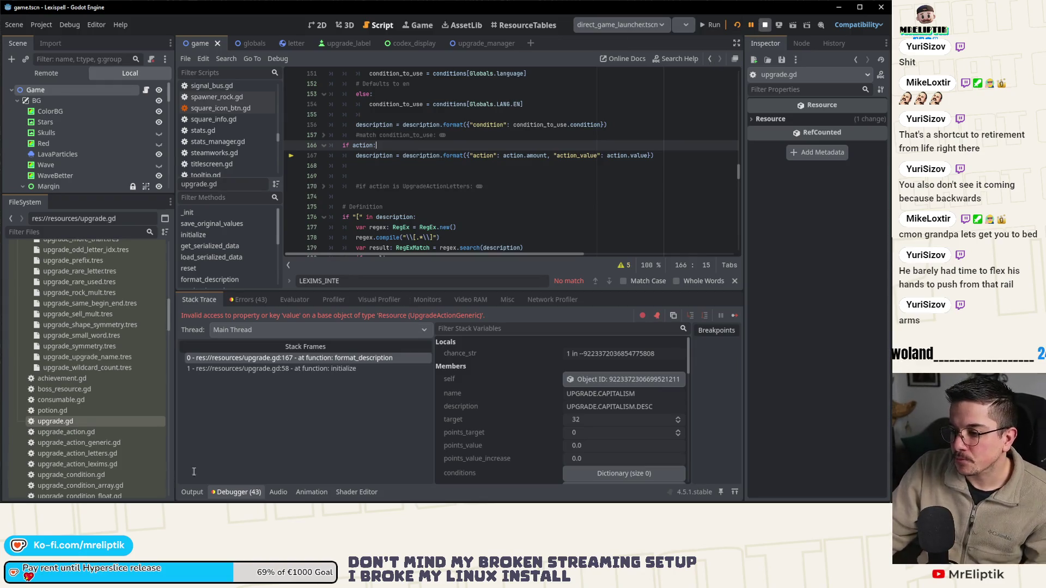
pyautogui.click(259, 299)
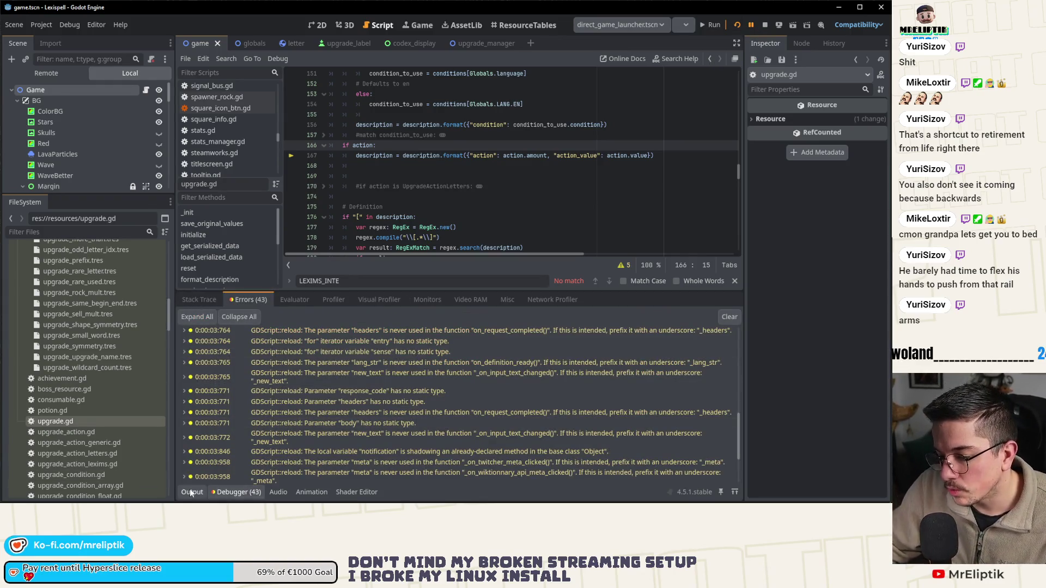
pyautogui.click(189, 491)
pyautogui.click(189, 491)
pyautogui.click(765, 24)
pyautogui.scroll(2, 392, 211)
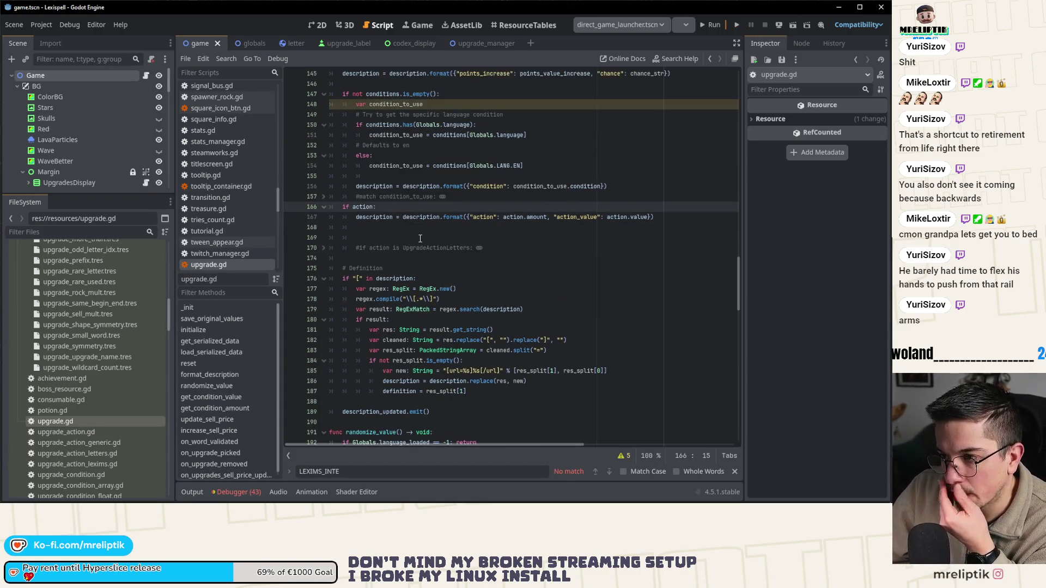
# Step: Start an 'if action is UpgradeActionLetters' check in upgrade.gd, after glancing at the UpgradeActionLetters script
pyautogui.press('Return')
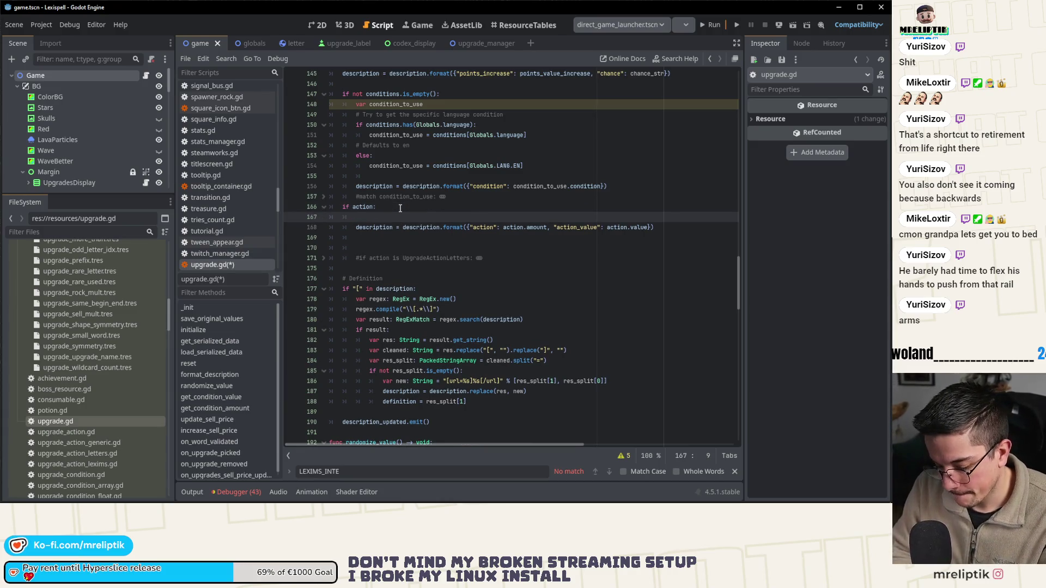
pyautogui.write('if action')
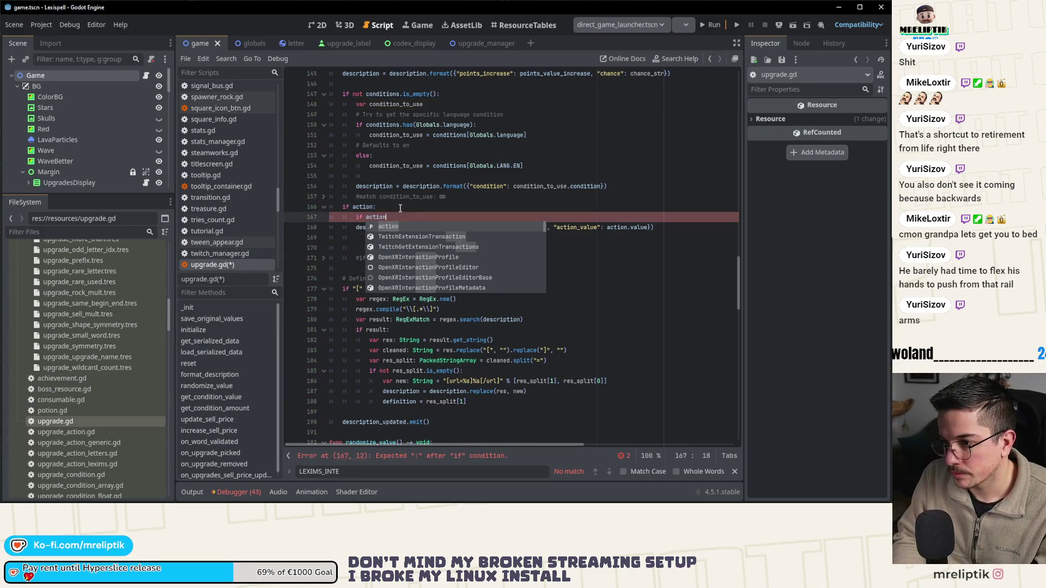
pyautogui.write(' is Upgrade')
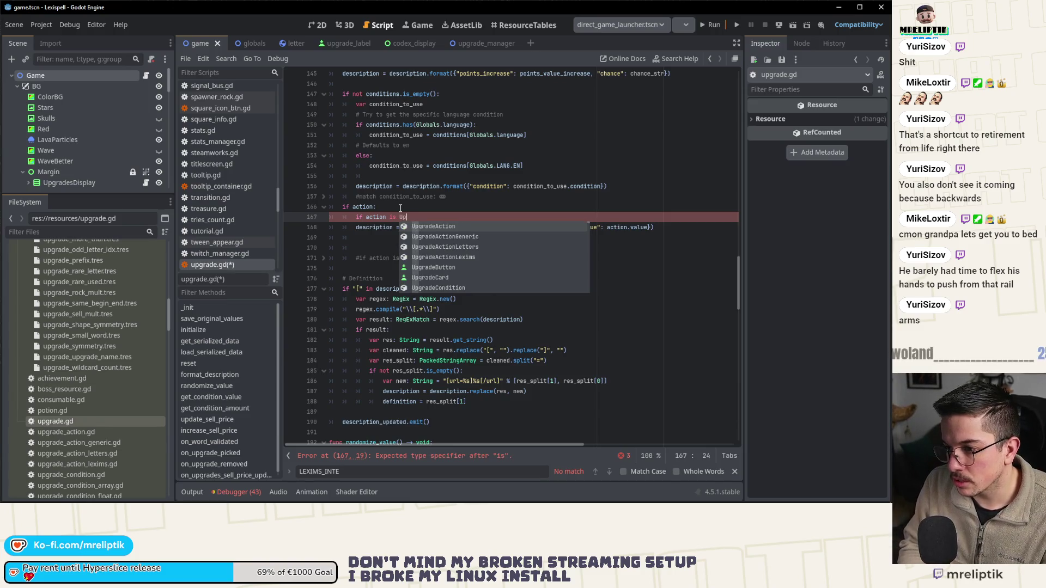
pyautogui.press('Down')
pyautogui.press('Down')
pyautogui.press('Return')
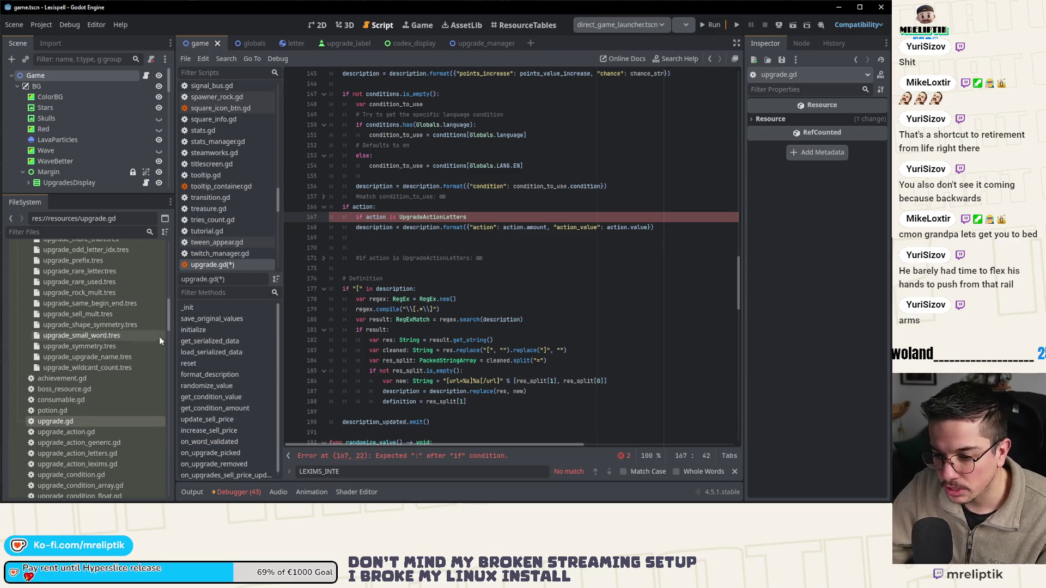
pyautogui.scroll(-3, 137, 381)
pyautogui.doubleClick(107, 391)
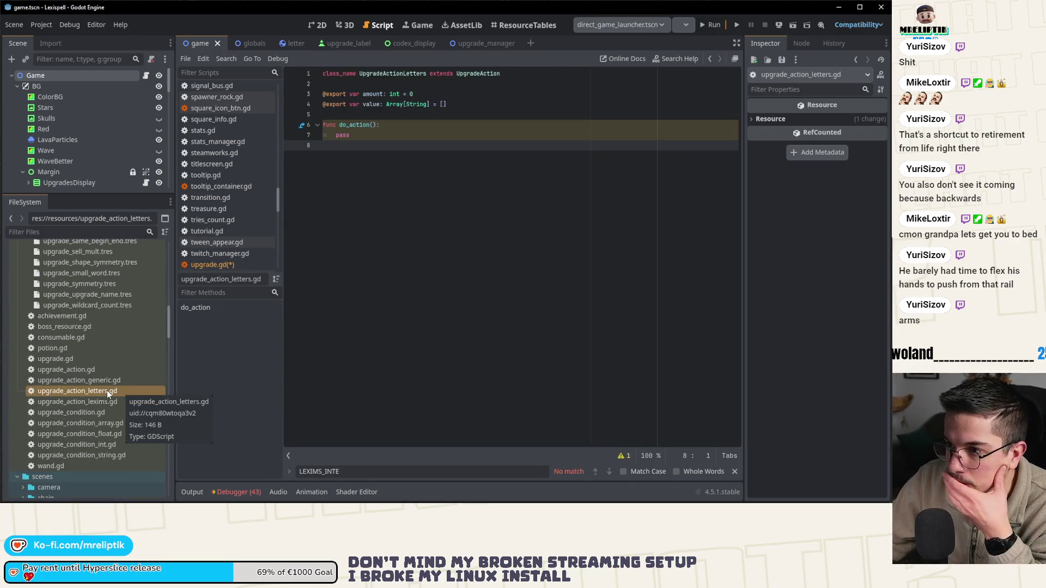
pyautogui.scroll(15, 124, 347)
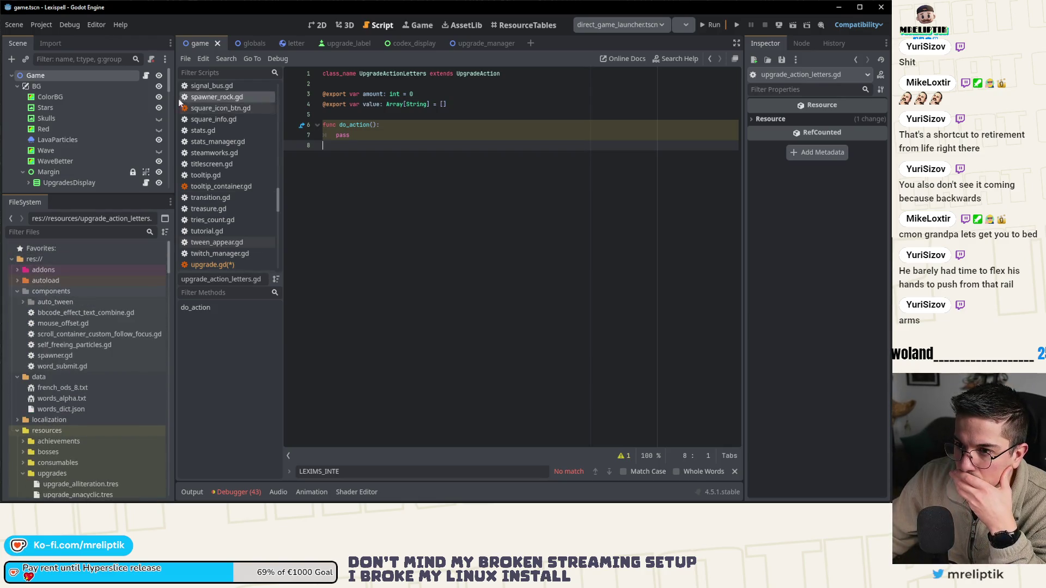
pyautogui.click(145, 75)
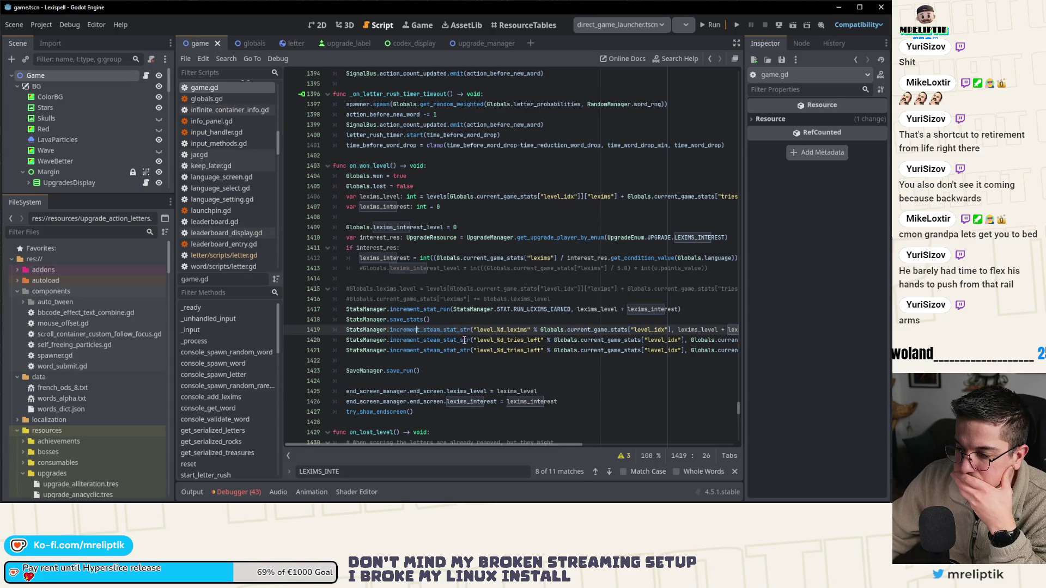
pyautogui.scroll(-4, 463, 340)
pyautogui.scroll(-10, 223, 174)
pyautogui.scroll(-8, 207, 204)
pyautogui.click(220, 181)
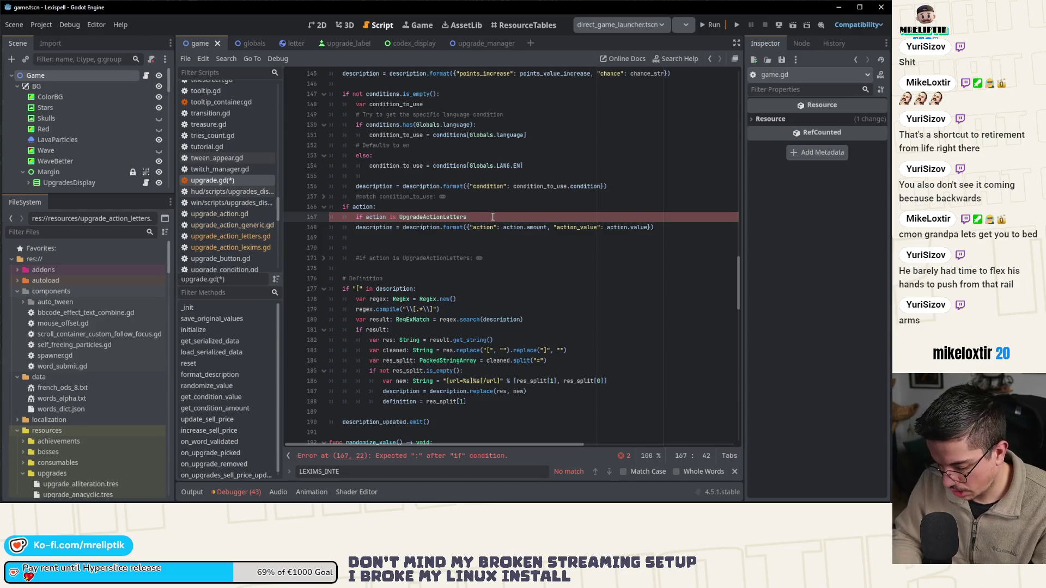
# Step: Indent the description line under the new check and add an else branch with a copy of it, then save
pyautogui.write(':')
pyautogui.moveTo(357, 227); pyautogui.dragTo(376, 239)
pyautogui.hotkey('ctrl', 'c')
pyautogui.press('Tab')
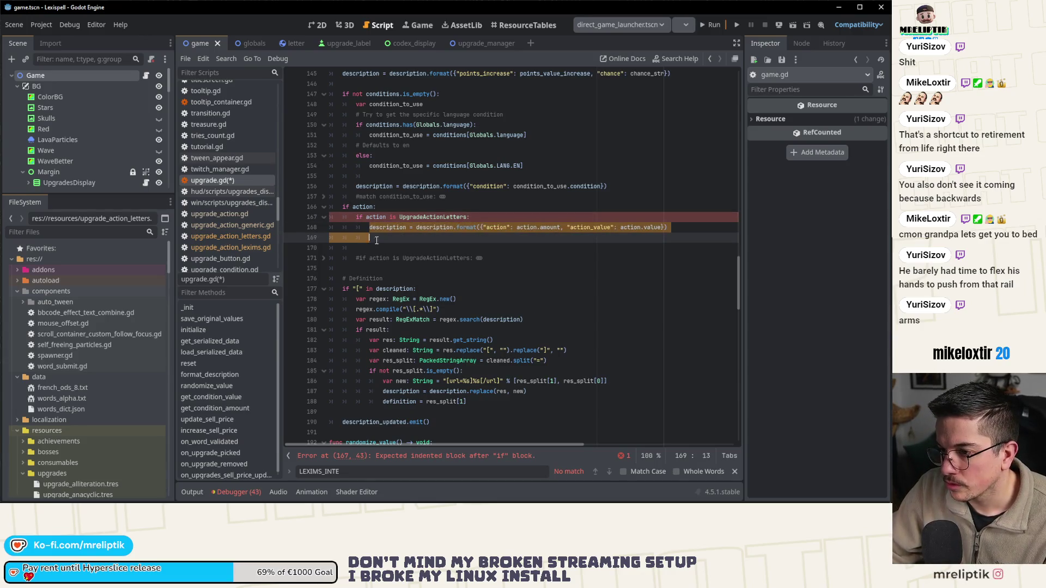
pyautogui.press('Left')
pyautogui.press('Down')
pyautogui.write('else:')
pyautogui.press('Return')
pyautogui.hotkey('ctrl', 'v')
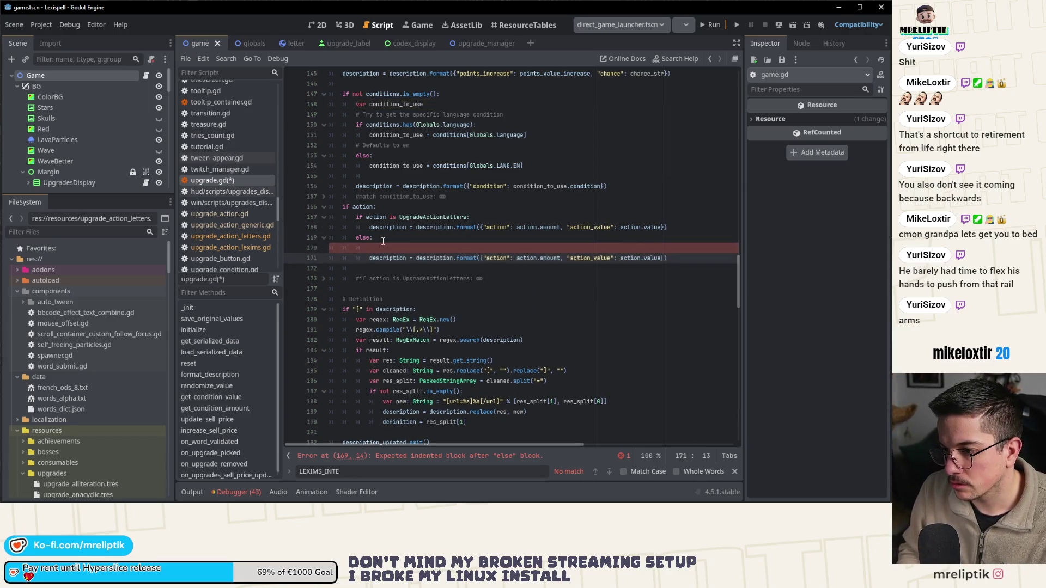
pyautogui.press('Up')
pyautogui.hotkey('ctrl', 'shift', 'k')
pyautogui.hotkey('ctrl', 's')
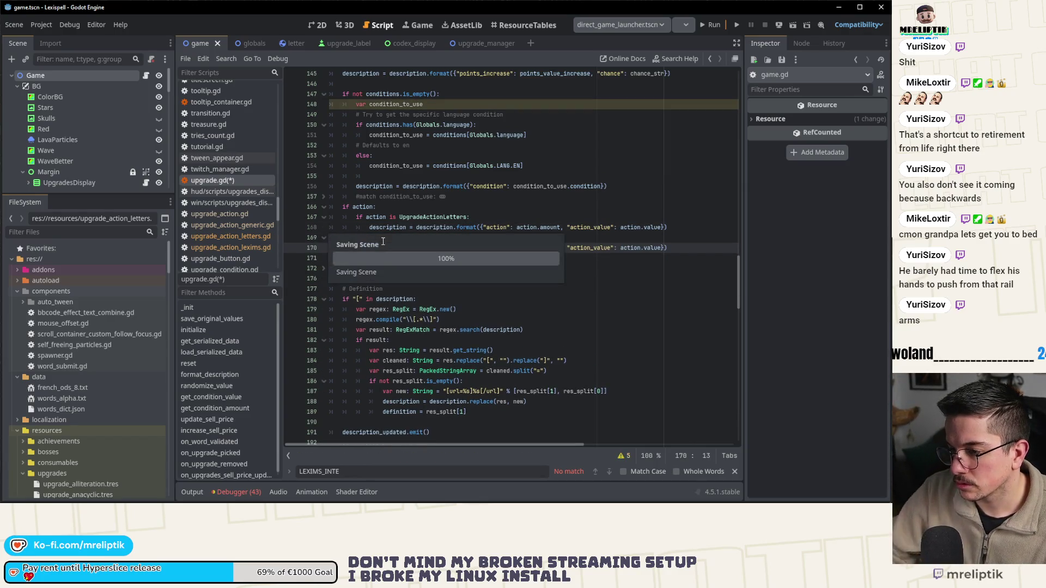
# Step: Remove the action_value key and action.value argument from the else line so it formats only the amount
pyautogui.doubleClick(589, 248)
pyautogui.press('BackSpace')
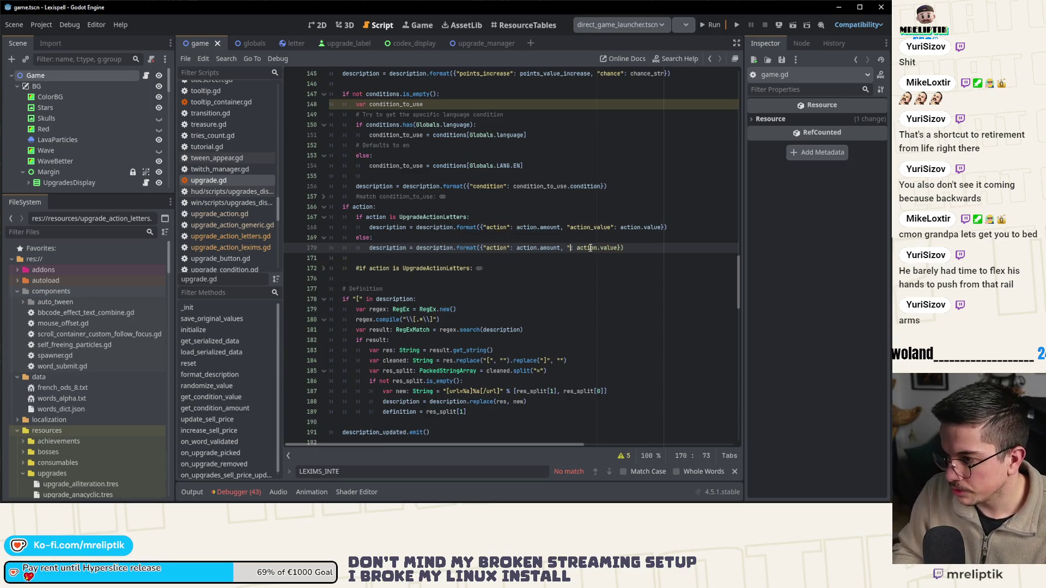
pyautogui.press('Delete')
pyautogui.press('Delete')
pyautogui.press('Delete')
pyautogui.press('BackSpace')
pyautogui.hotkey('ctrl', 's')
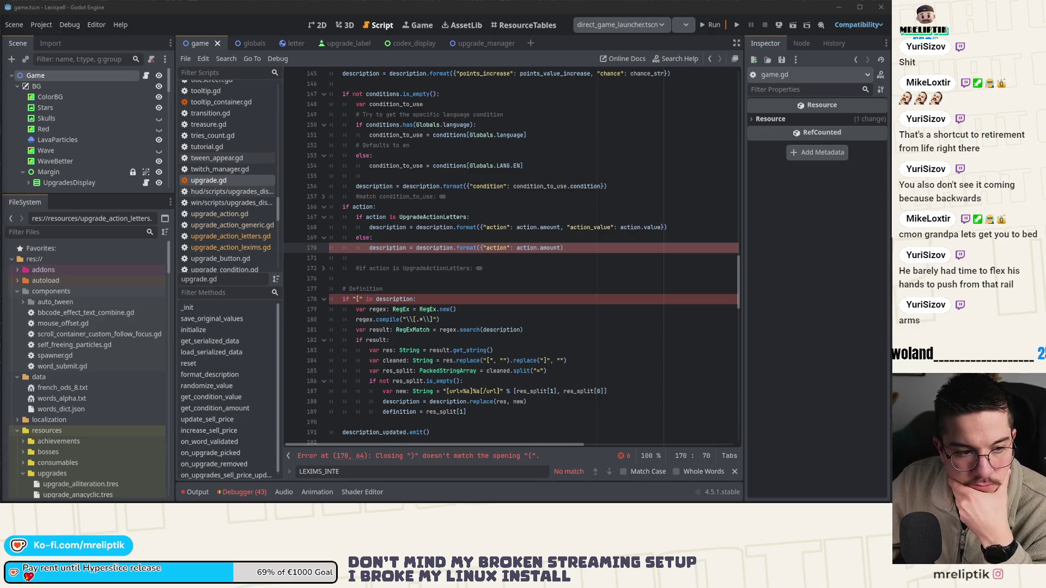
# Step: Add the missing closing brace at the end of line 170, save, and relaunch the game
pyautogui.click(455, 279)
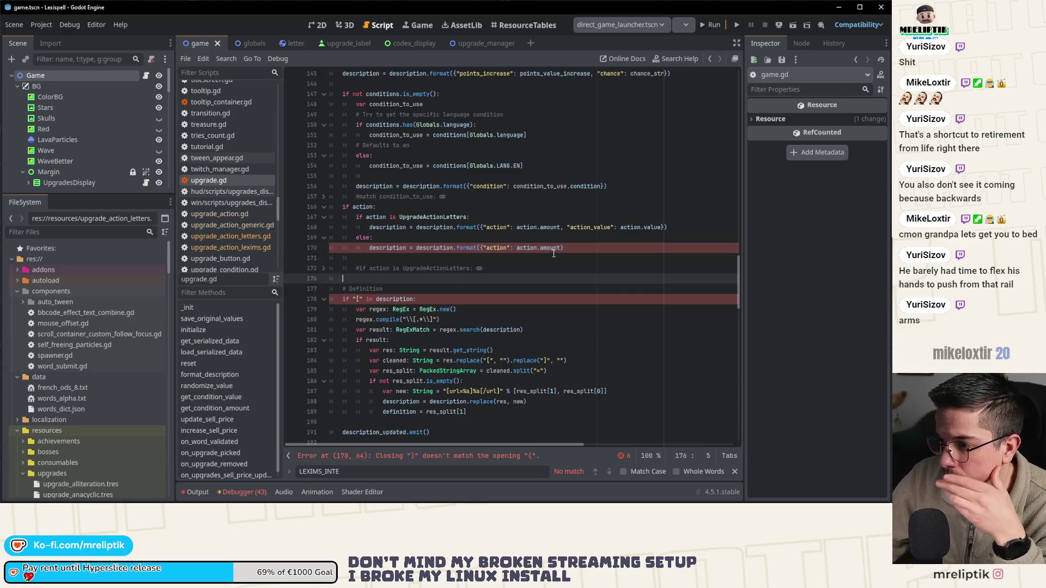
pyautogui.click(559, 248)
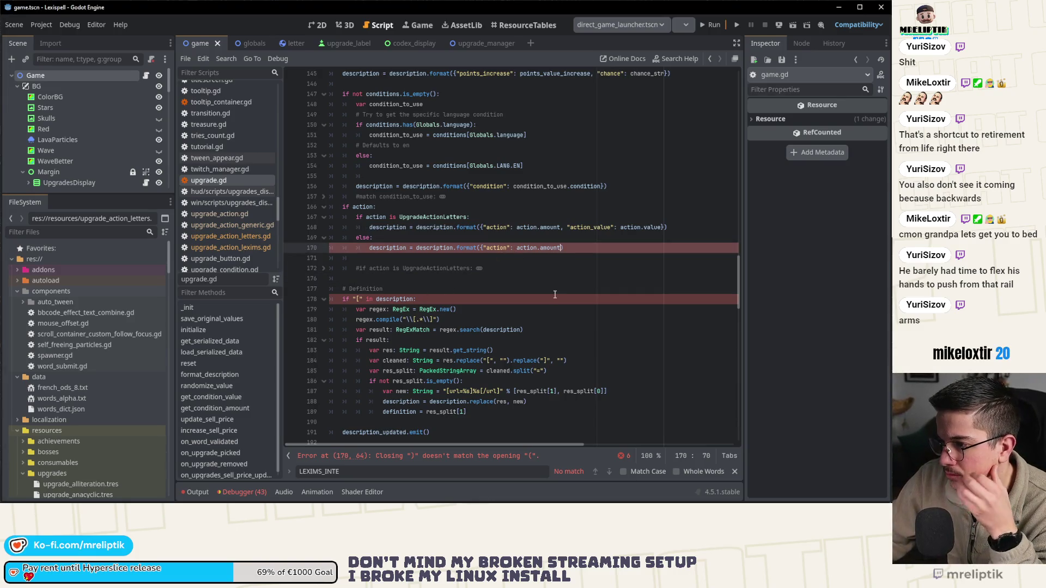
pyautogui.write('}')
pyautogui.hotkey('ctrl', 's')
pyautogui.click(428, 266)
pyautogui.click(737, 25)
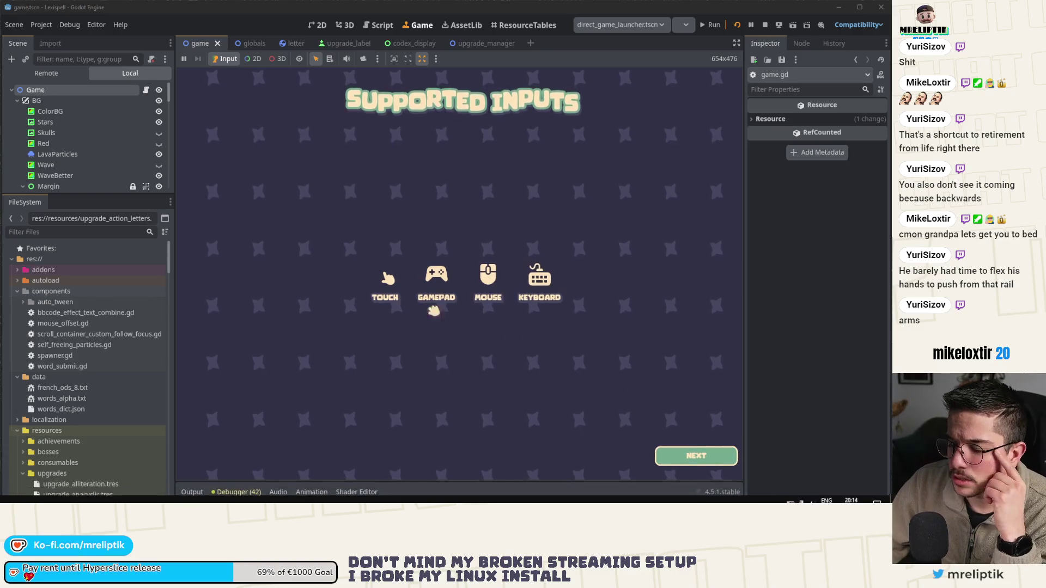
# Step: Get past the Supported Inputs and welcome screens and inspect the upgrades in the Lexicopedia
pyautogui.click(687, 455)
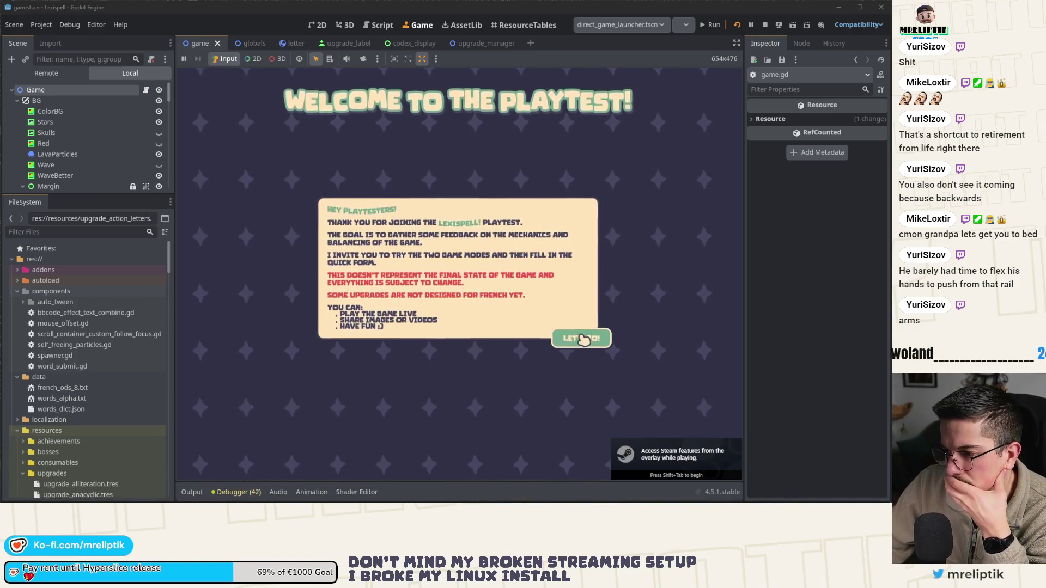
pyautogui.click(580, 339)
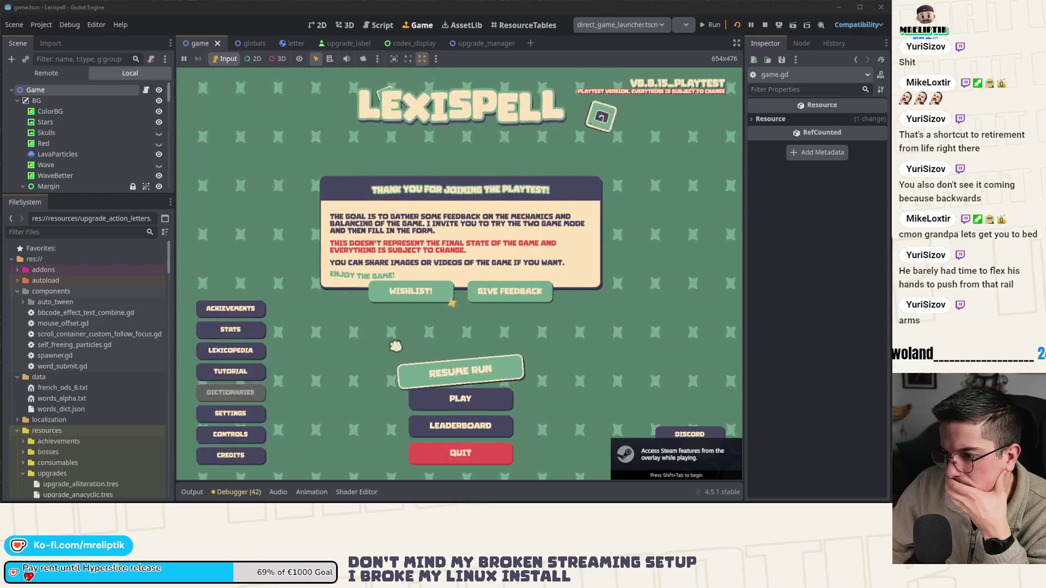
pyautogui.click(231, 351)
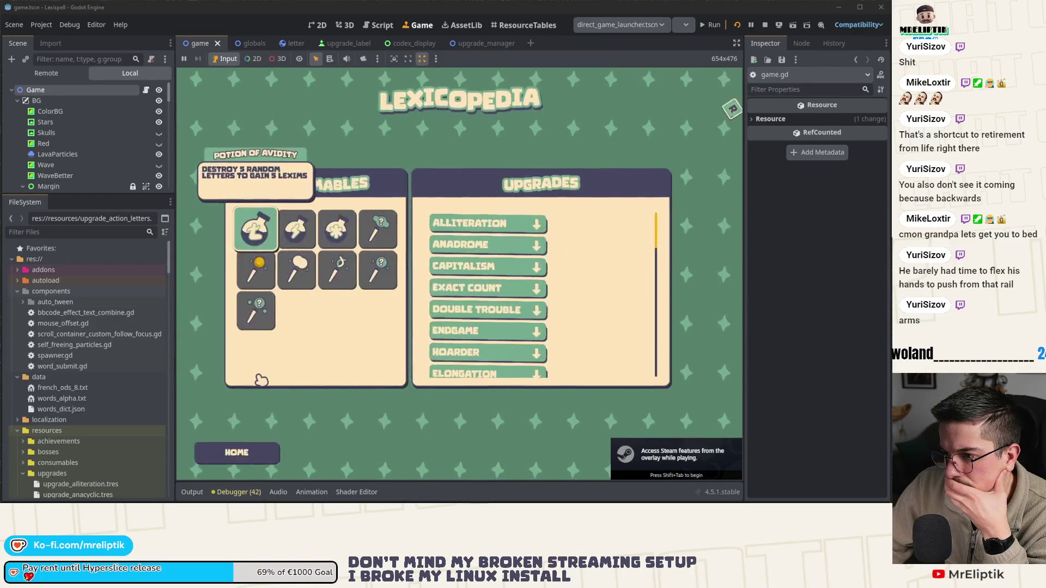
pyautogui.moveTo(493, 269)
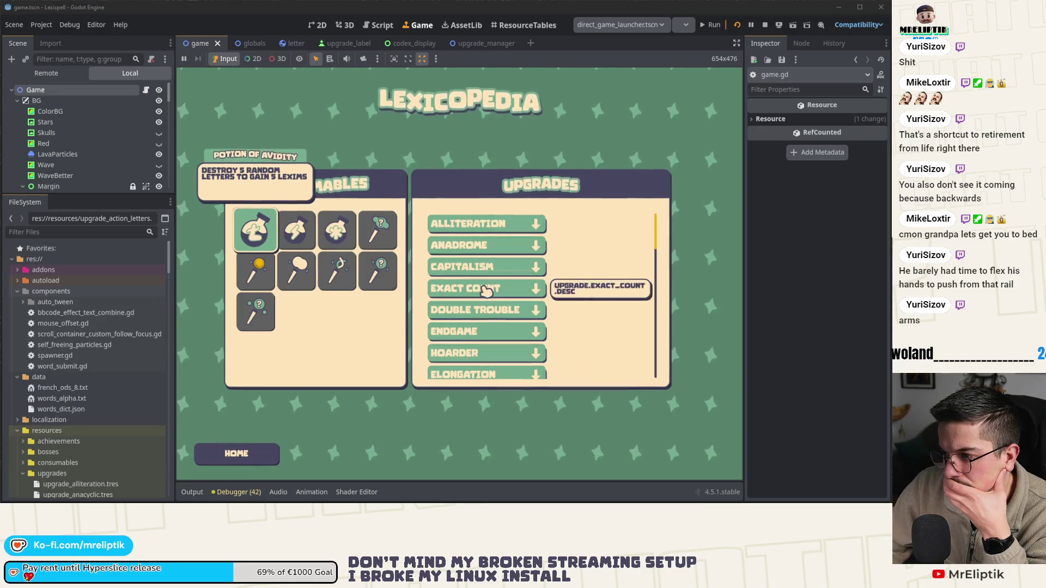
pyautogui.moveTo(485, 290)
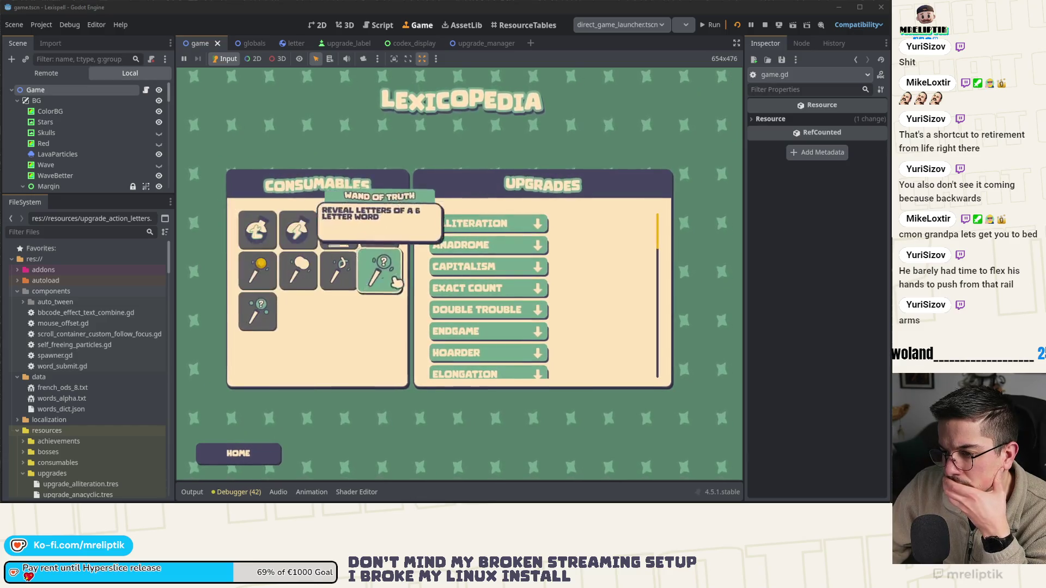
pyautogui.scroll(-10, 512, 305)
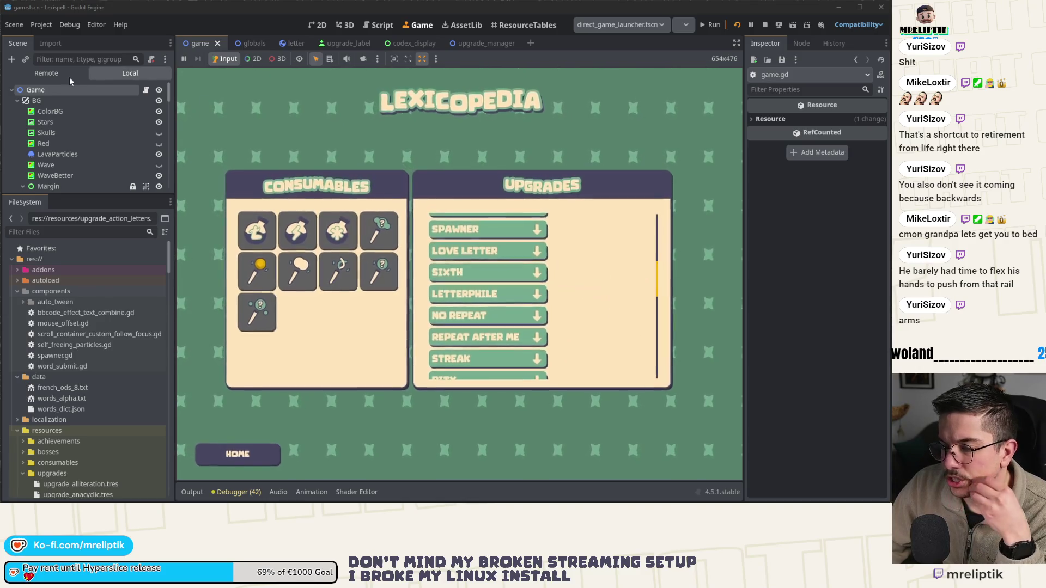
# Step: Return to the script editor at game.gd, briefly toggling the output log
pyautogui.hotkey('ctrl', 'F3')
pyautogui.click(191, 492)
pyautogui.click(191, 492)
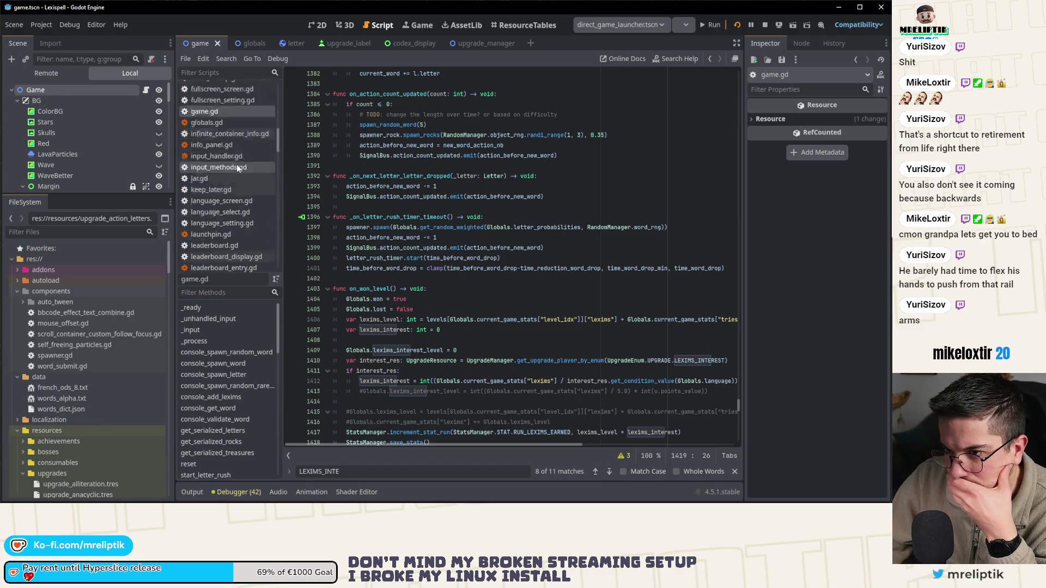
# Step: In upgrade.gd, comment out the percent-check lines 121–125 of format_description and save
pyautogui.scroll(-10, 233, 172)
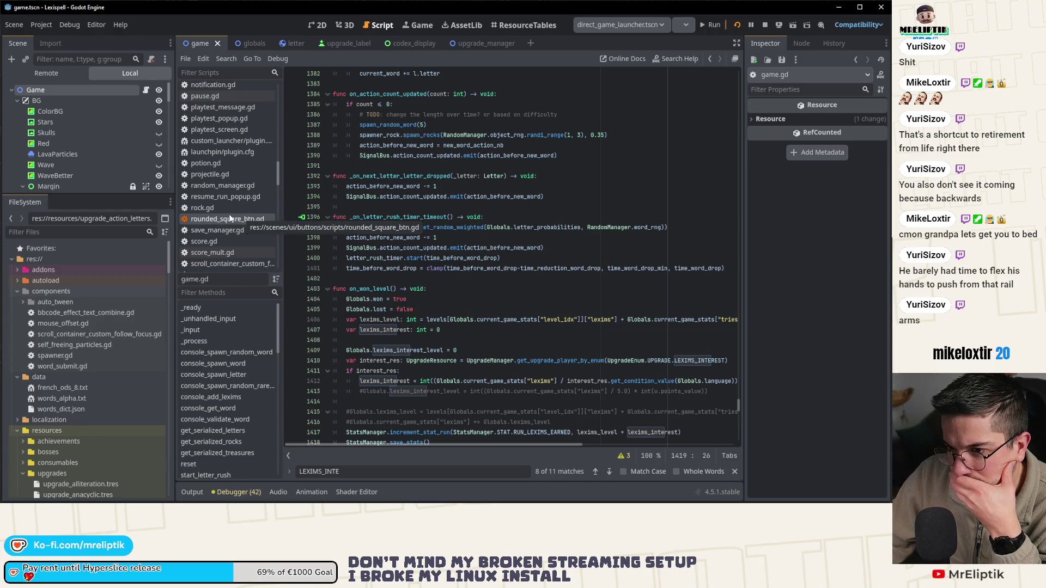
pyautogui.scroll(-10, 230, 216)
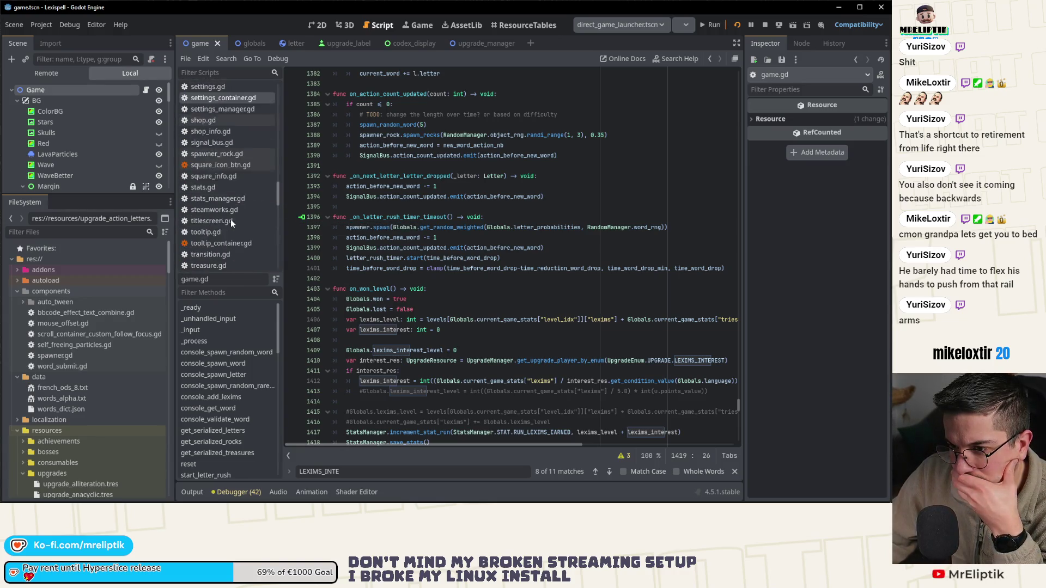
pyautogui.click(215, 228)
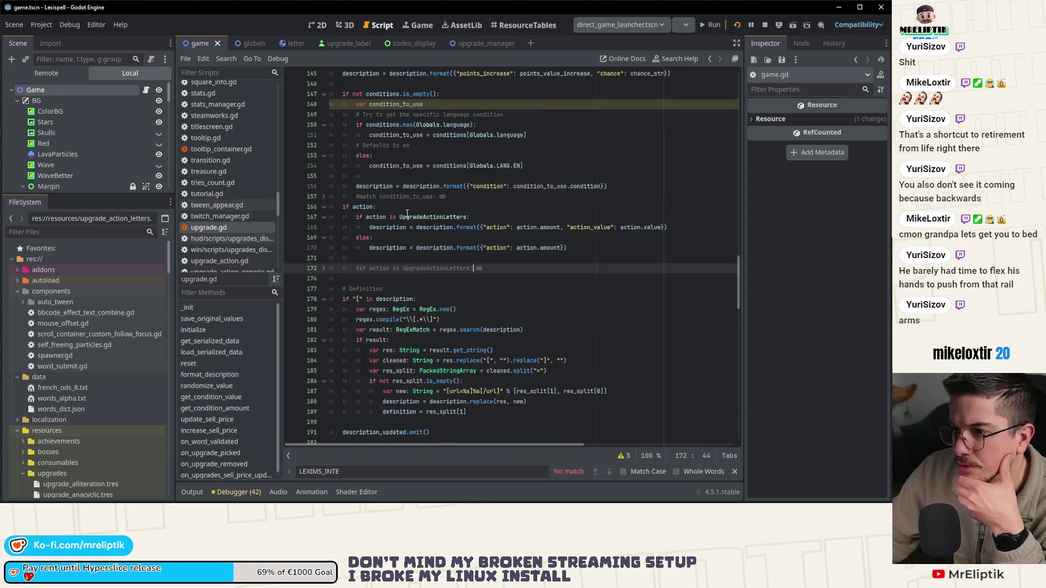
pyautogui.scroll(10, 409, 229)
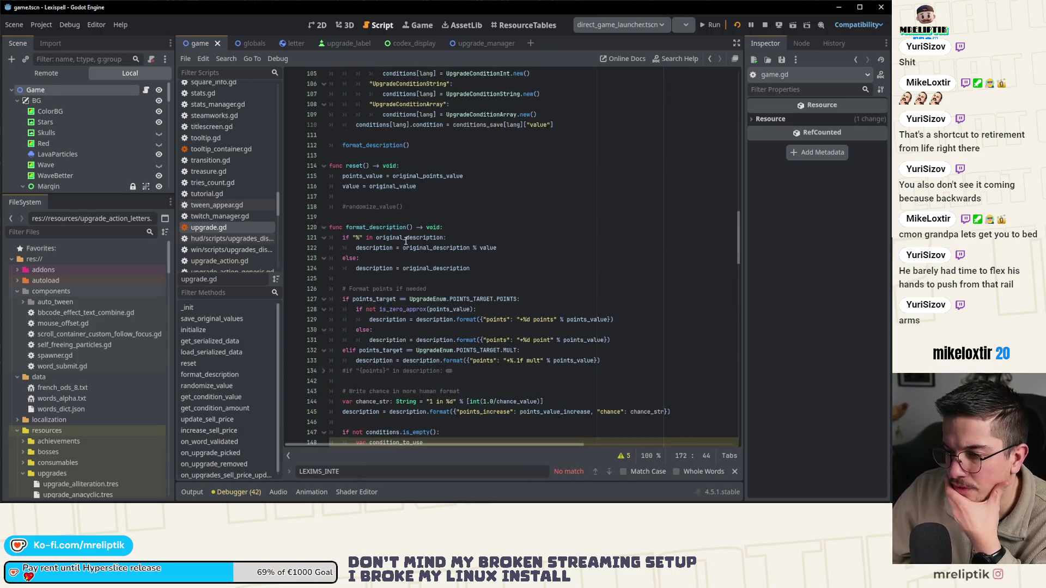
pyautogui.doubleClick(406, 240)
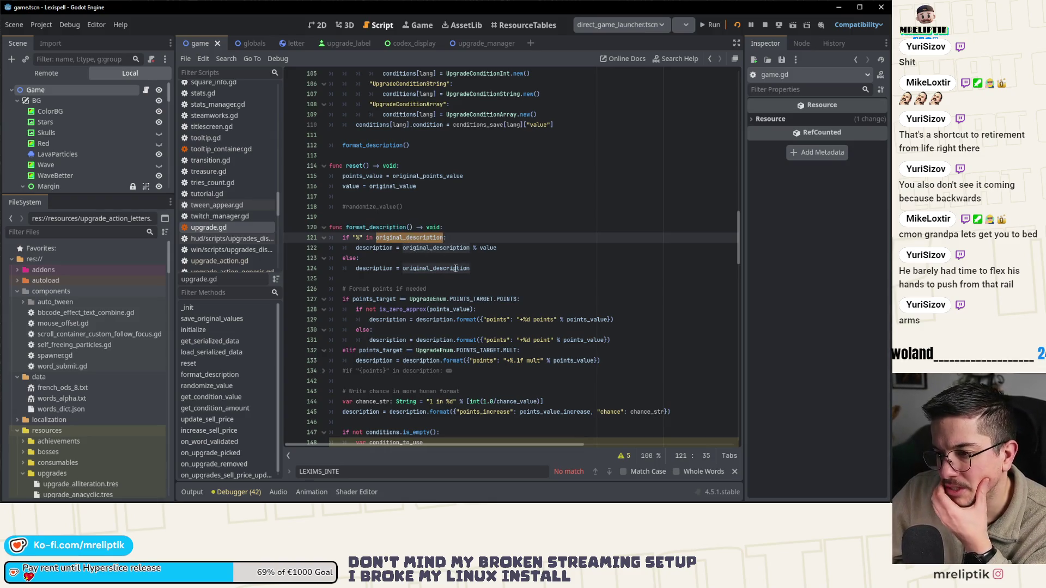
pyautogui.click(469, 228)
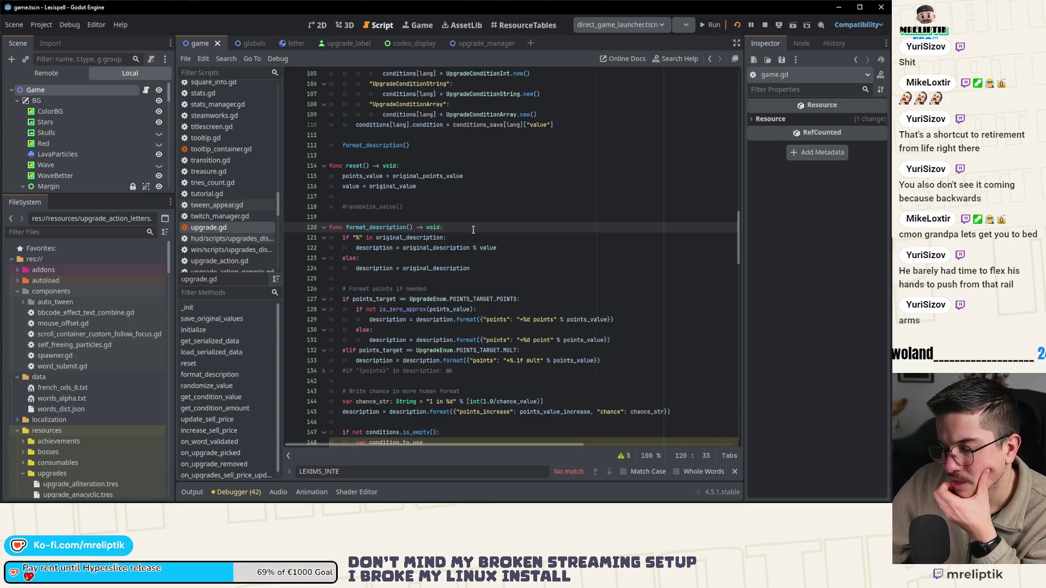
pyautogui.doubleClick(436, 248)
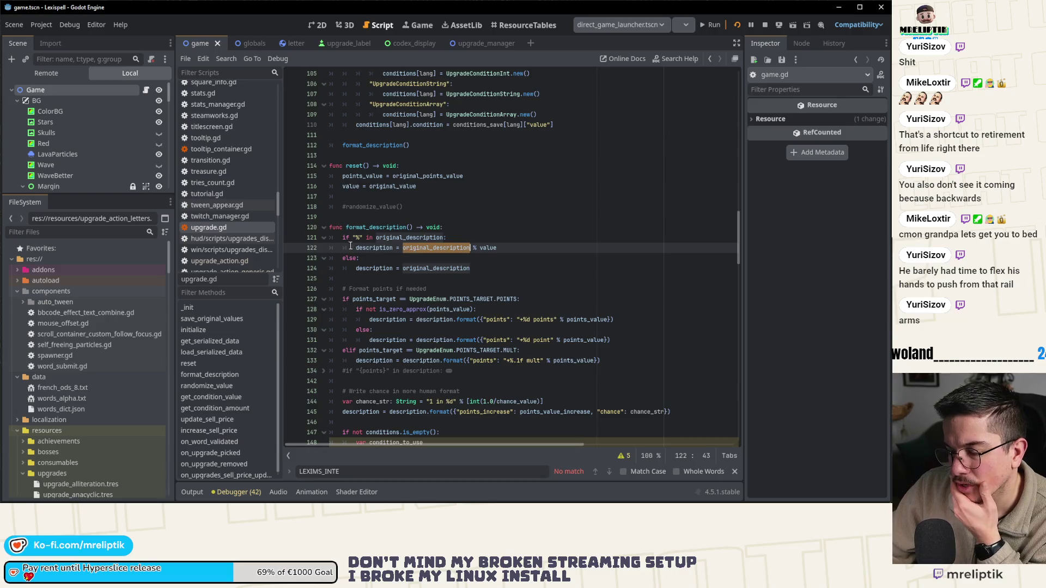
pyautogui.click(352, 237)
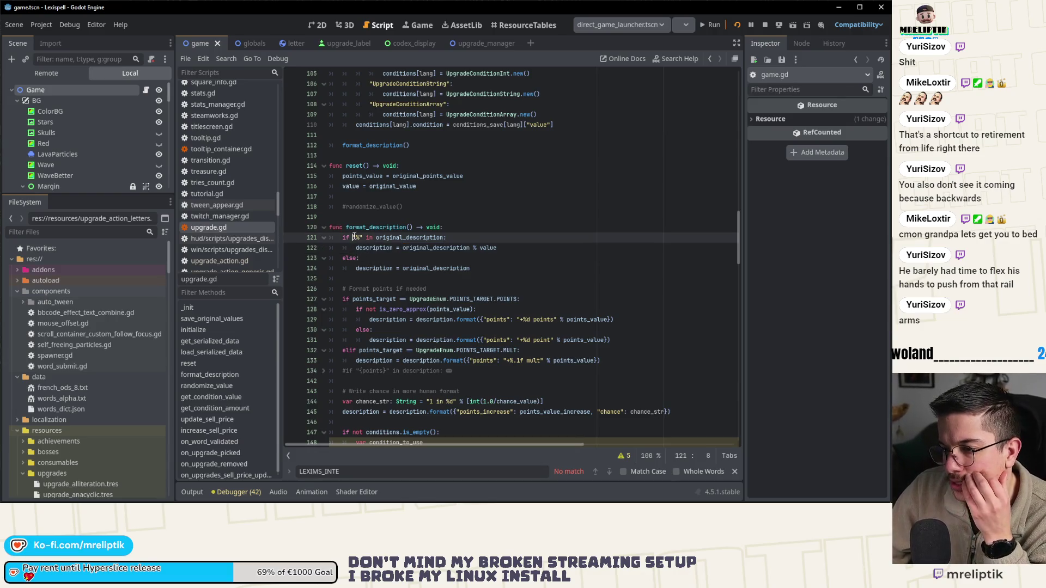
pyautogui.keyDown('shift'); pyautogui.click(515, 276); pyautogui.keyUp('shift')
pyautogui.hotkey('ctrl', 'k')
pyautogui.hotkey('ctrl', 's')
# Step: Add the line 'description = tr(original_description)' and save the script
pyautogui.click(513, 267)
pyautogui.press('Down')
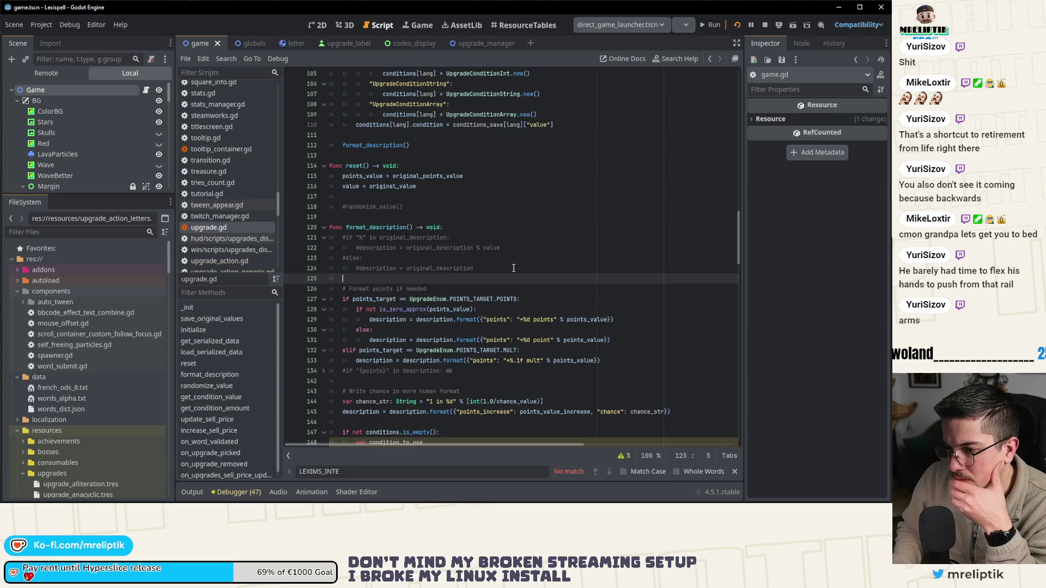
pyautogui.press('BackSpace')
pyautogui.press('Return')
pyautogui.press('Return')
pyautogui.press('Up')
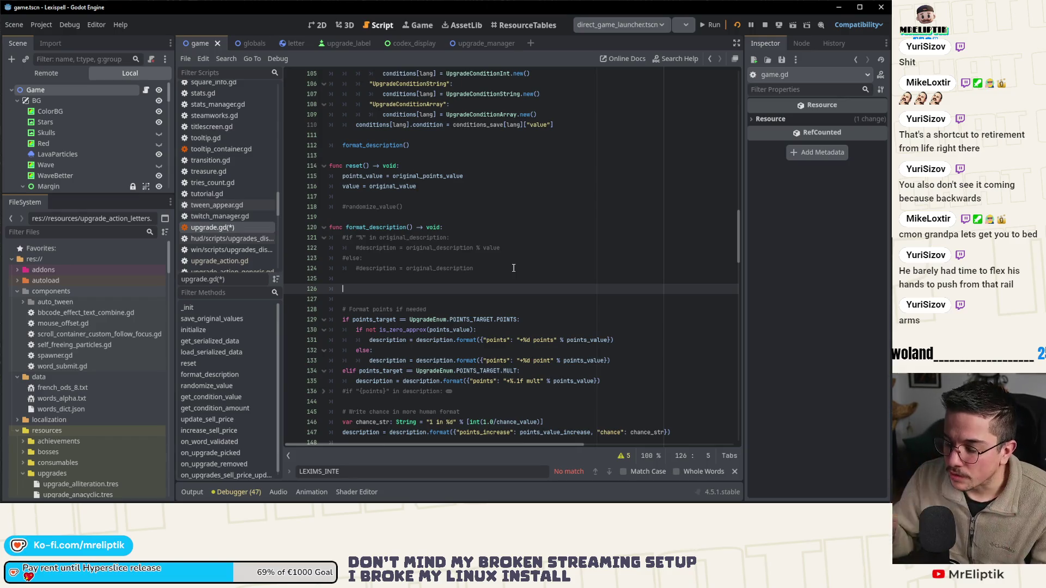
pyautogui.write('description')
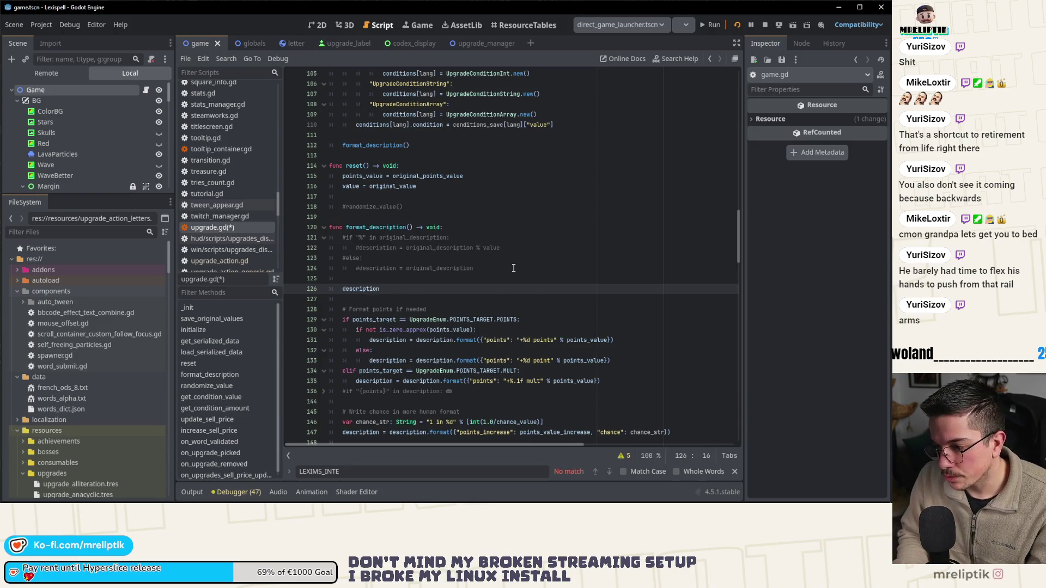
pyautogui.write('= tr(orig')
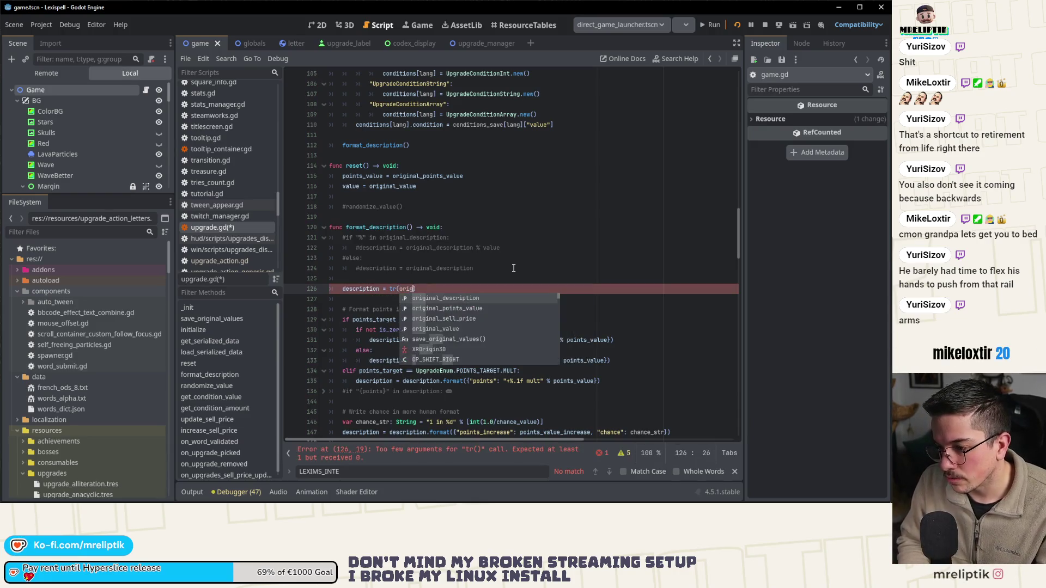
pyautogui.press('Return')
pyautogui.hotkey('ctrl', 's')
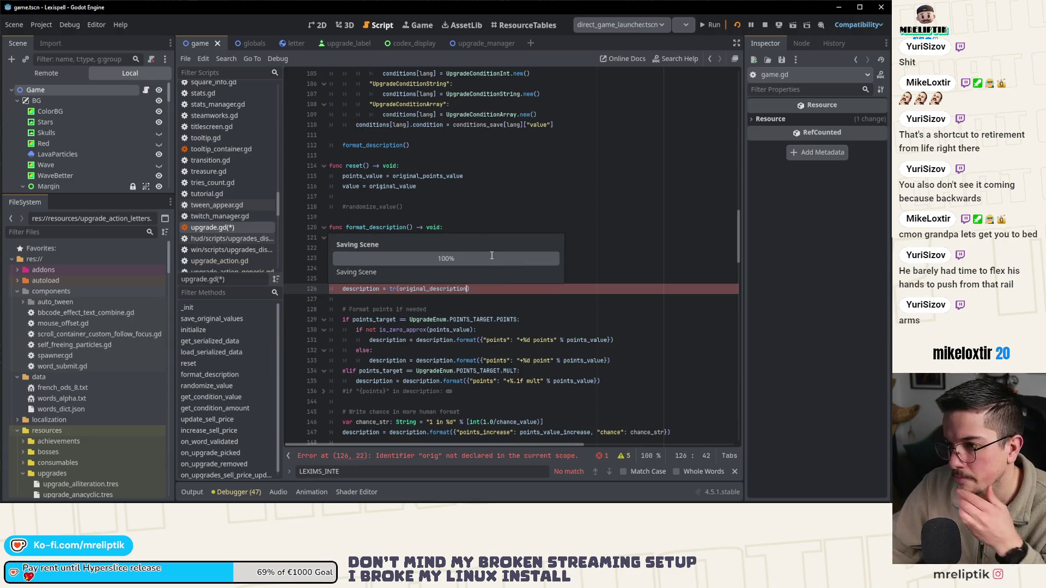
# Step: Rerun the game and jump from the Errors list to the out-of-bounds error at upgrade.gd line 189
pyautogui.click(739, 24)
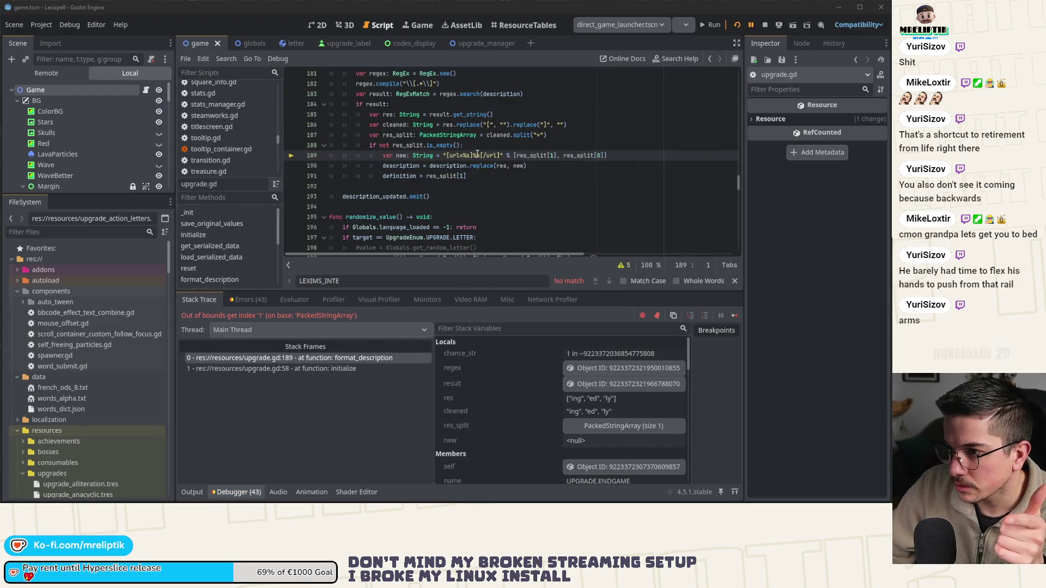
pyautogui.scroll(-4, 487, 155)
pyautogui.scroll(4, 488, 156)
pyautogui.scroll(-4, 401, 192)
pyautogui.scroll(5, 401, 192)
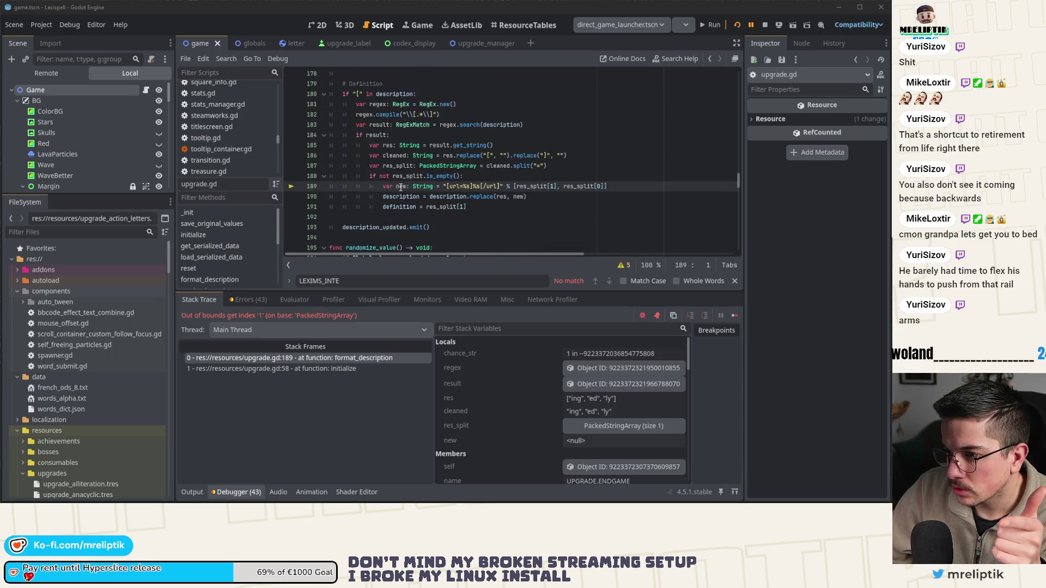
pyautogui.click(252, 301)
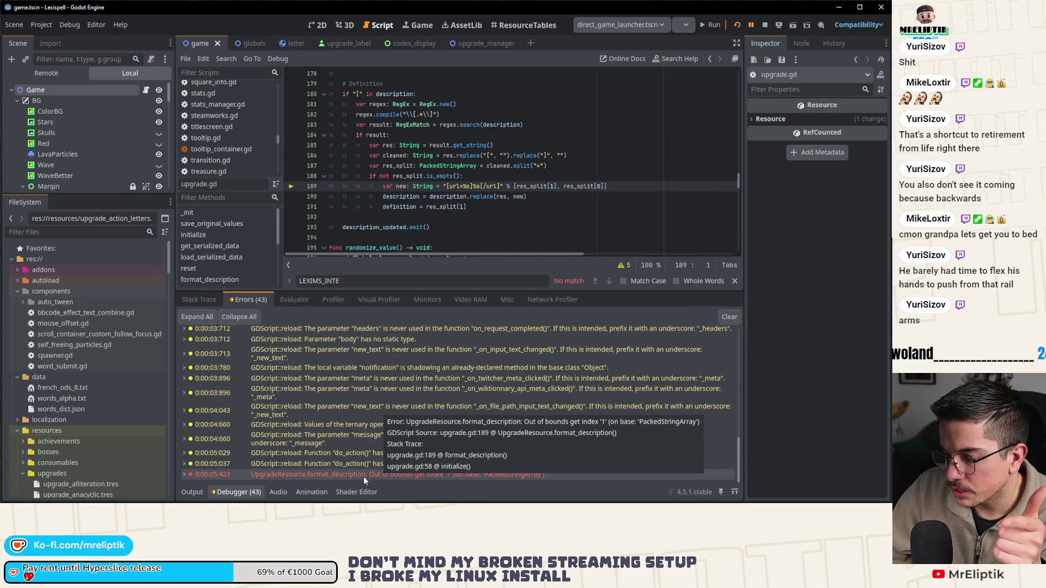
pyautogui.doubleClick(364, 475)
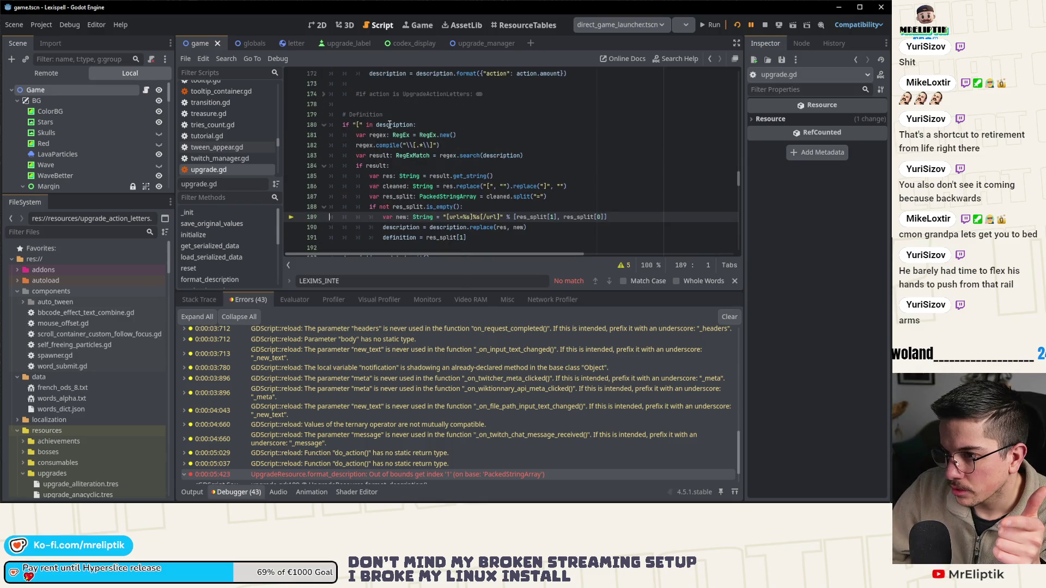
pyautogui.moveTo(390, 125)
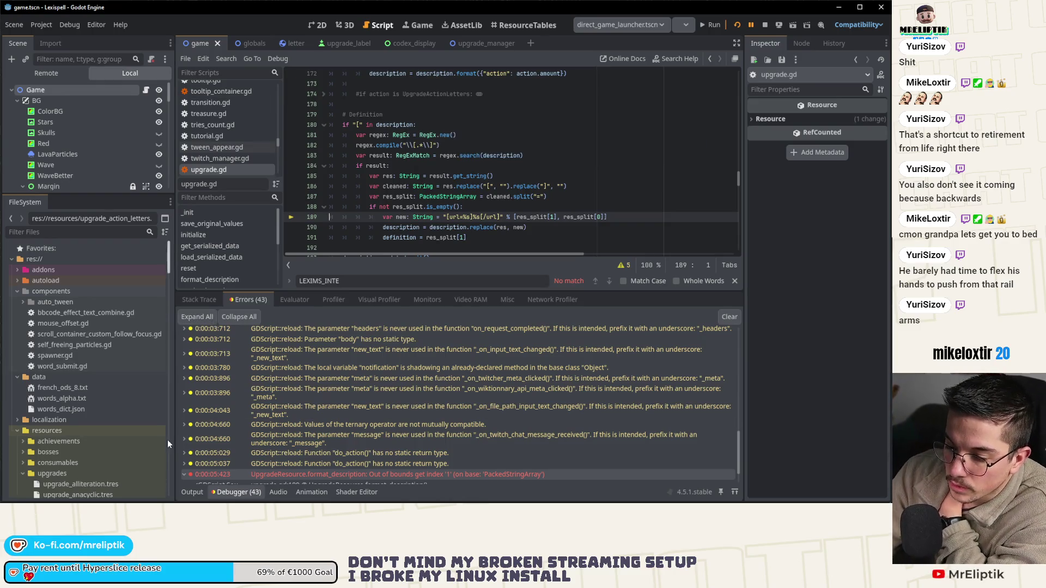
# Step: Collapse the debugger panel and read the PackedStringArray documentation tooltip
pyautogui.click(188, 491)
pyautogui.click(188, 493)
pyautogui.moveTo(428, 193)
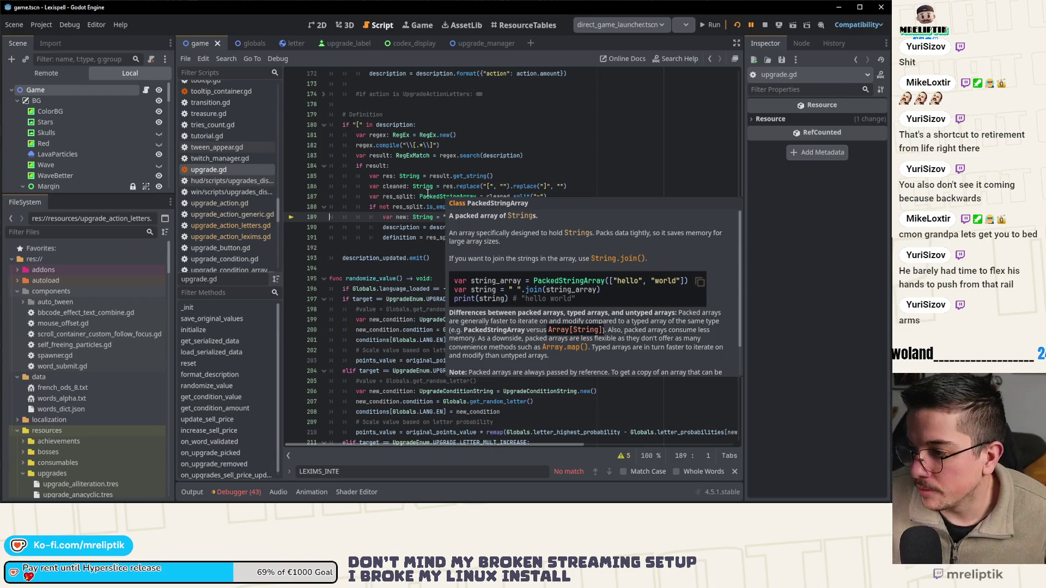
# Step: Dismiss the PackedStringArray popup, close the search bar, and hide the error list
pyautogui.click(428, 165)
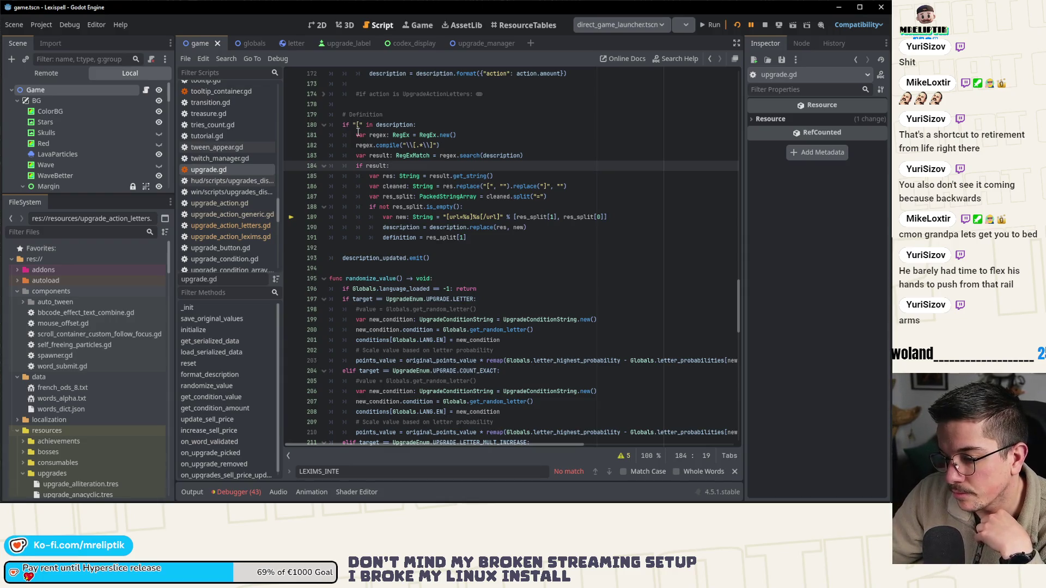
pyautogui.click(735, 472)
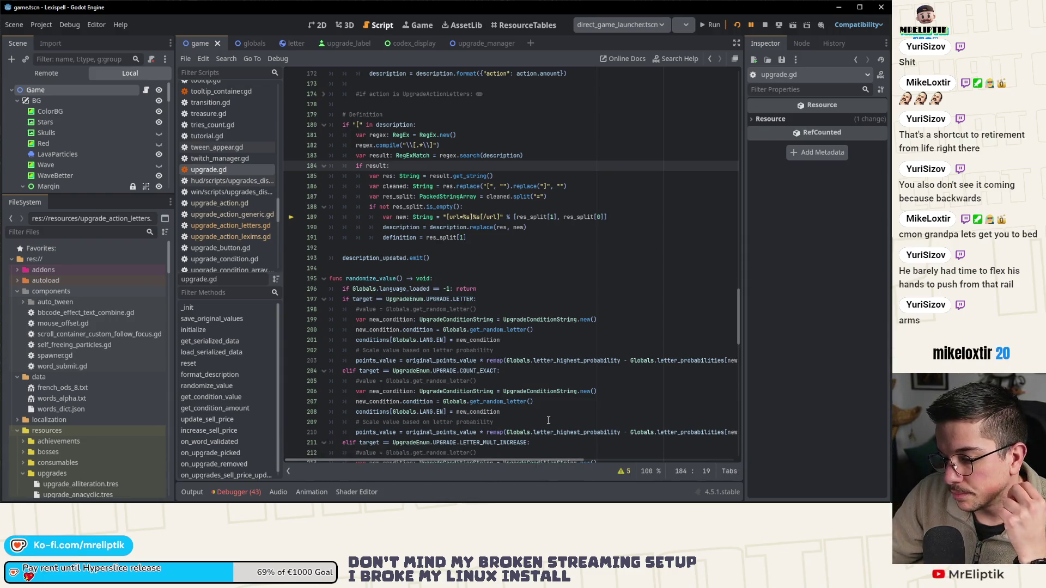
pyautogui.click(237, 492)
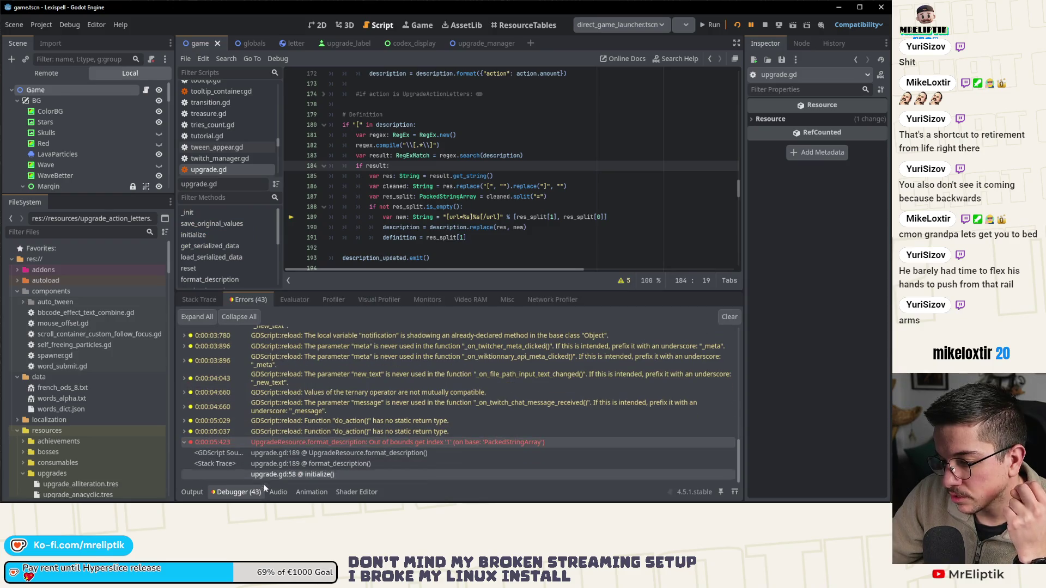
pyautogui.click(237, 492)
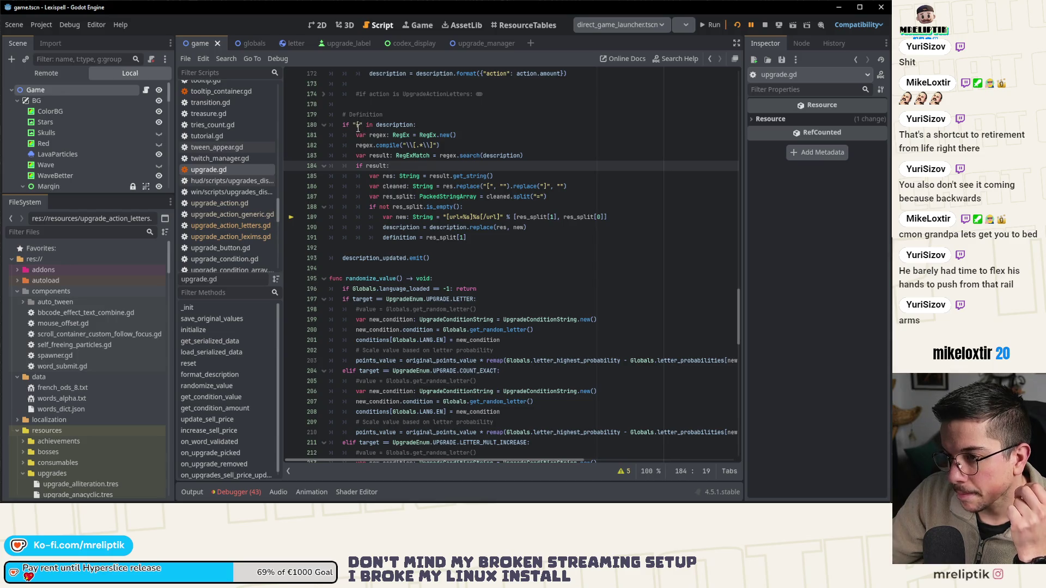
# Step: Inspect the condition key and condition property on line 158, then switch to the localization sheet
pyautogui.scroll(6, 475, 273)
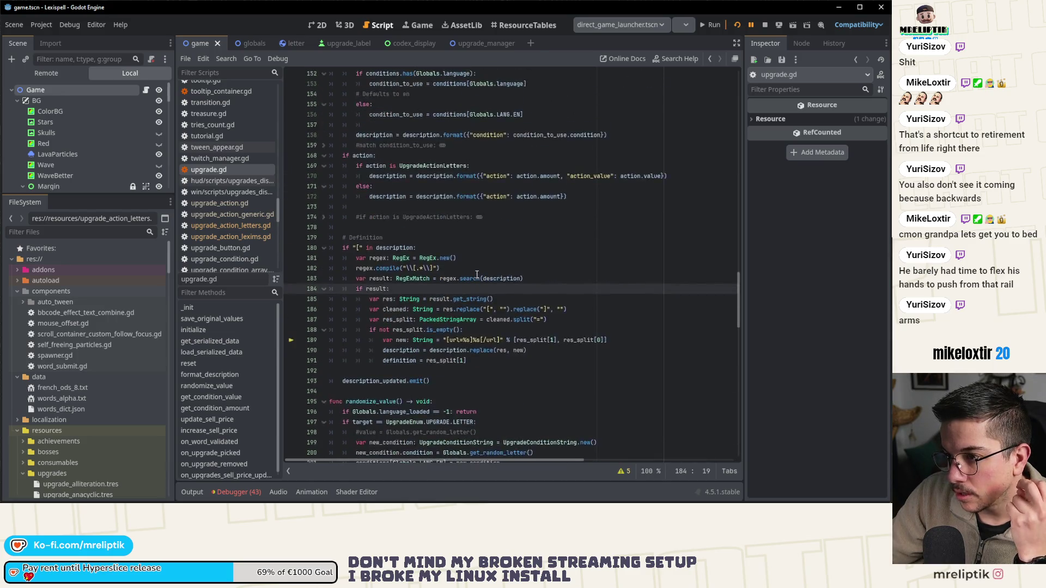
pyautogui.scroll(1, 561, 196)
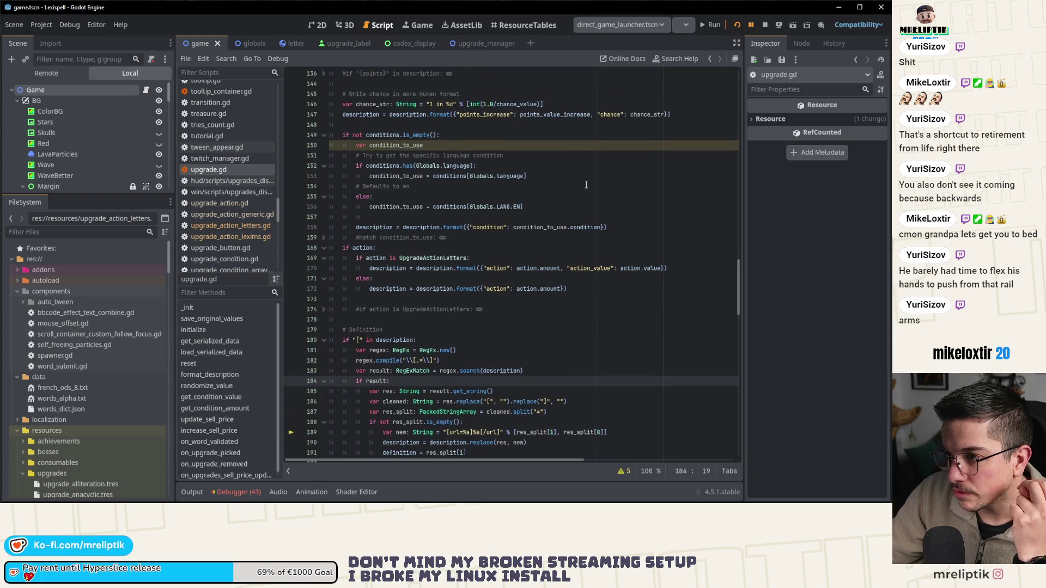
pyautogui.scroll(1, 500, 229)
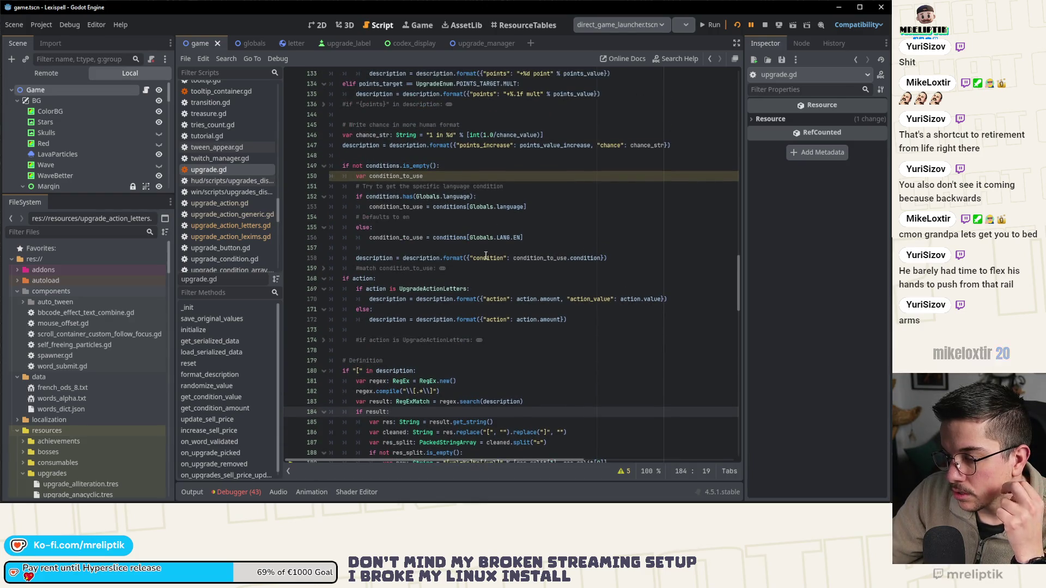
pyautogui.scroll(2, 496, 229)
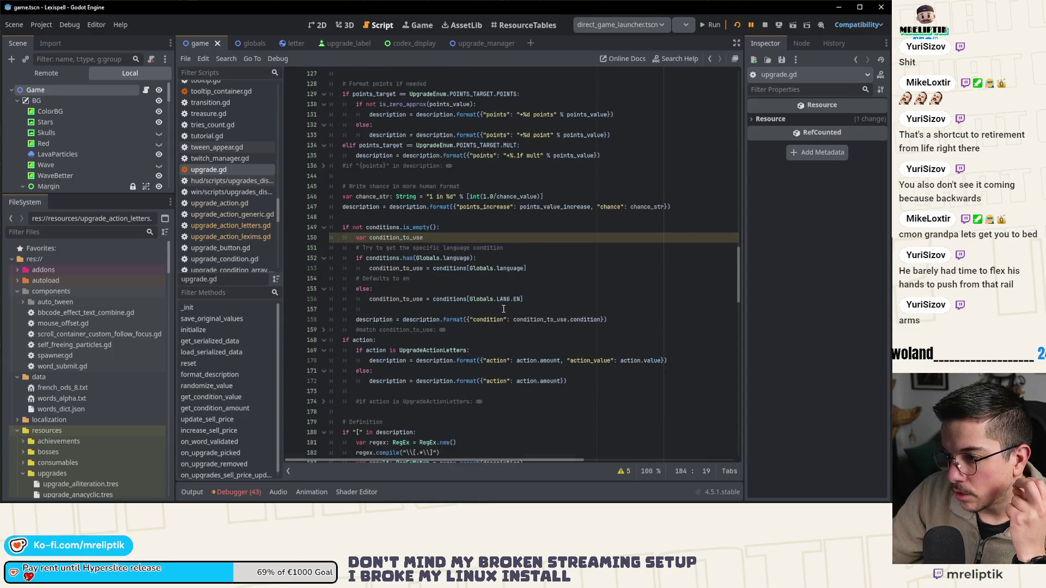
pyautogui.scroll(-1, 485, 283)
pyautogui.doubleClick(487, 289)
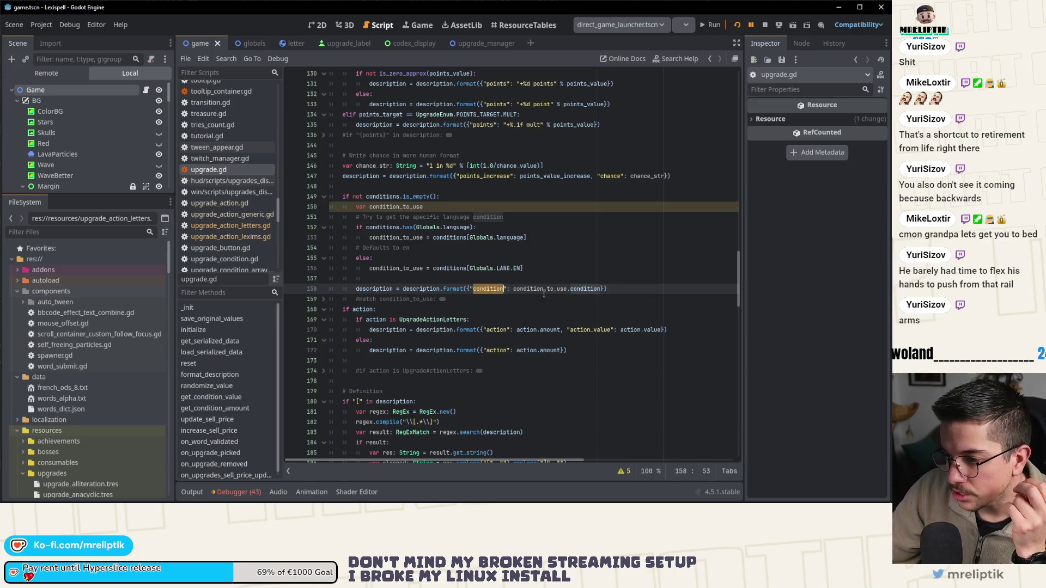
pyautogui.doubleClick(585, 289)
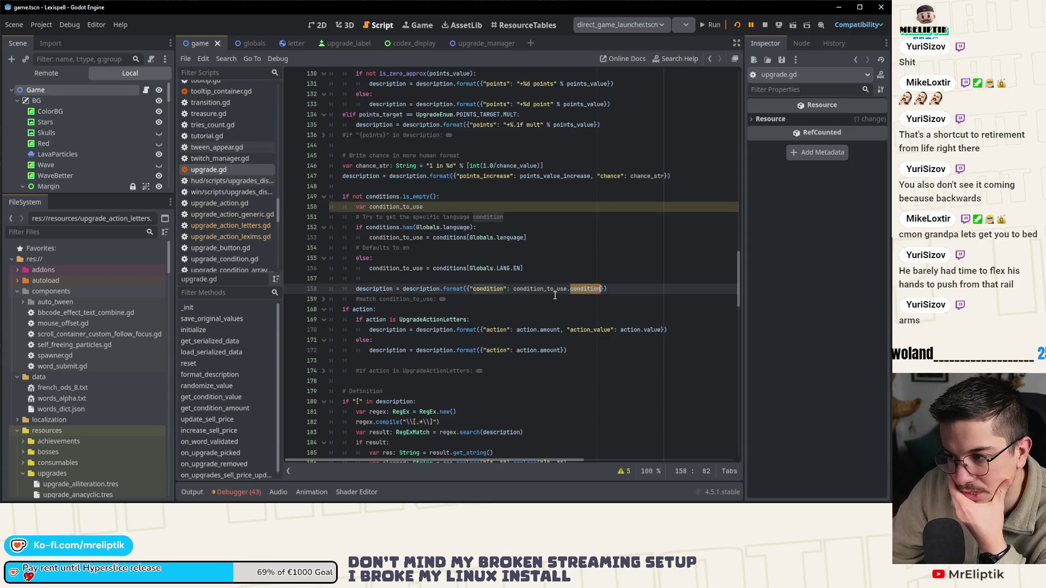
pyautogui.scroll(-4, 555, 294)
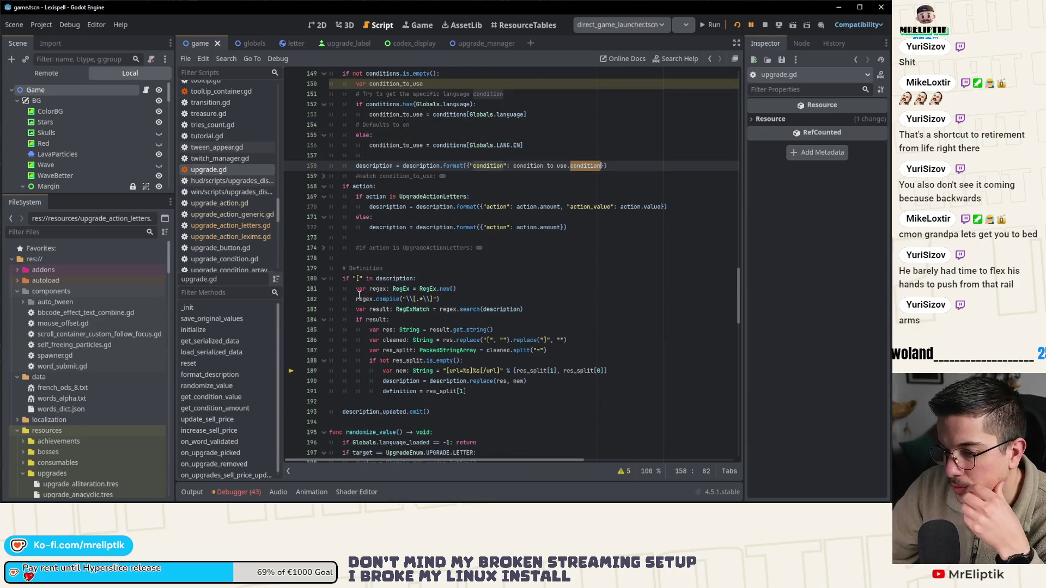
pyautogui.hotkey('alt', 'Tab')
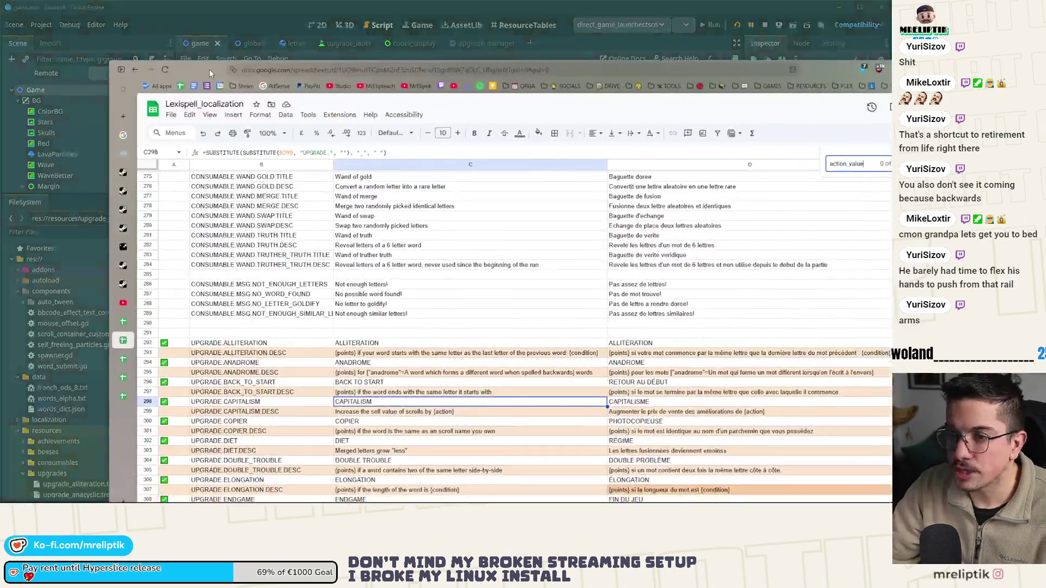
pyautogui.scroll(-5, 231, 358)
pyautogui.scroll(-5, 232, 357)
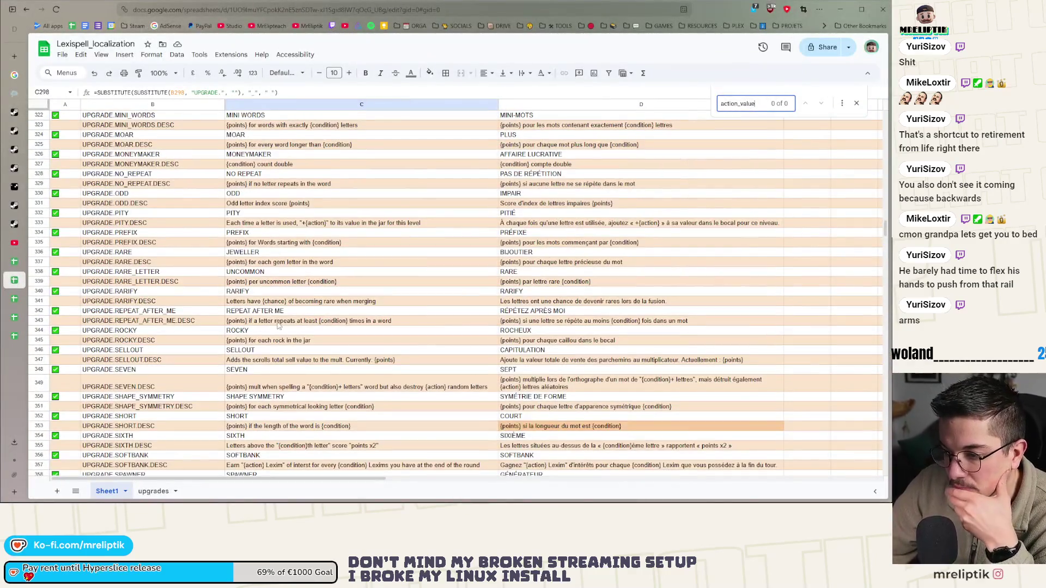
pyautogui.click(268, 324)
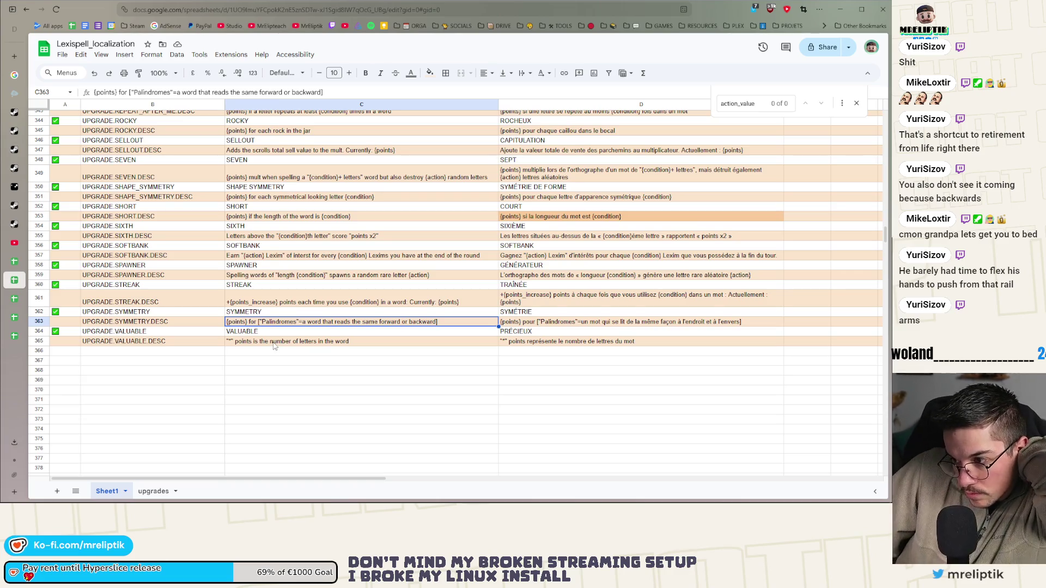
pyautogui.scroll(5, 333, 287)
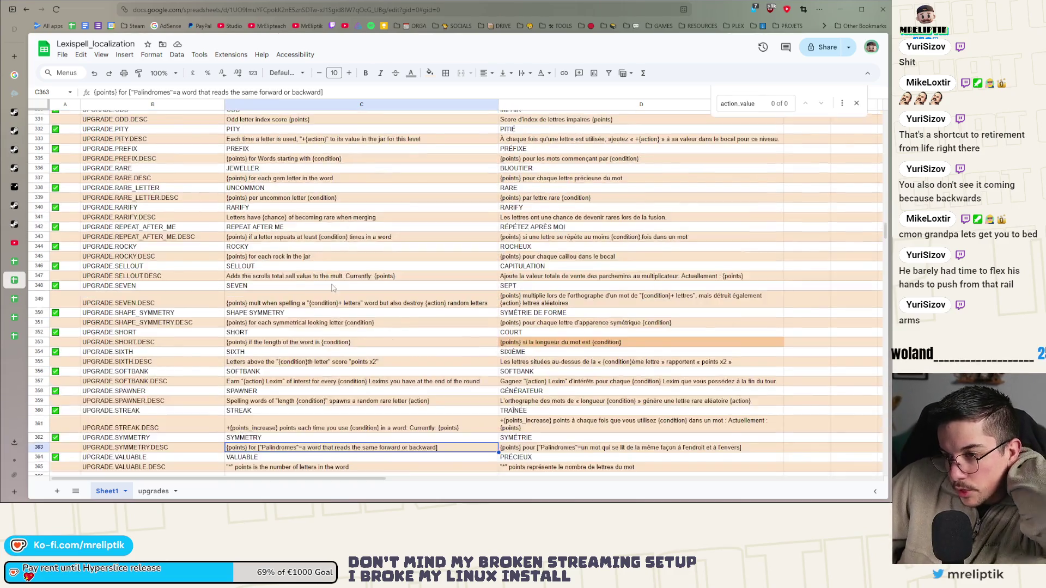
pyautogui.click(338, 278)
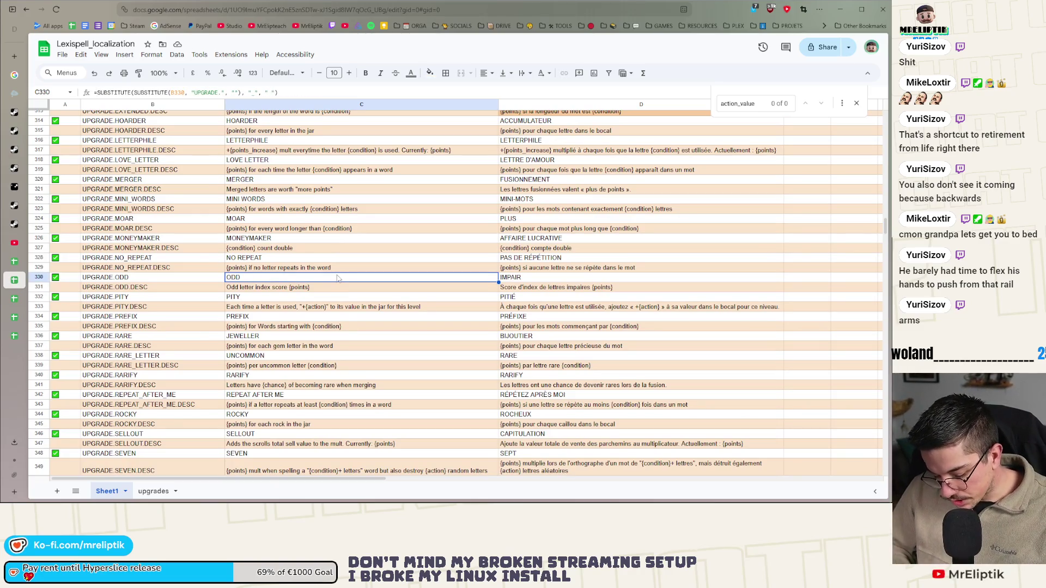
pyautogui.scroll(15, 298, 183)
pyautogui.scroll(-5, 295, 214)
pyautogui.click(294, 201)
pyautogui.scroll(-3, 292, 240)
pyautogui.scroll(-8, 292, 240)
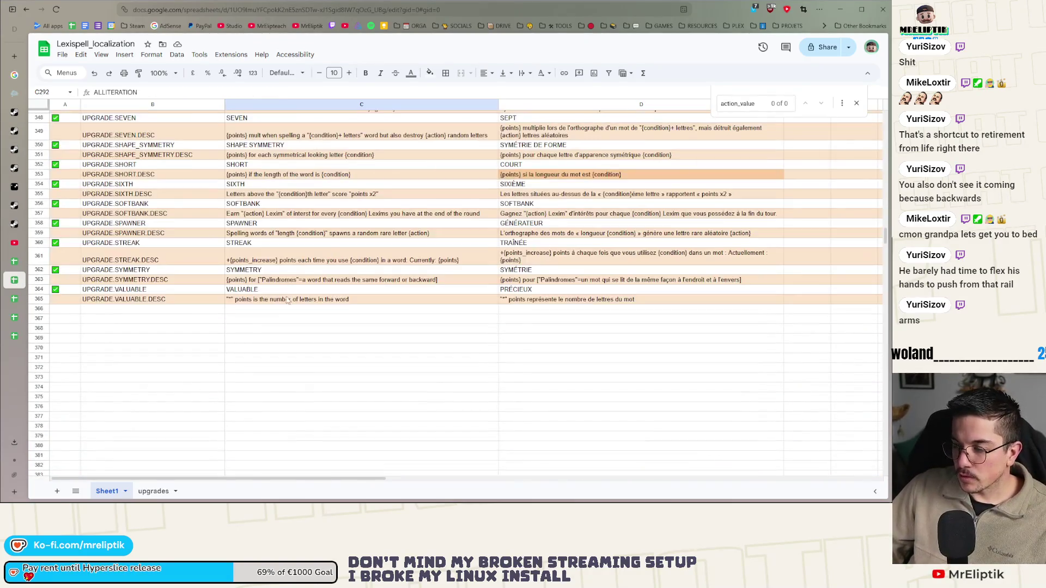
# Step: Search the sheet for "(" with the find box, then close it
pyautogui.keyDown('shift'); pyautogui.click(278, 308); pyautogui.keyUp('shift')
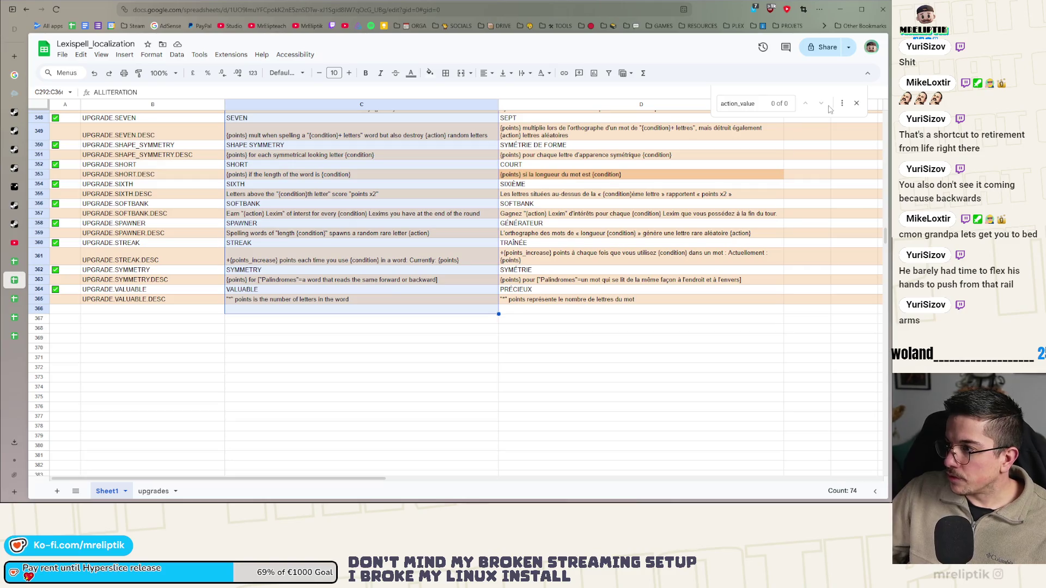
pyautogui.hotkey('ctrl', 'f')
pyautogui.write('f')
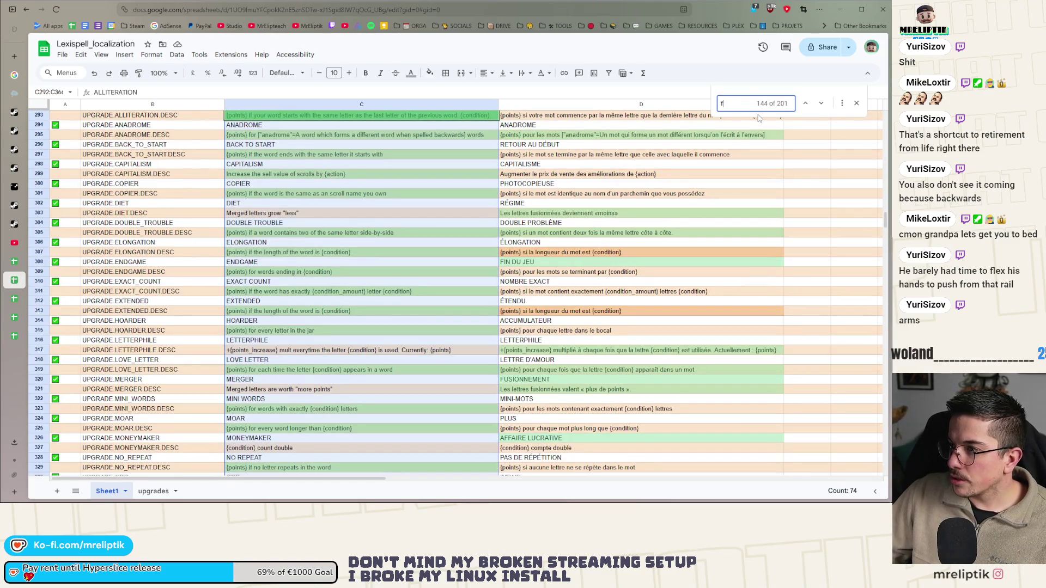
pyautogui.press('BackSpace')
pyautogui.write('(')
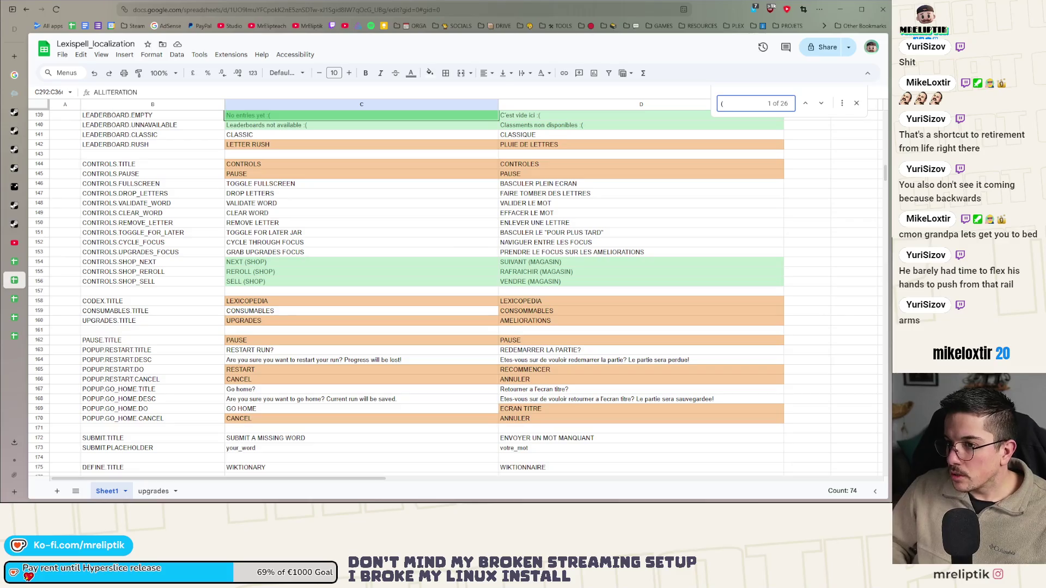
pyautogui.press('Escape')
# Step: Use Find and replace to search C292:C365 for "(", finding no matches
pyautogui.scroll(-12, 294, 345)
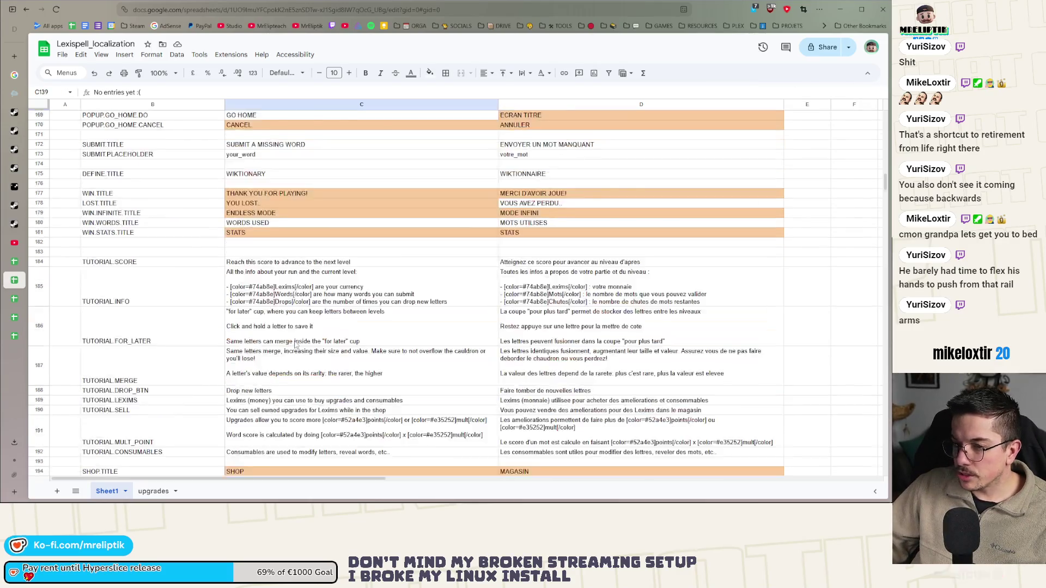
pyautogui.scroll(-12, 295, 345)
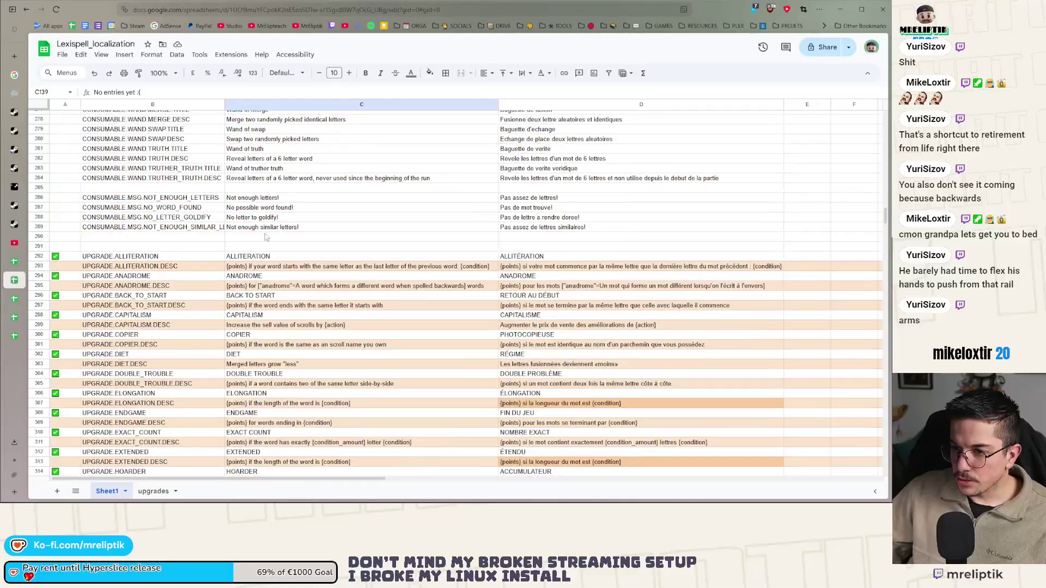
pyautogui.click(260, 249)
pyautogui.click(260, 256)
pyautogui.scroll(-12, 264, 261)
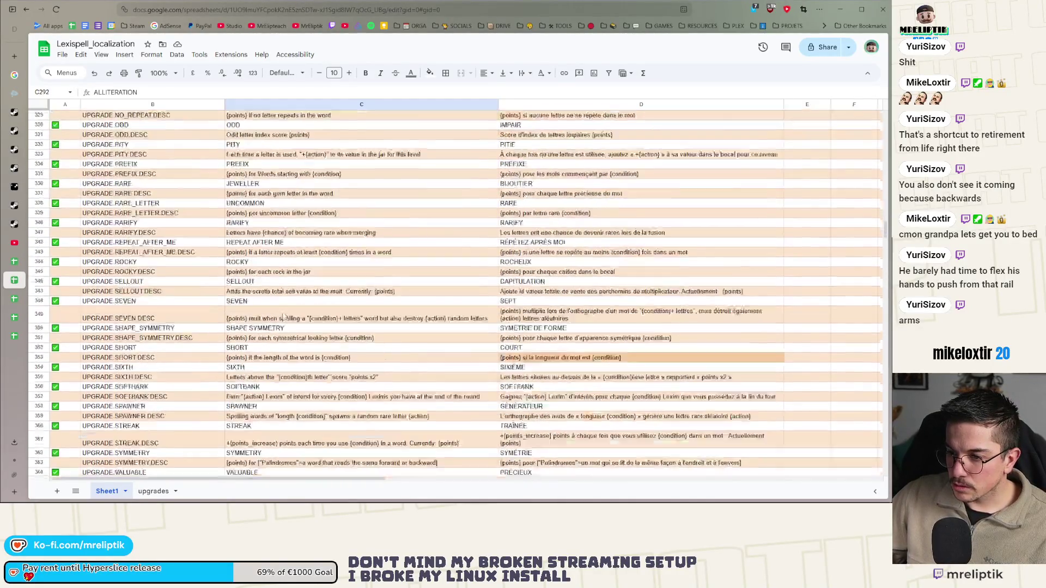
pyautogui.keyDown('shift'); pyautogui.click(272, 275); pyautogui.keyUp('shift')
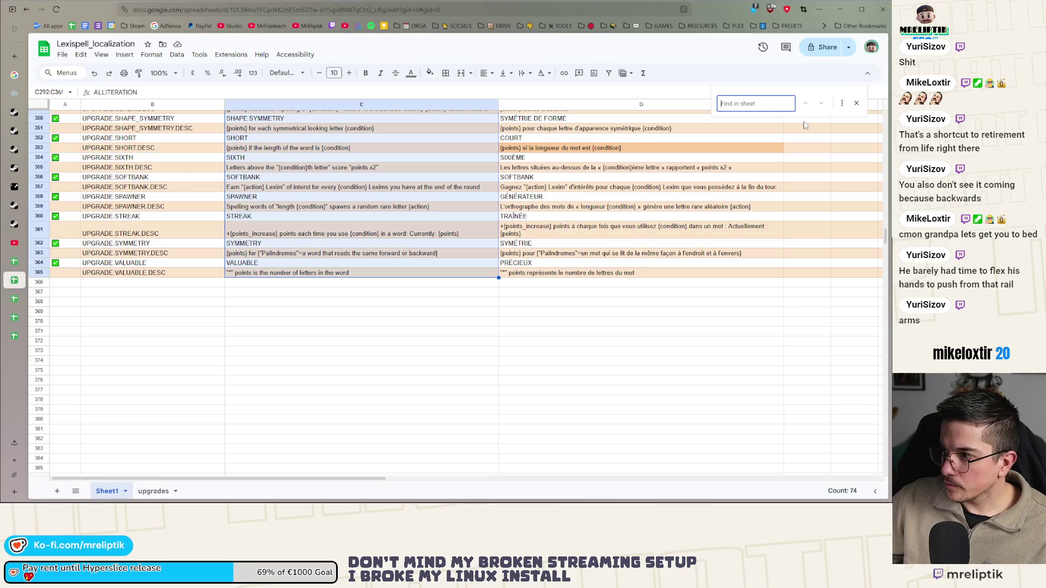
pyautogui.hotkey('ctrl', 'h')
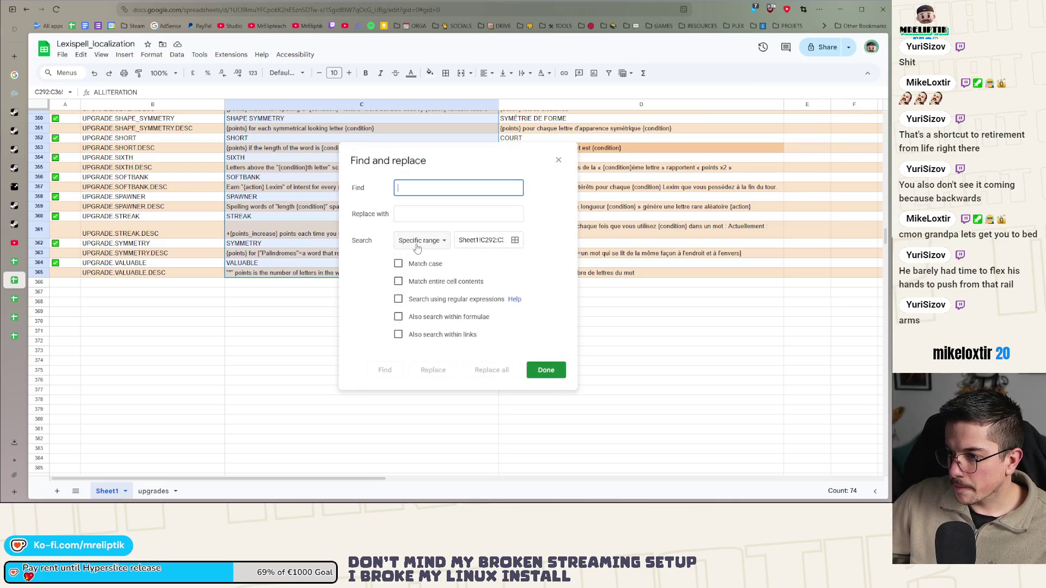
pyautogui.write('(')
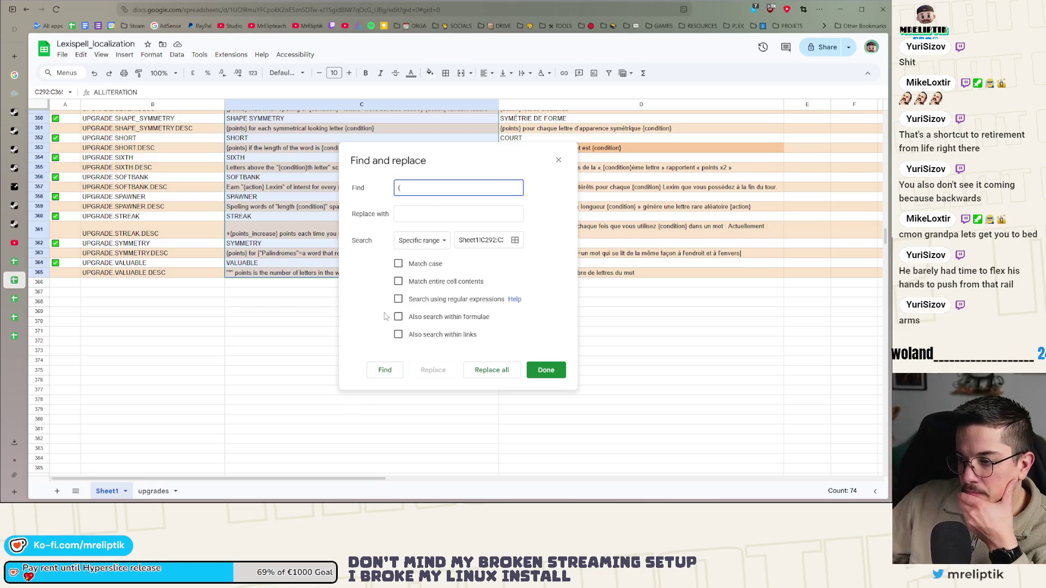
pyautogui.click(374, 371)
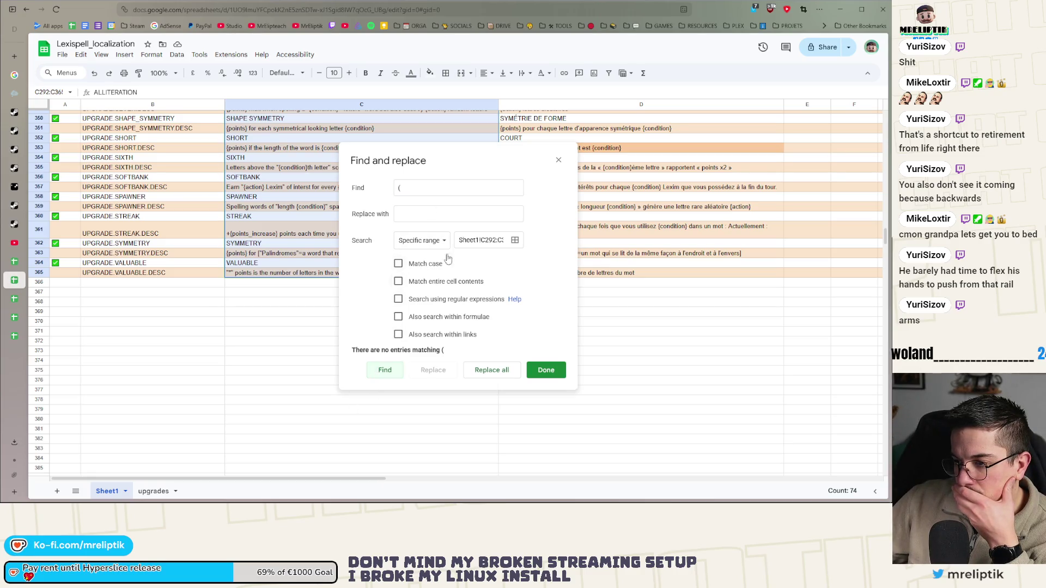
pyautogui.click(559, 160)
# Step: Clear the selection and open cell C363's text for editing
pyautogui.click(291, 292)
pyautogui.scroll(1, 290, 292)
pyautogui.doubleClick(256, 296)
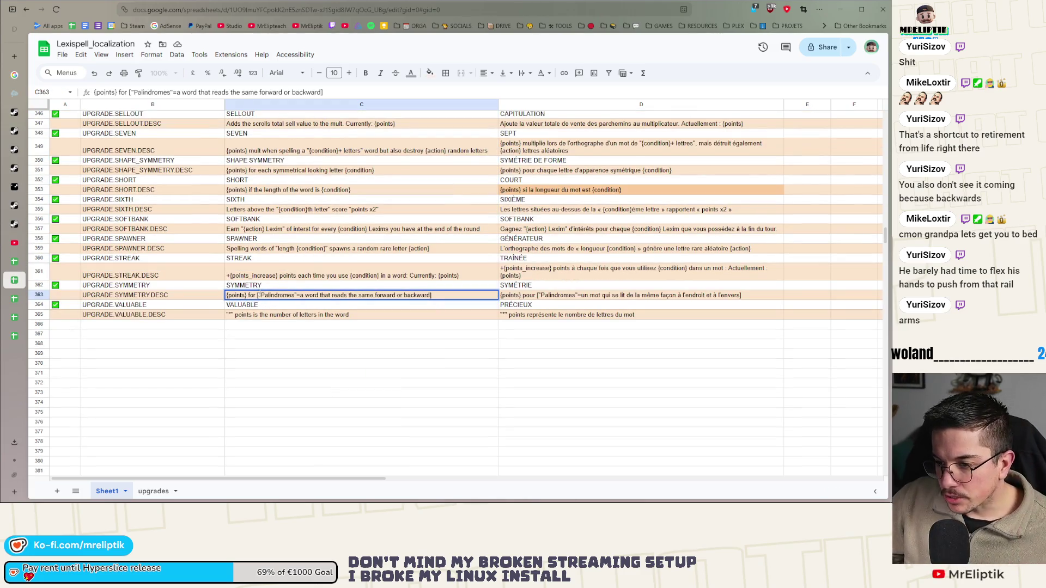
# Step: In C363, replace the square brackets around the Palindromes definition with parentheses
pyautogui.click(258, 295)
pyautogui.press('BackSpace')
pyautogui.write('(')
pyautogui.press('End')
pyautogui.press('BackSpace')
pyautogui.write(')')
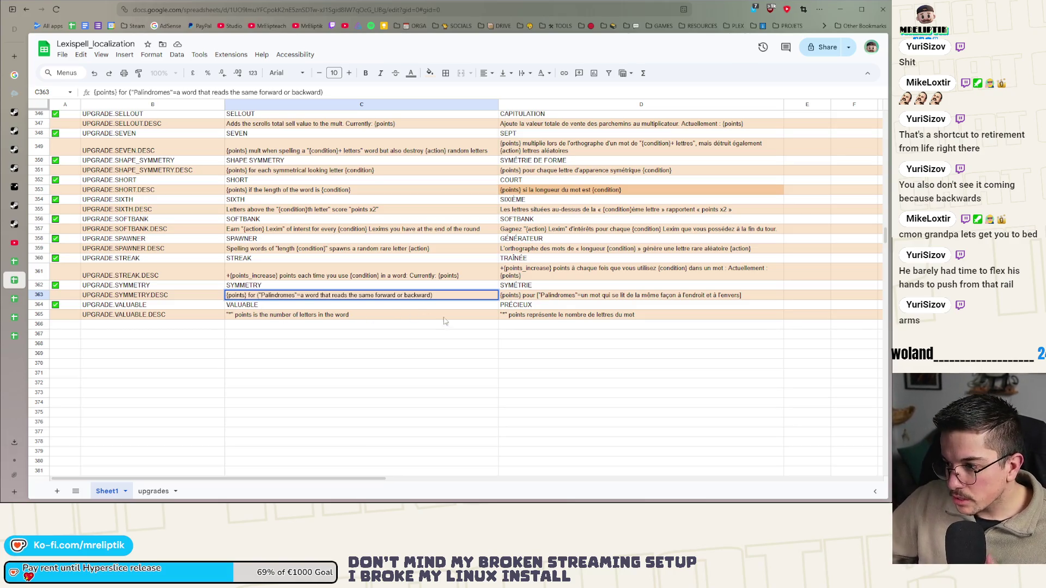
pyautogui.click(370, 333)
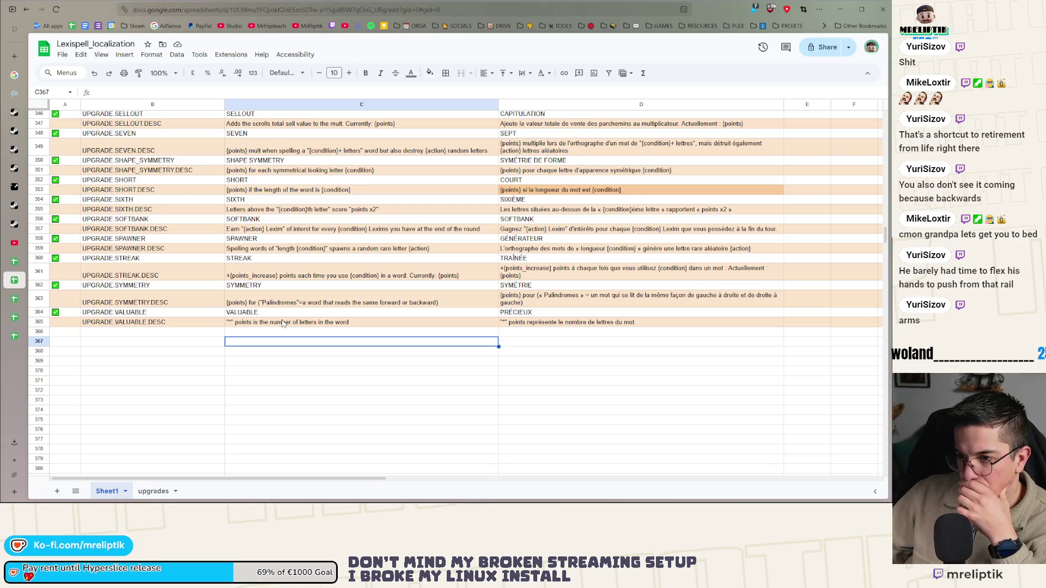
# Step: In C295, replace the square brackets around the anadrome definition with parentheses
pyautogui.scroll(1, 282, 324)
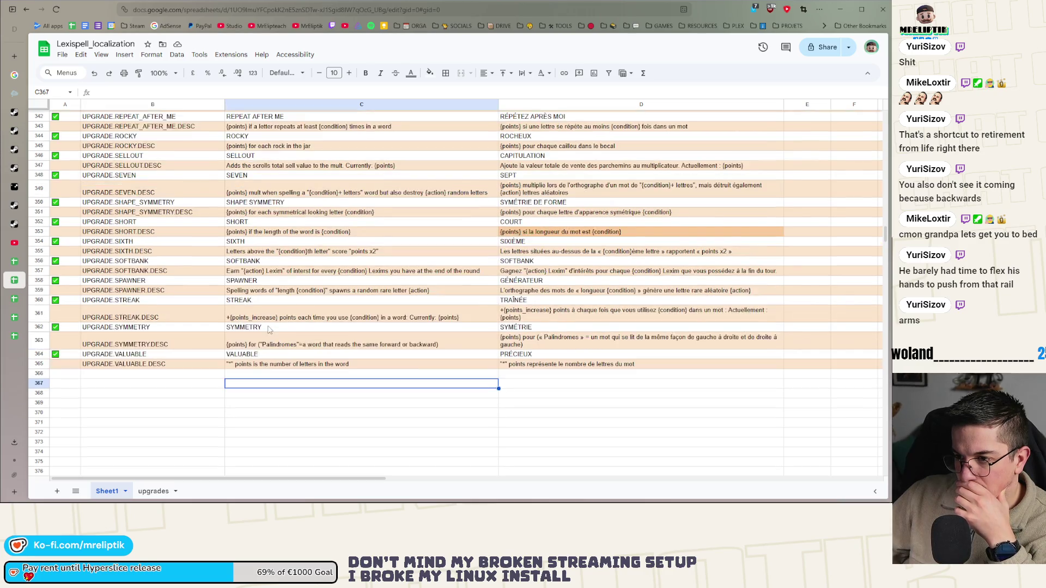
pyautogui.scroll(10, 283, 327)
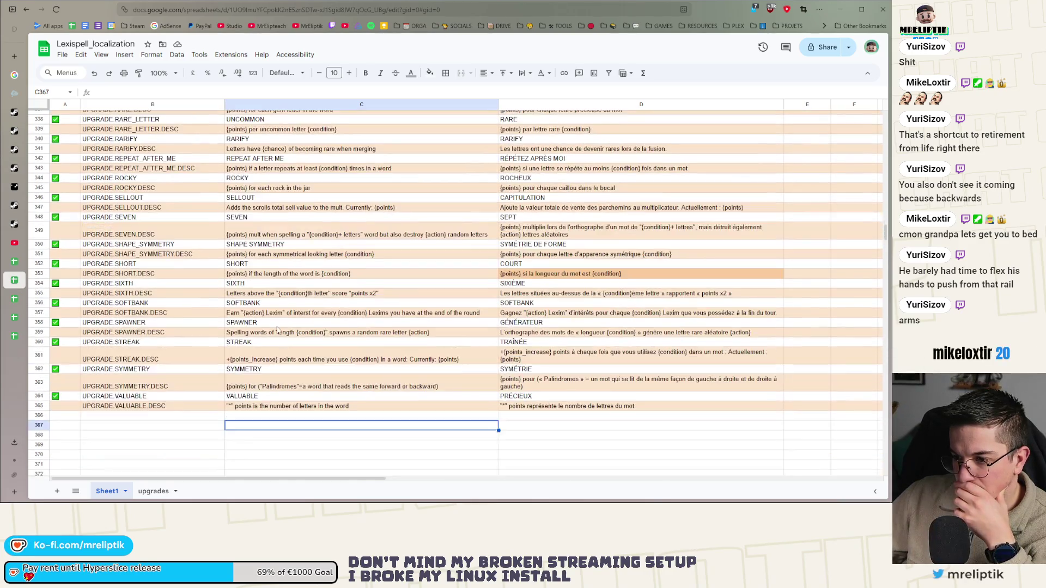
pyautogui.scroll(10, 309, 325)
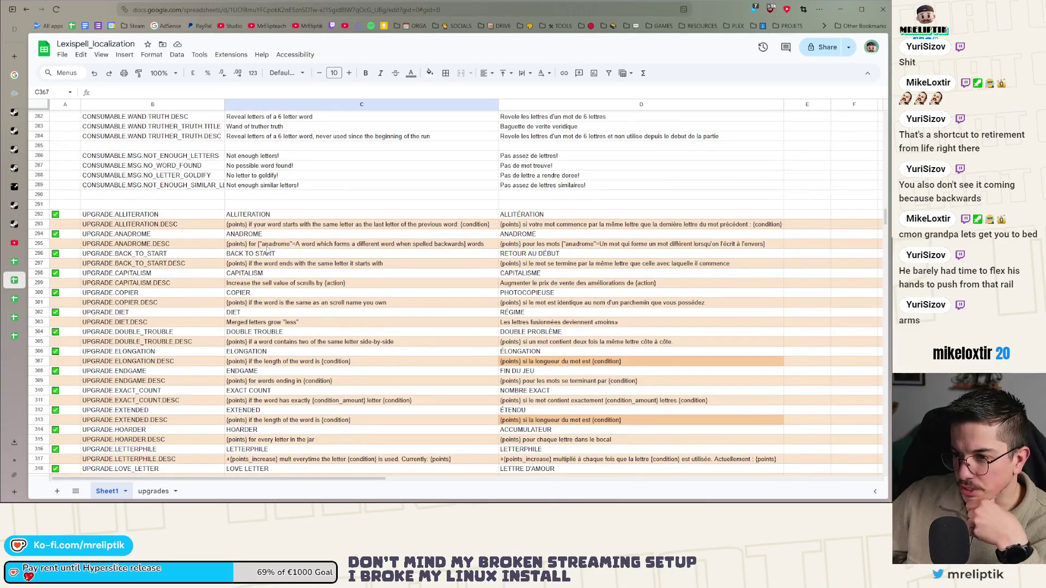
pyautogui.doubleClick(263, 244)
pyautogui.press('Escape')
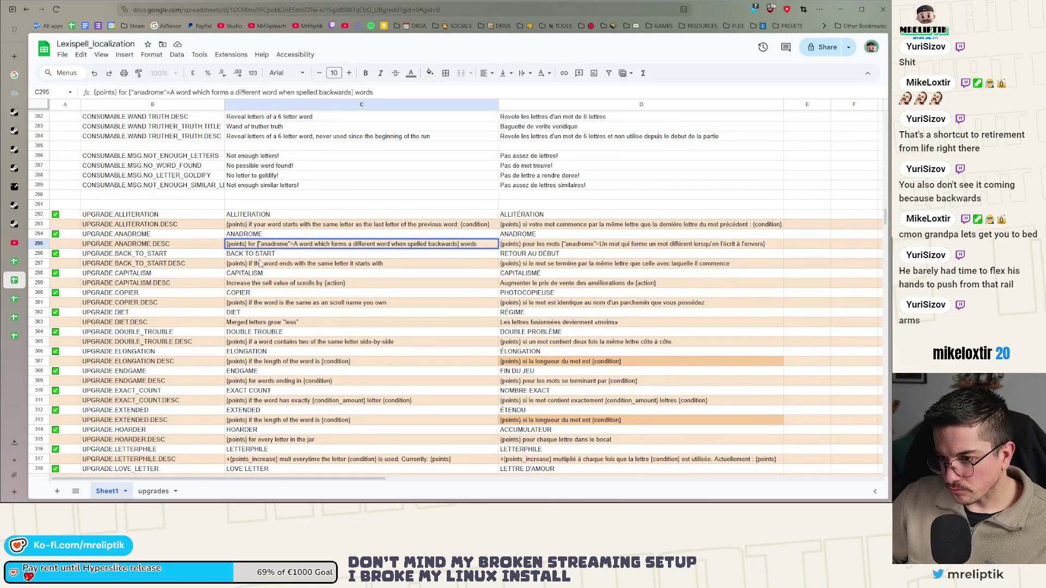
pyautogui.doubleClick(259, 244)
pyautogui.press('BackSpace')
pyautogui.write('(')
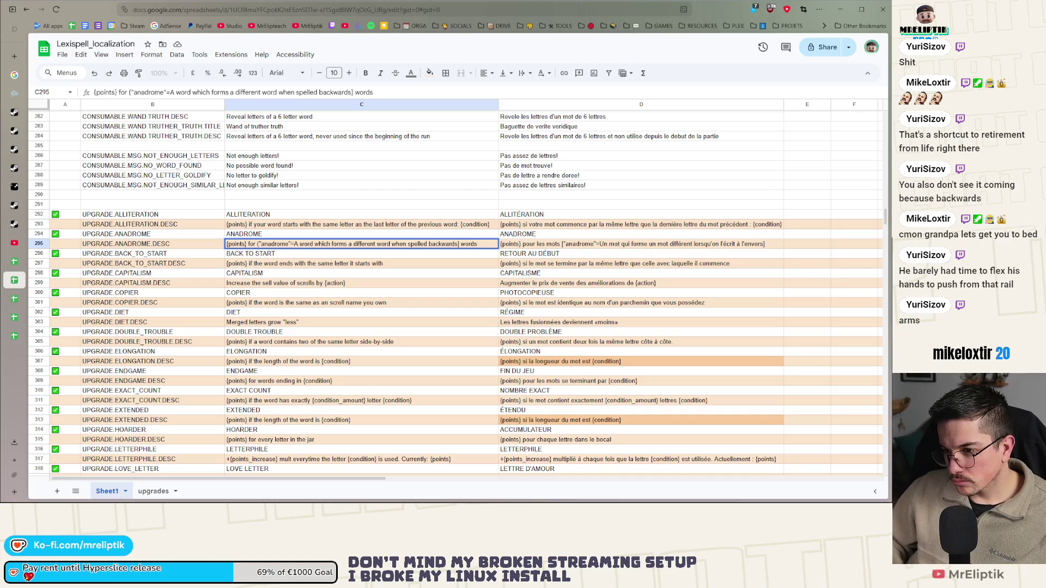
pyautogui.click(459, 244)
pyautogui.press('BackSpace')
pyautogui.write(')')
pyautogui.press('Return')
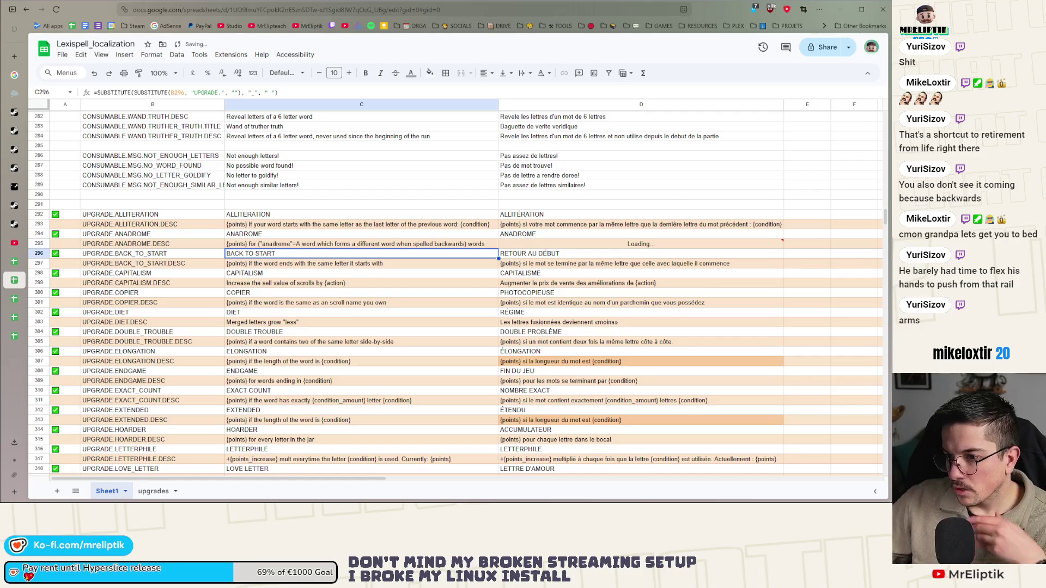
# Step: Lowercase 'Palindromes' to 'palindromes' in C363
pyautogui.scroll(-12, 344, 322)
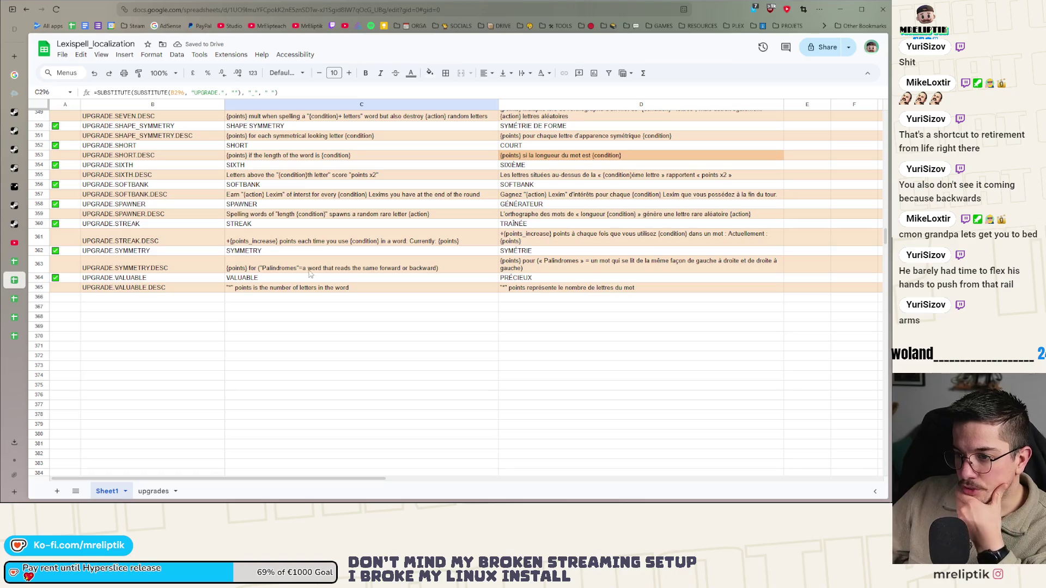
pyautogui.doubleClick(268, 271)
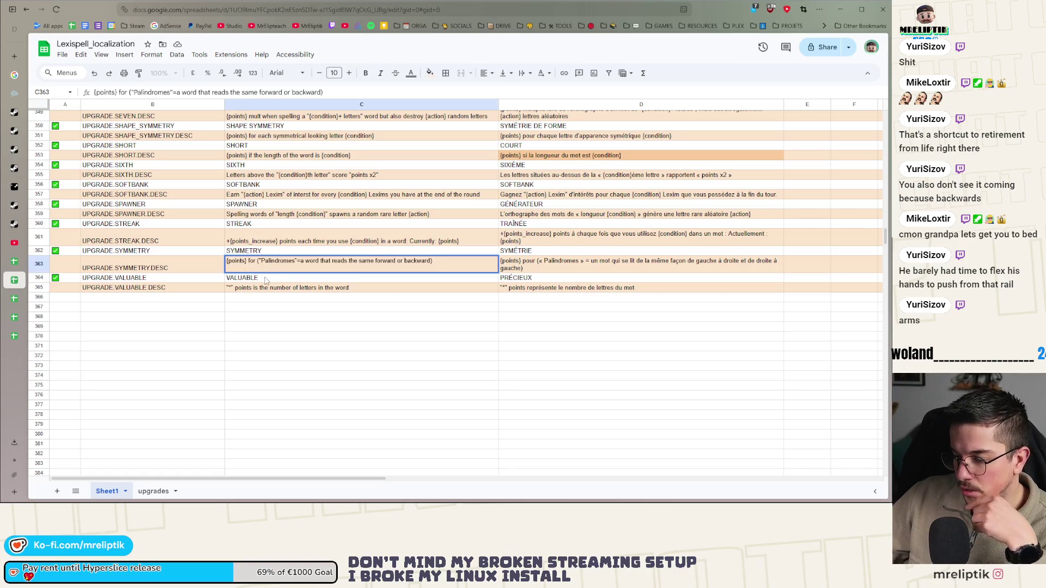
pyautogui.press('BackSpace')
pyautogui.write('pm')
pyautogui.press('Return')
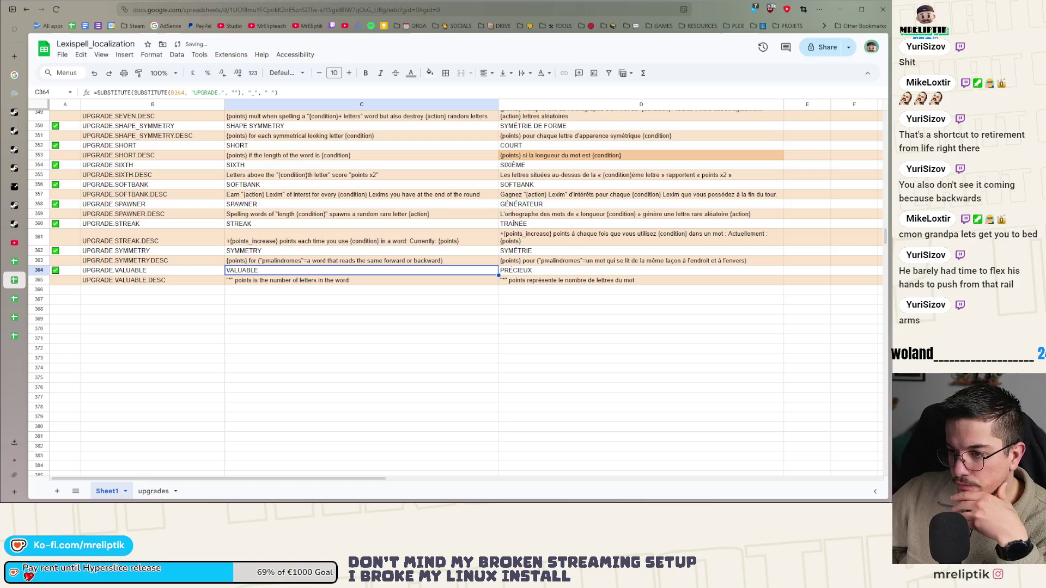
pyautogui.click(275, 262)
pyautogui.press('BackSpace')
pyautogui.press('Return')
# Step: Copy the French translation in D363 and paste it back, checking its formula
pyautogui.click(576, 270)
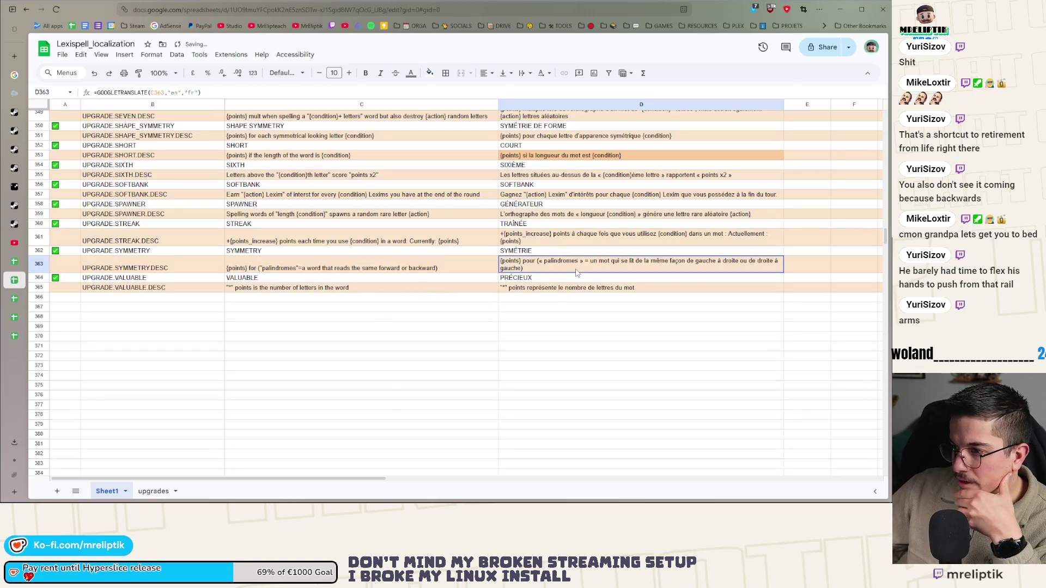
pyautogui.rightClick(577, 273)
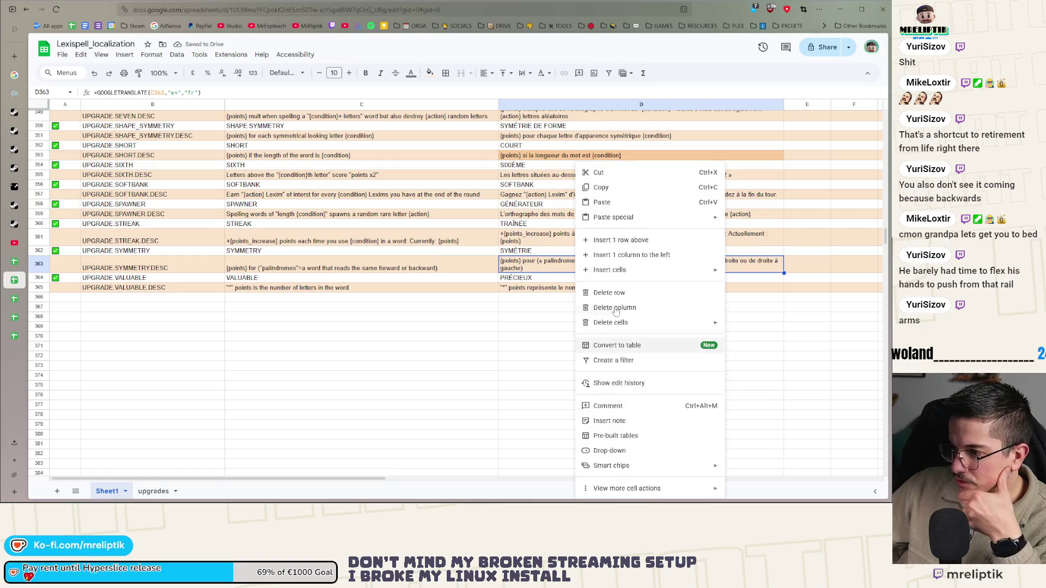
pyautogui.click(601, 187)
pyautogui.click(534, 344)
pyautogui.click(541, 264)
pyautogui.hotkey('ctrl', 'shift', 'v')
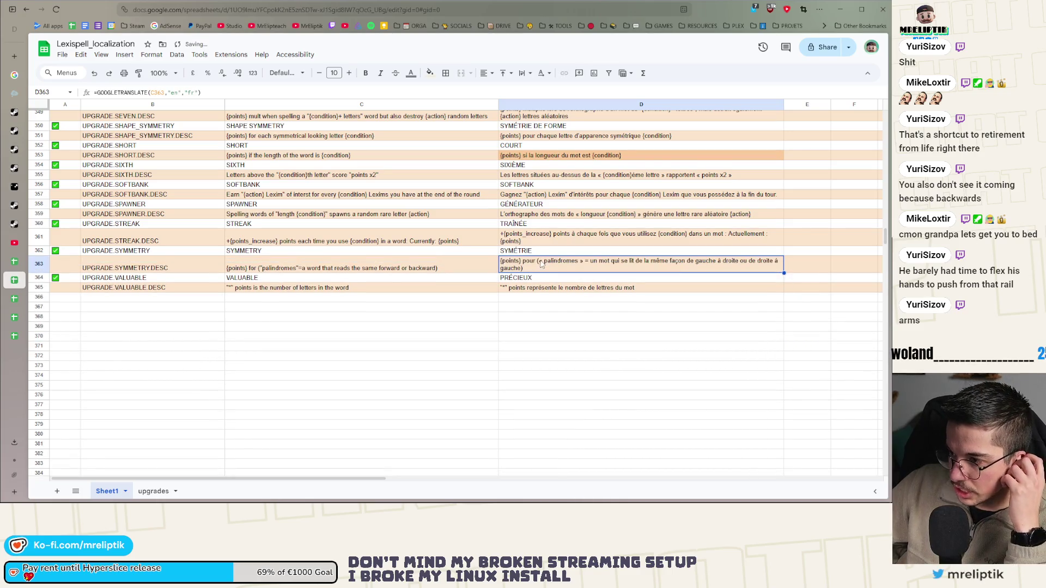
pyautogui.doubleClick(541, 264)
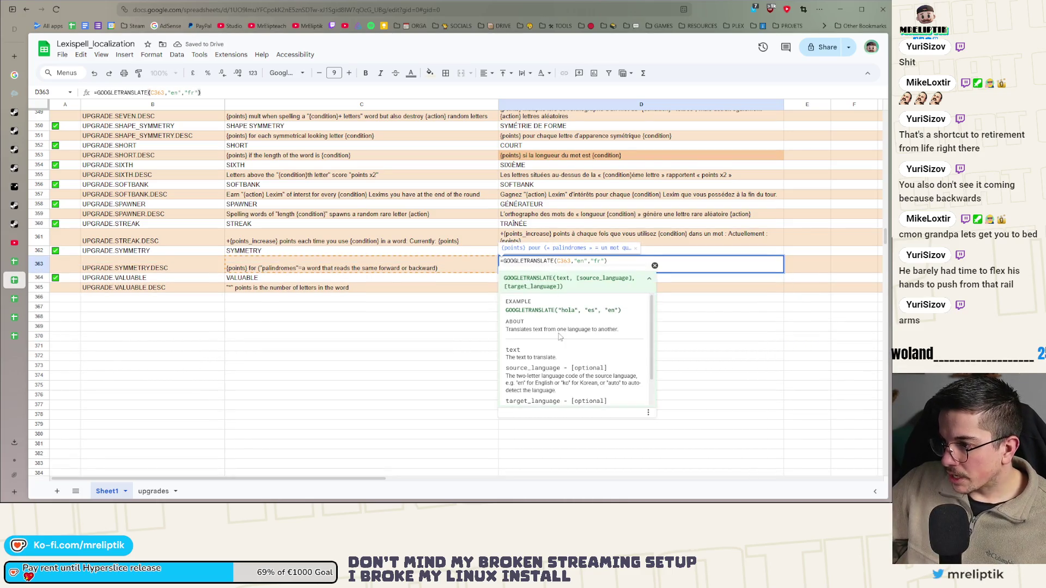
pyautogui.press('Escape')
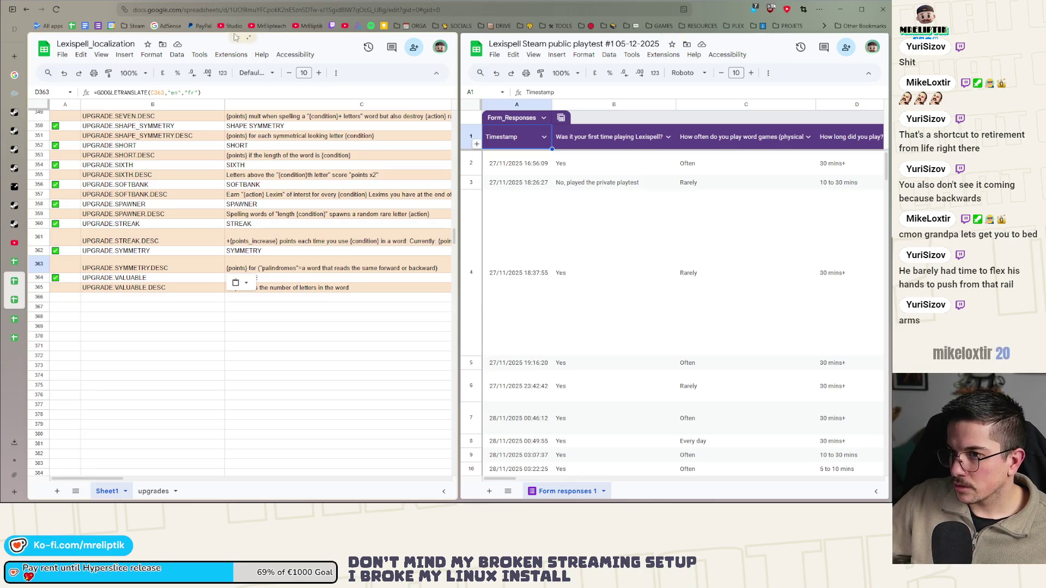
# Step: Paste D363 back as values only so it holds plain French text
pyautogui.hotkey('ctrl', 'w')
pyautogui.rightClick(545, 268)
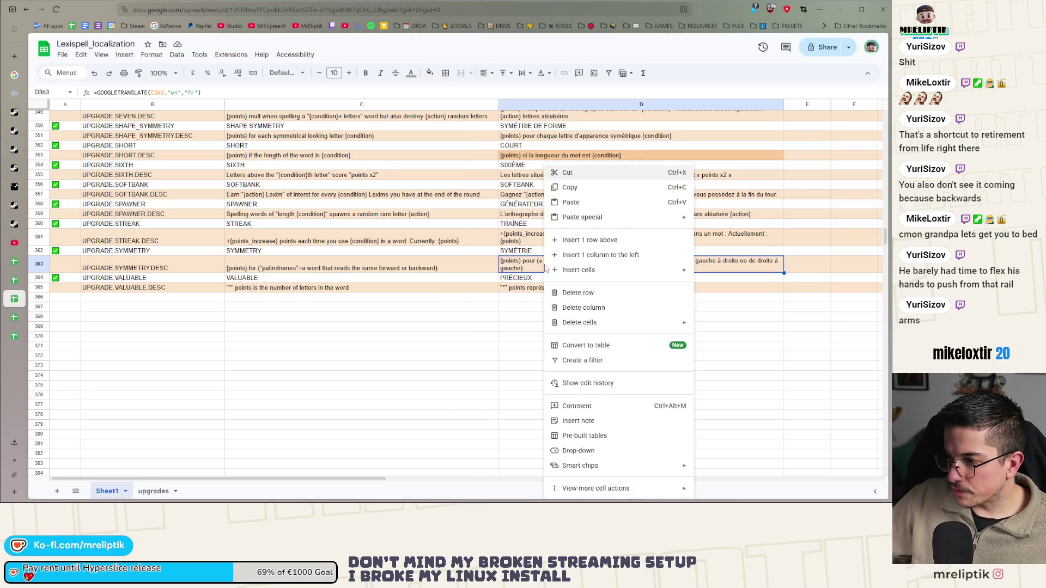
pyautogui.click(522, 269)
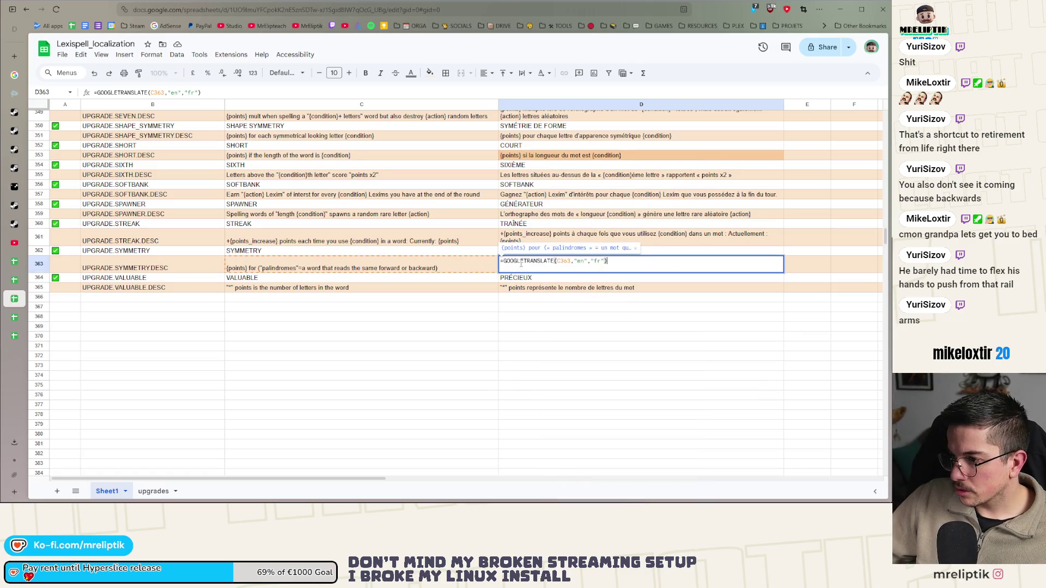
pyautogui.click(522, 322)
pyautogui.click(531, 270)
pyautogui.hotkey('ctrl', 'c')
pyautogui.rightClick(541, 270)
pyautogui.moveTo(579, 218)
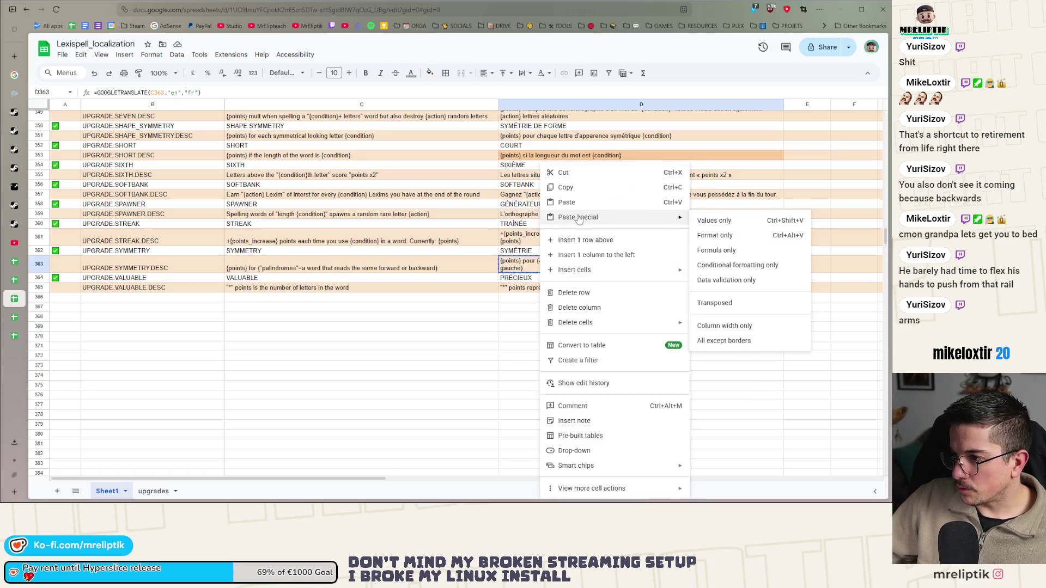
pyautogui.click(714, 220)
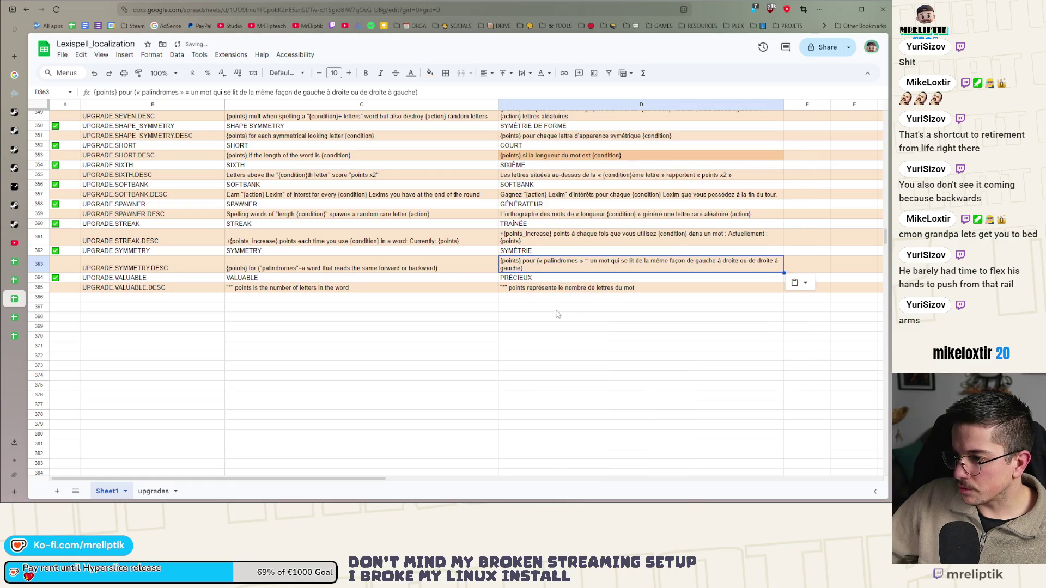
# Step: In D363, replace the « » guillemets with straight quotes and remove the spaces around '='
pyautogui.press('BackSpace')
pyautogui.press('BackSpace')
pyautogui.write('"')
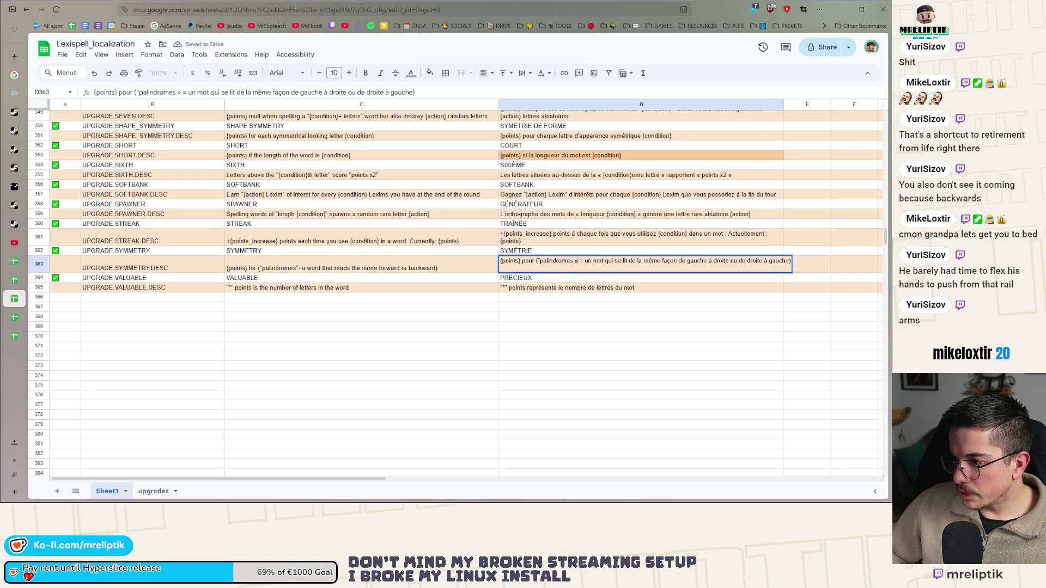
pyautogui.press('Delete')
pyautogui.press('BackSpace')
pyautogui.write('"')
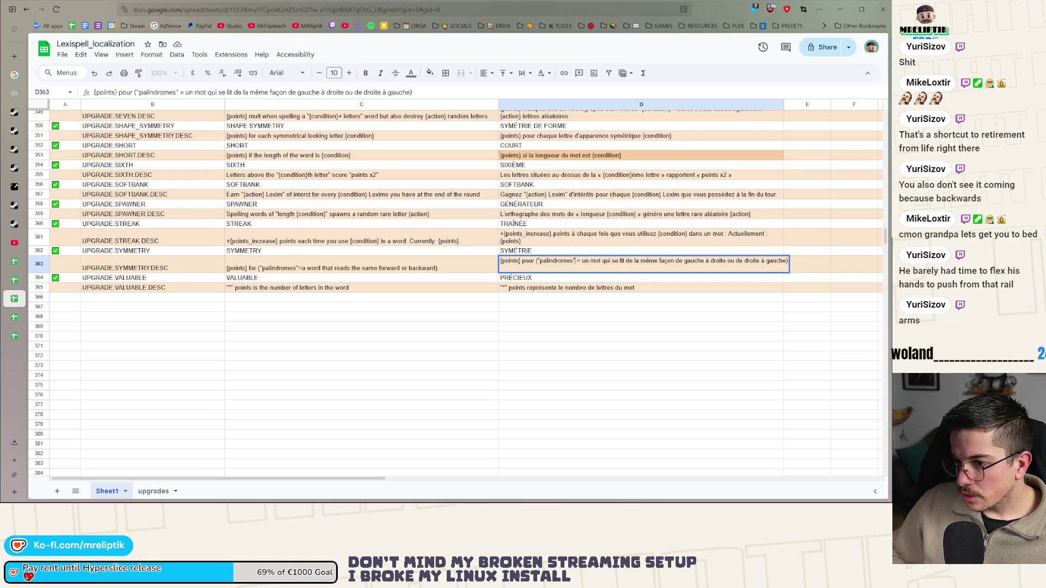
pyautogui.press('BackSpace')
pyautogui.press('Right')
pyautogui.press('BackSpace')
pyautogui.click(557, 317)
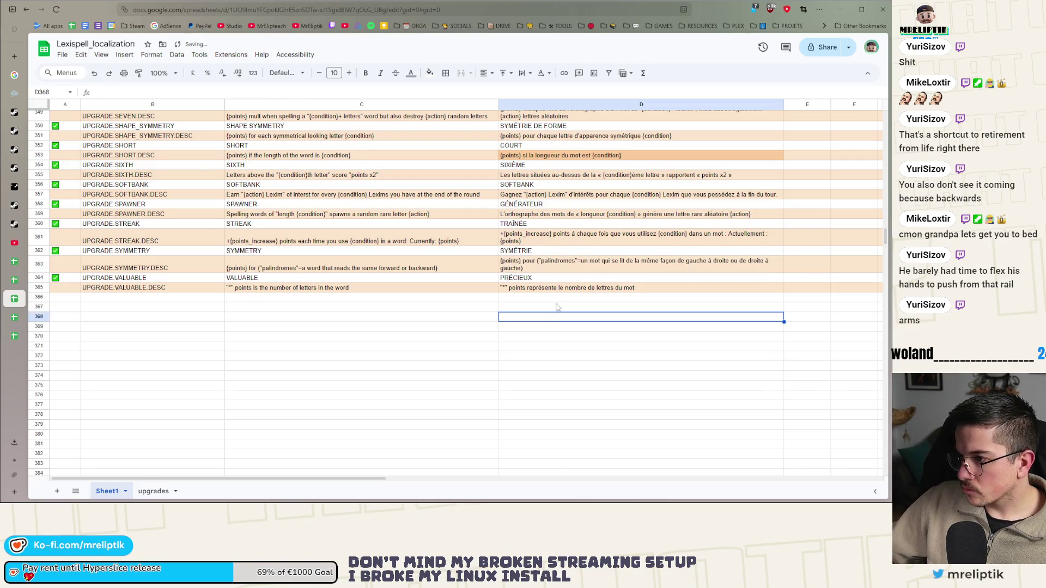
pyautogui.scroll(15, 557, 307)
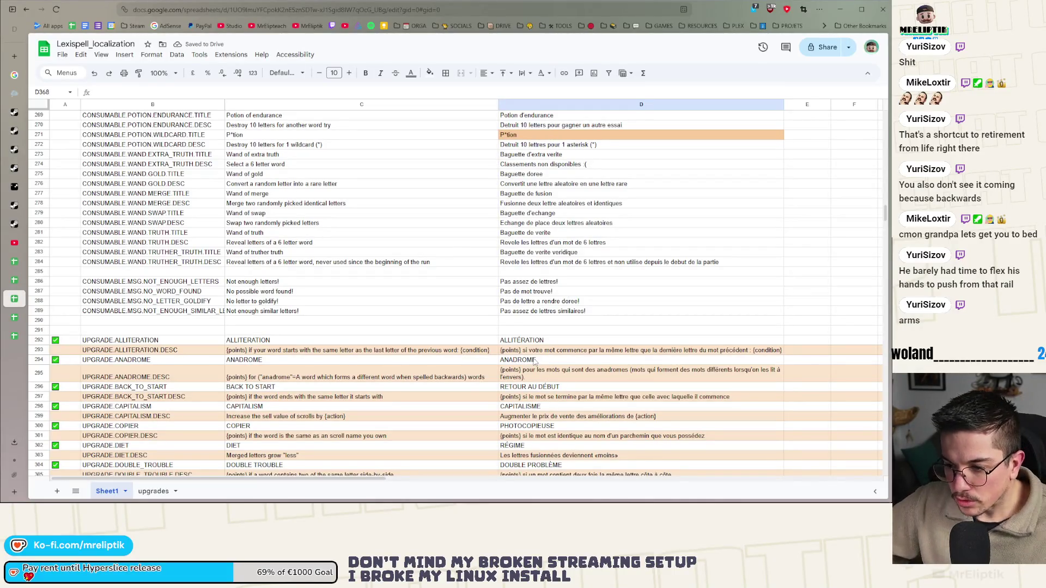
# Step: Copy D295's French anadrome translation and paste it back as values only
pyautogui.click(534, 376)
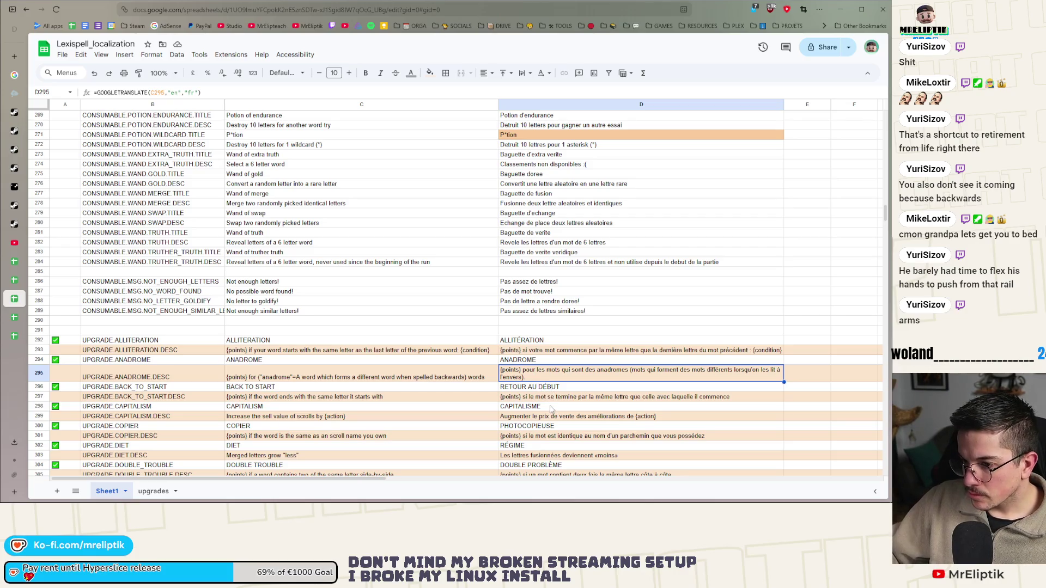
pyautogui.click(320, 376)
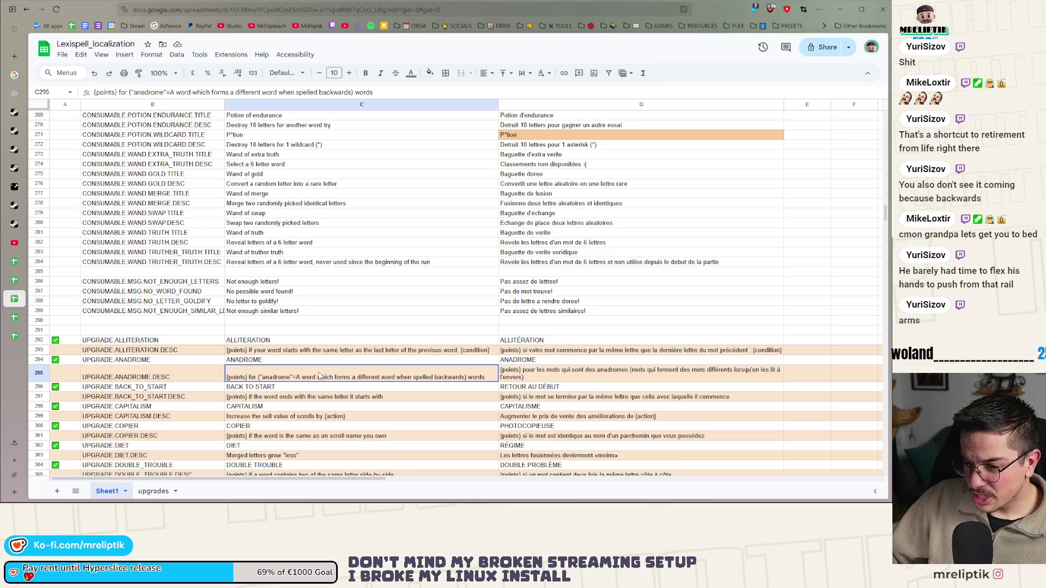
pyautogui.hotkey('ctrl', 'c')
pyautogui.doubleClick(577, 381)
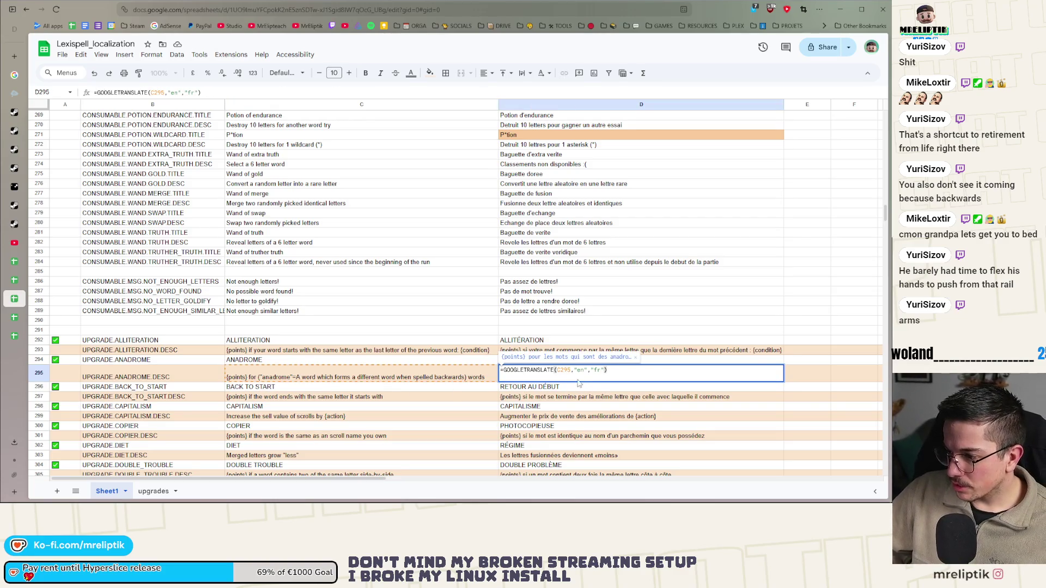
pyautogui.press('Escape')
pyautogui.hotkey('ctrl', 'c')
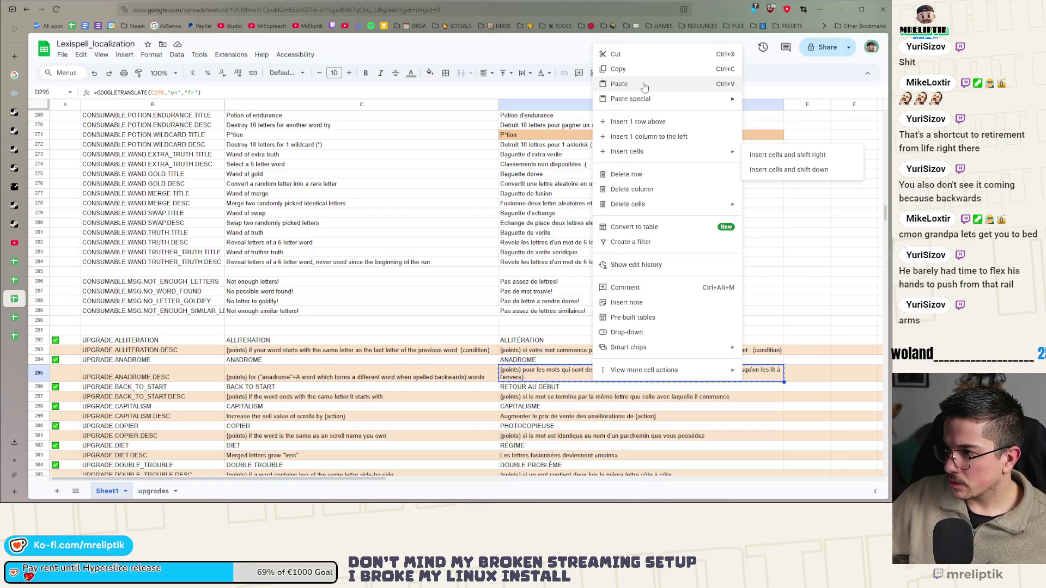
pyautogui.moveTo(653, 98)
pyautogui.click(777, 103)
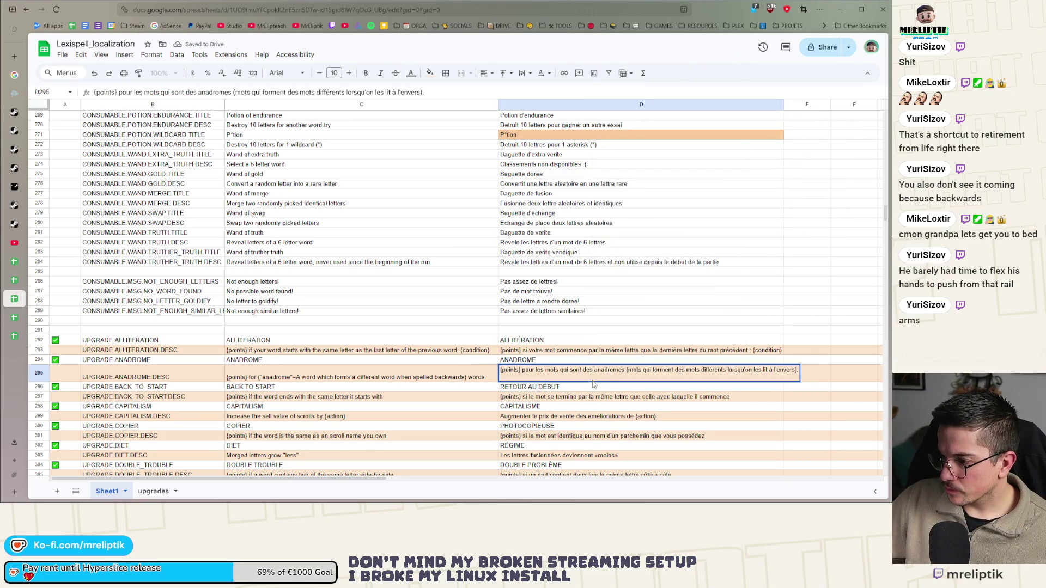
# Step: Edit D295 to read ("anadromes"=Mots qui forment… with a capital M
pyautogui.write('("')
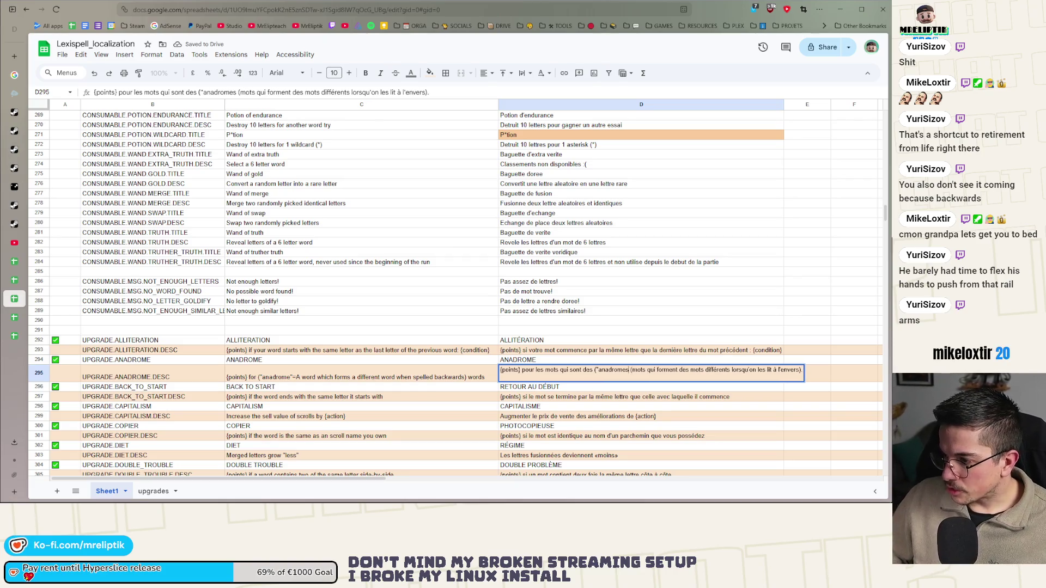
pyautogui.write('"')
pyautogui.press('Delete')
pyautogui.press('Delete')
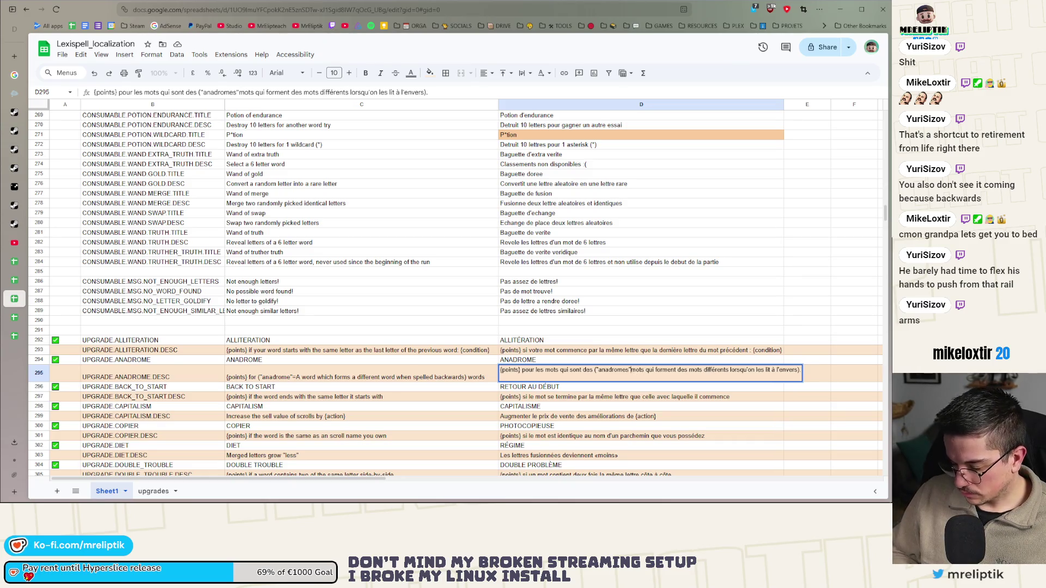
pyautogui.write('=')
pyautogui.press('Delete')
pyautogui.write('M')
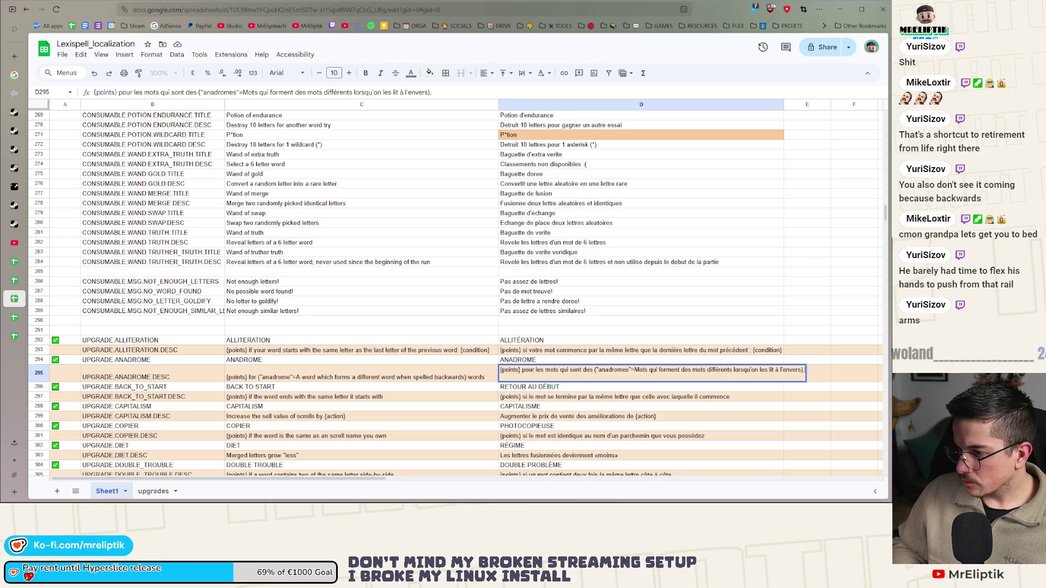
pyautogui.press('Return')
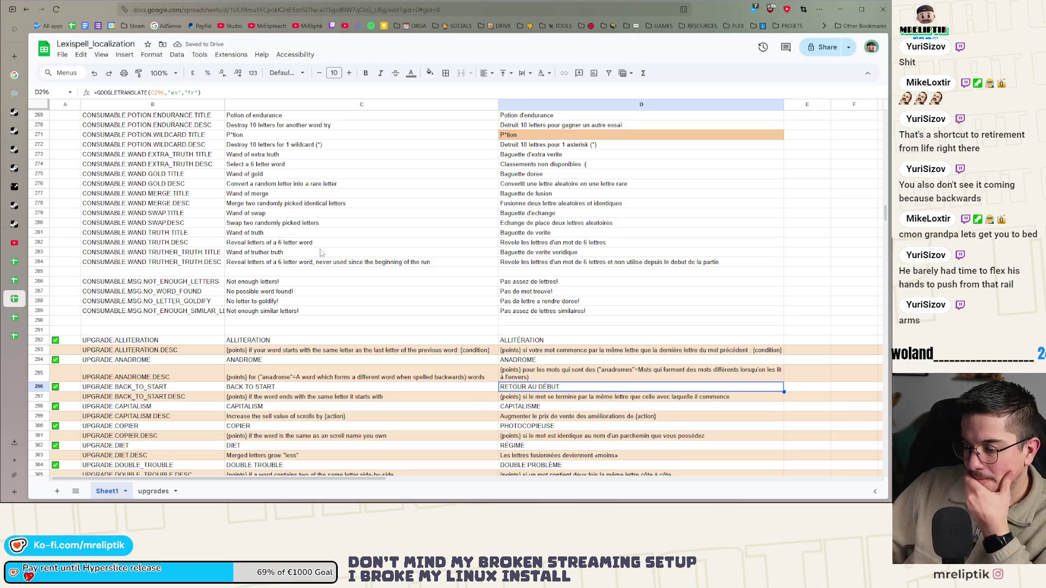
pyautogui.click(75, 74)
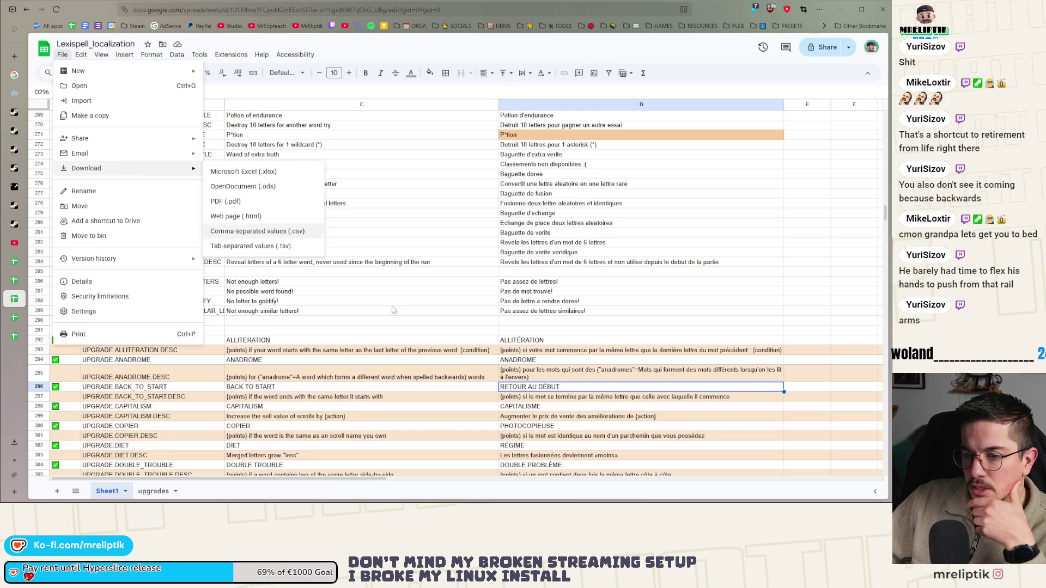
# Step: Delete the checkbox column A so the keys start in column A of Sheet1
pyautogui.click(135, 143)
pyautogui.scroll(2, 135, 144)
pyautogui.rightClick(66, 104)
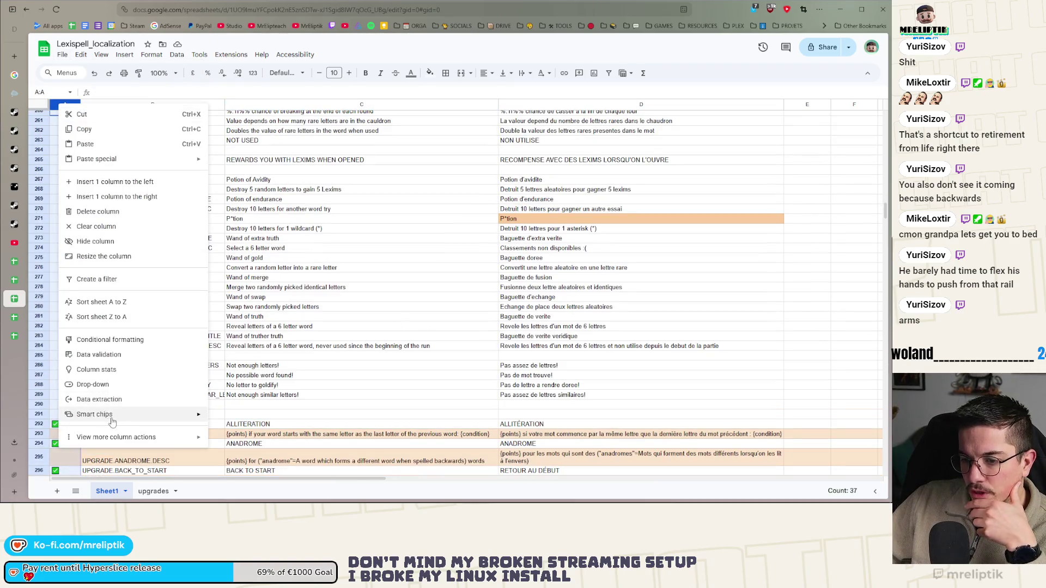
pyautogui.click(98, 211)
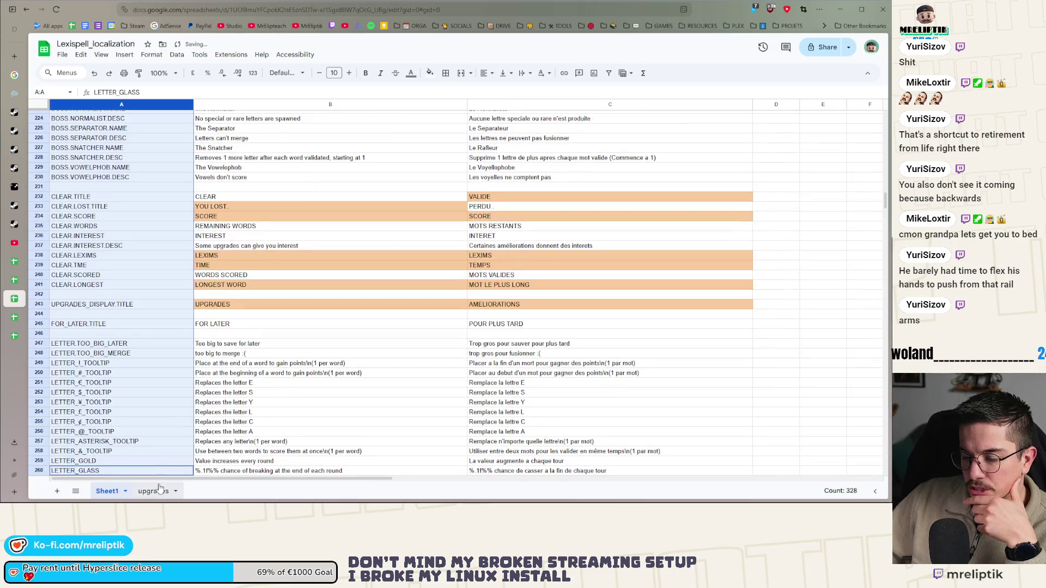
pyautogui.click(153, 491)
pyautogui.click(107, 491)
# Step: Download Sheet1 as a .csv file and minimize the browser
pyautogui.click(62, 55)
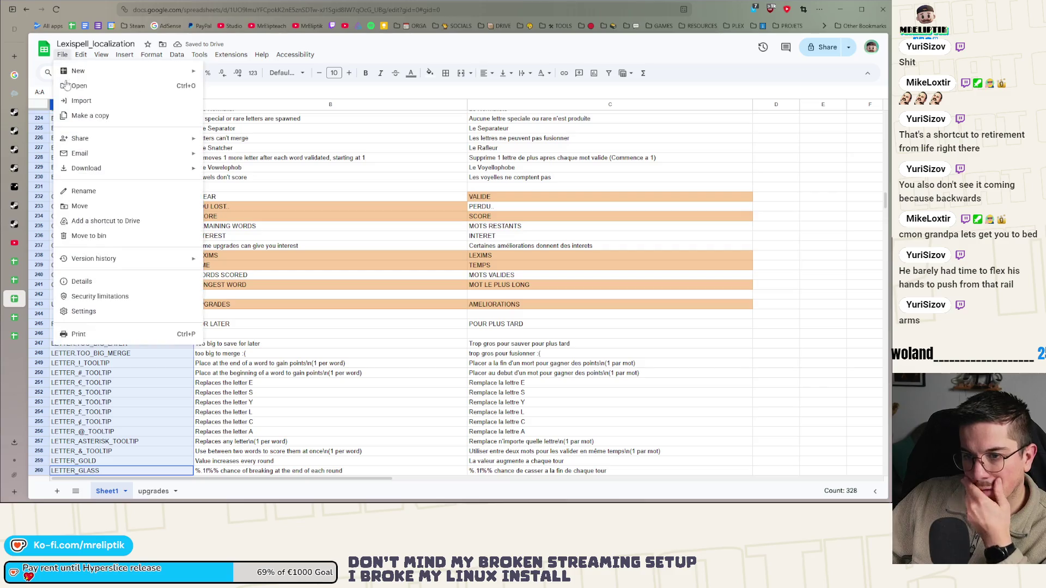
pyautogui.moveTo(109, 169)
pyautogui.click(267, 233)
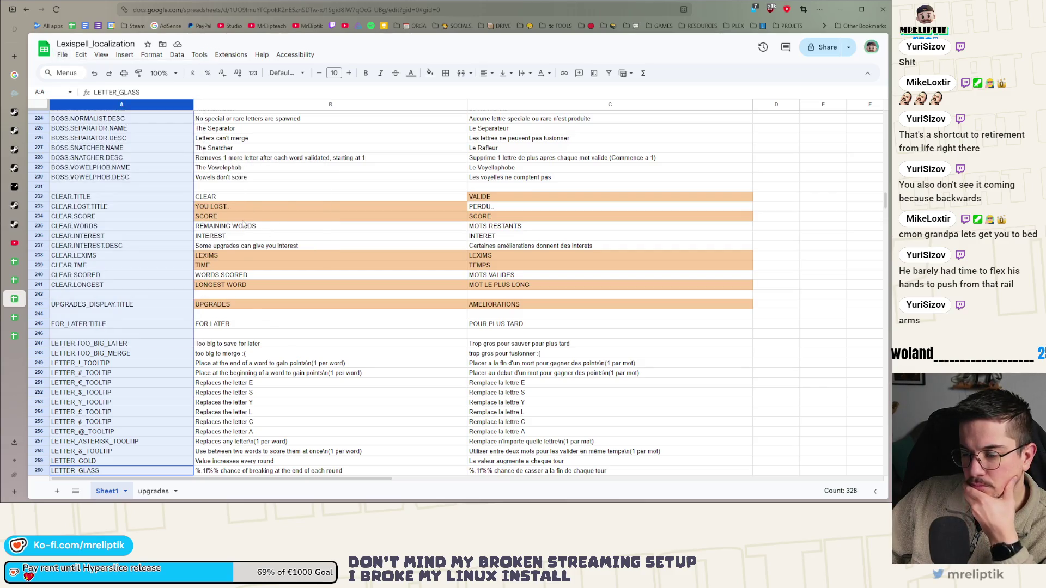
pyautogui.click(840, 9)
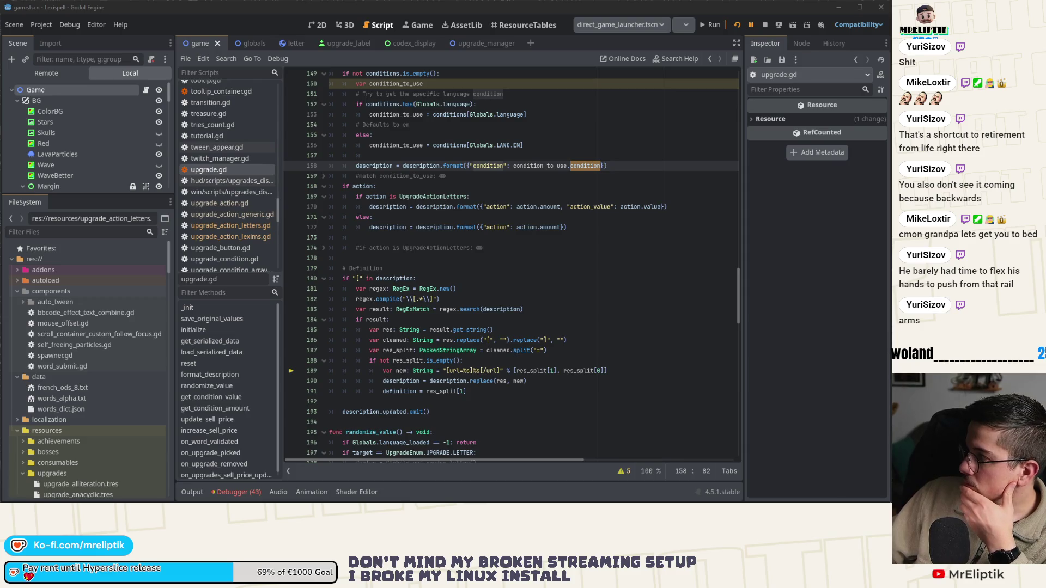
# Step: Restart the game, view the upgrade.gd line 180 error, and stop the debug session
pyautogui.click(765, 25)
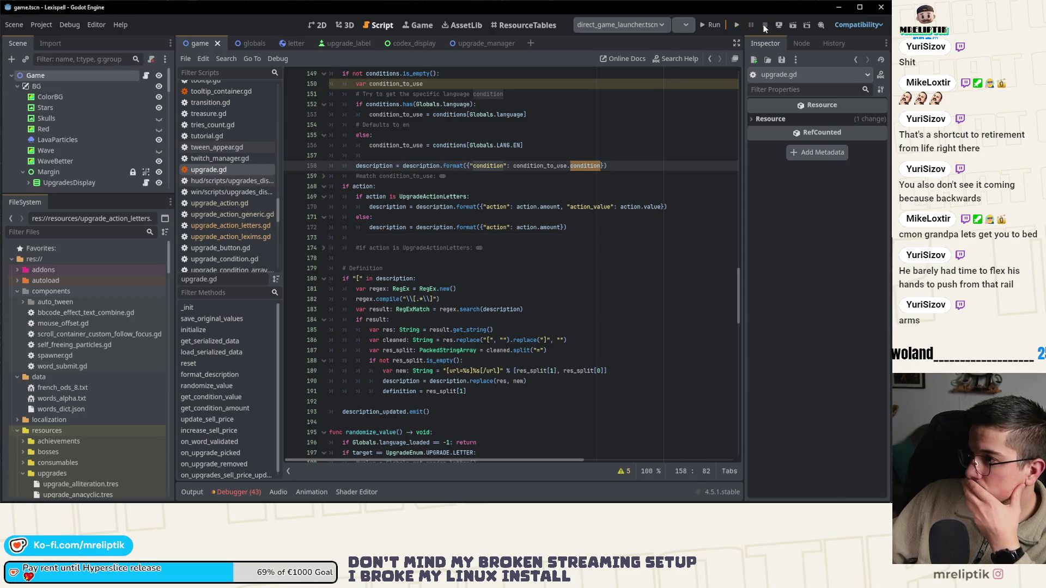
pyautogui.click(738, 25)
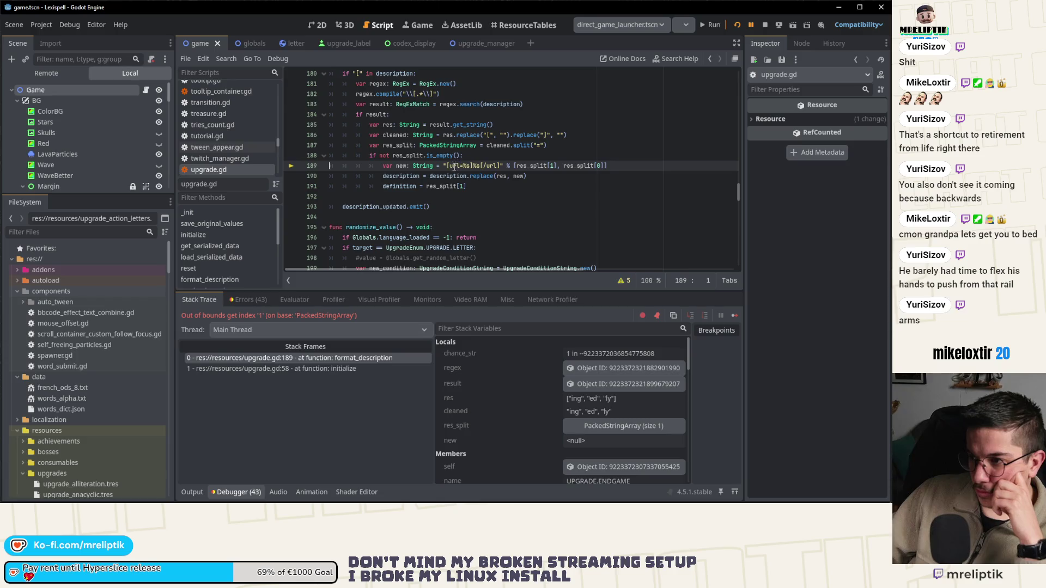
pyautogui.scroll(1, 394, 108)
pyautogui.click(361, 104)
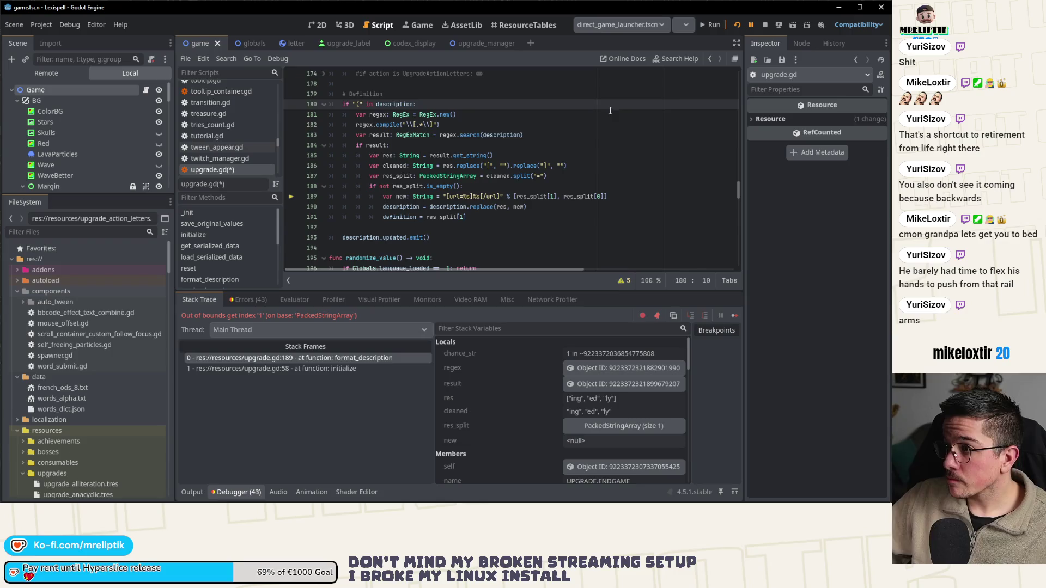
pyautogui.click(765, 26)
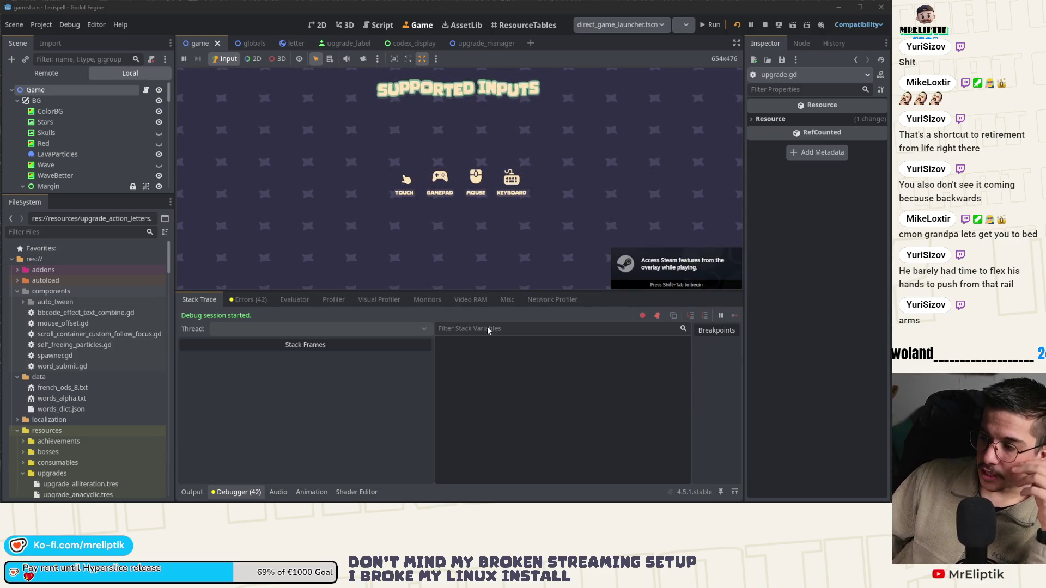
# Step: Get past the playtest welcome screen and view the Lexicopedia upgrades in the running game
pyautogui.click(191, 492)
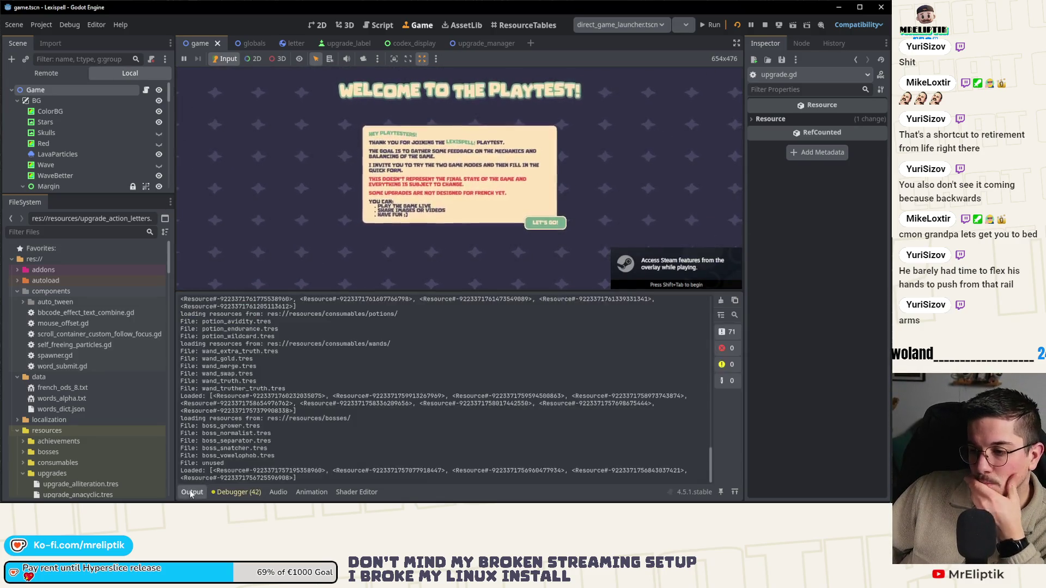
pyautogui.click(191, 491)
pyautogui.click(600, 339)
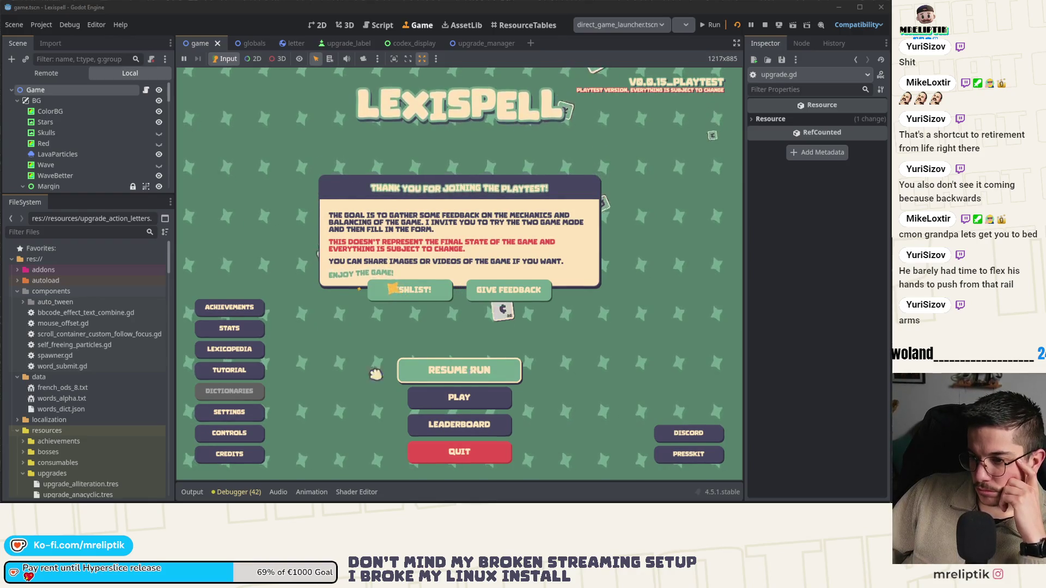
pyautogui.click(248, 350)
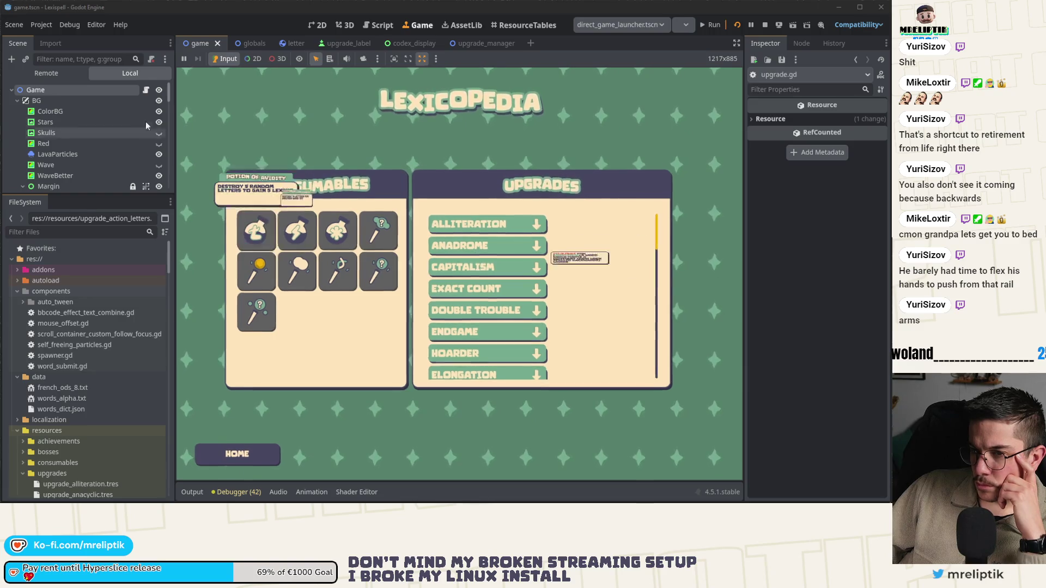
# Step: Reopen upgrade.gd in the script editor
pyautogui.click(146, 90)
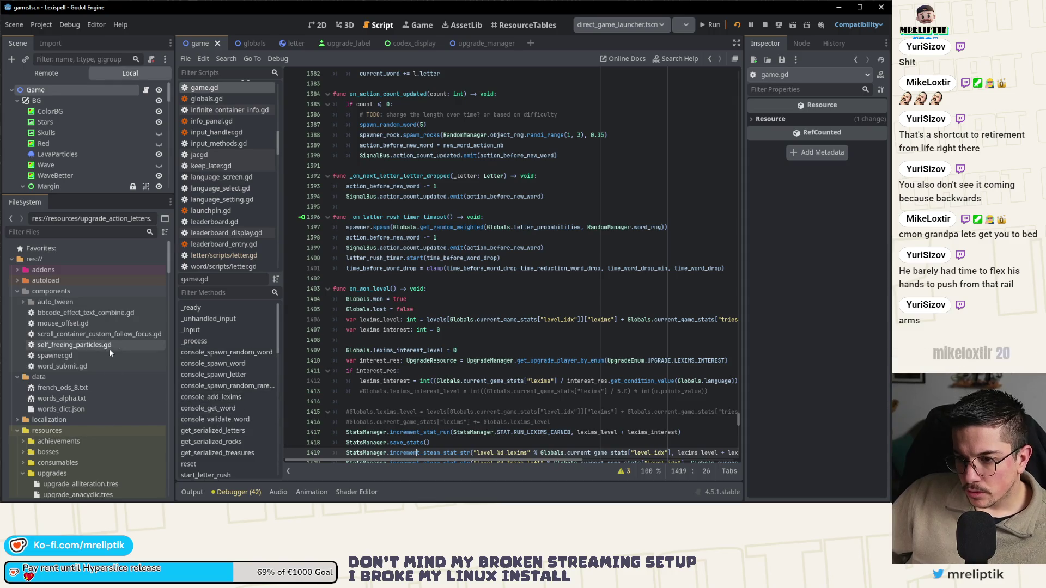
pyautogui.scroll(-10, 226, 207)
pyautogui.scroll(-6, 226, 207)
pyautogui.click(218, 205)
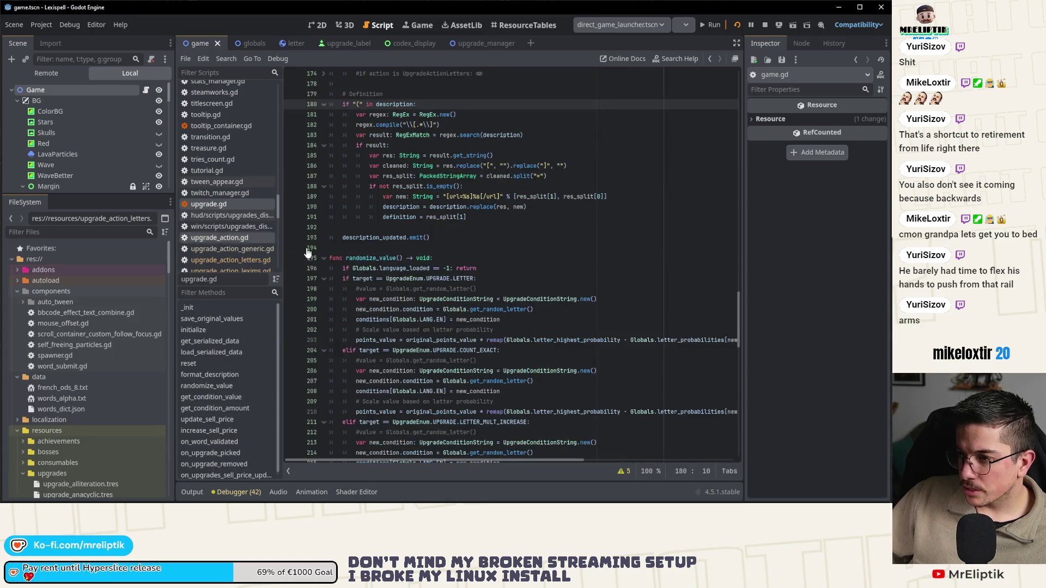
pyautogui.scroll(1, 451, 216)
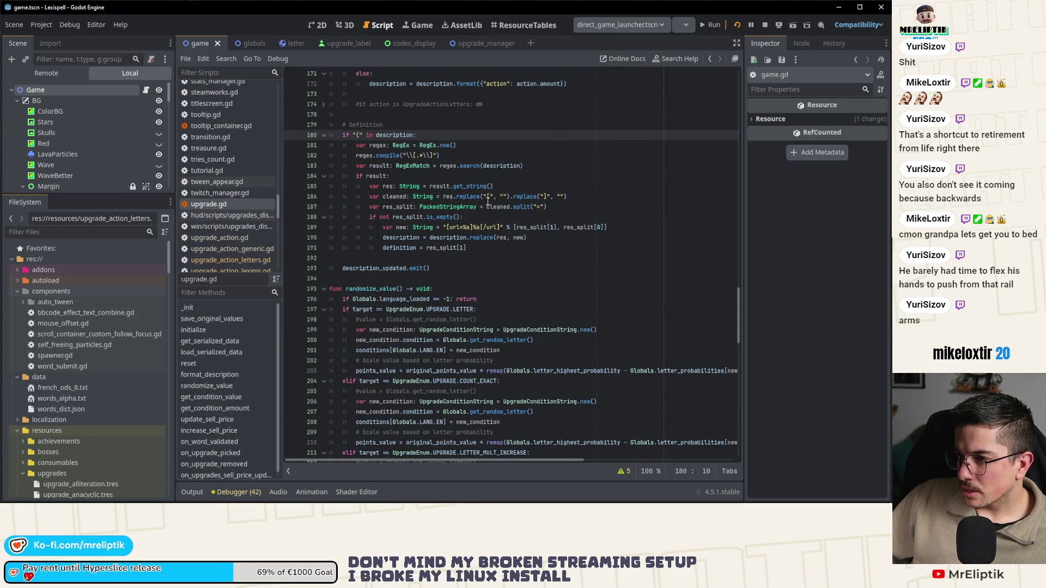